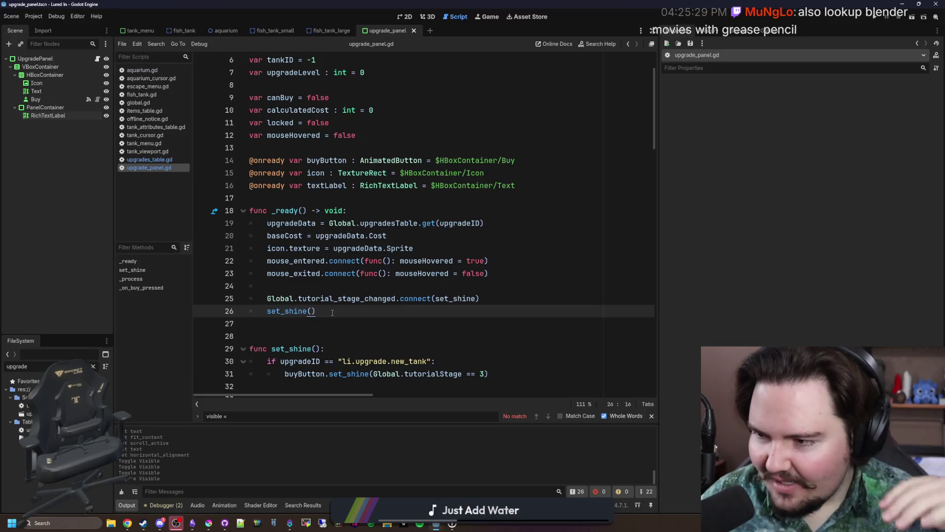
- Move the caret around _ready's set_shine() call and tutorial_stage_changed connection in upgrade_panel.gd
key("shift+Home")
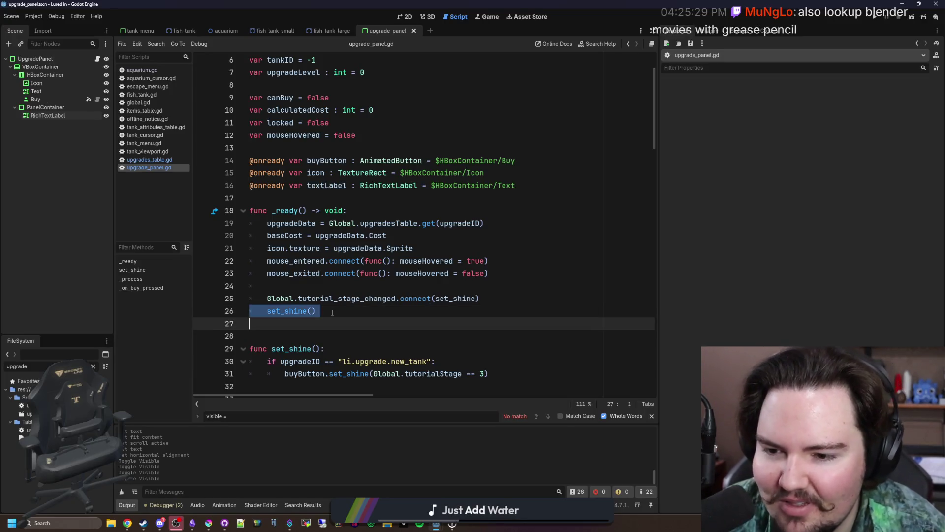
key("End")
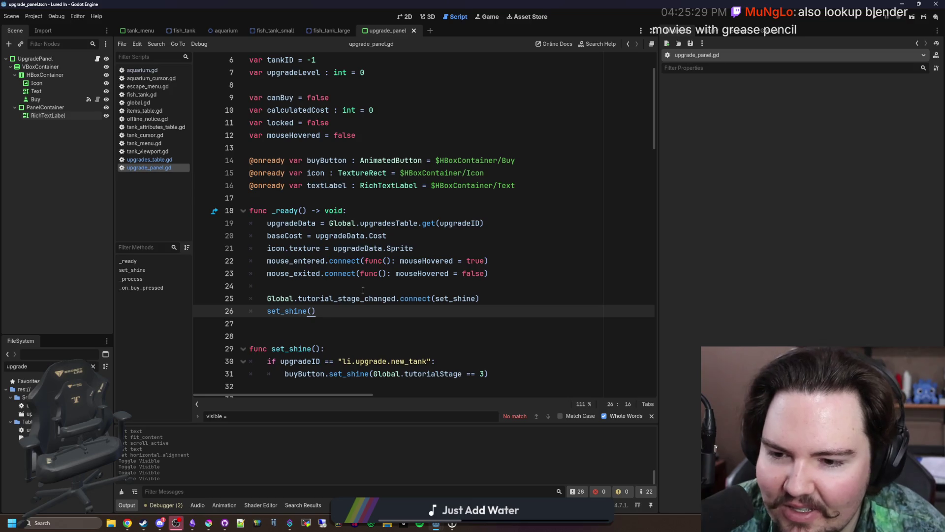
key("Up")
key("Up")
key("Down")
key("Down")
key("Down")
key("Up")
key("Up")
key("Up")
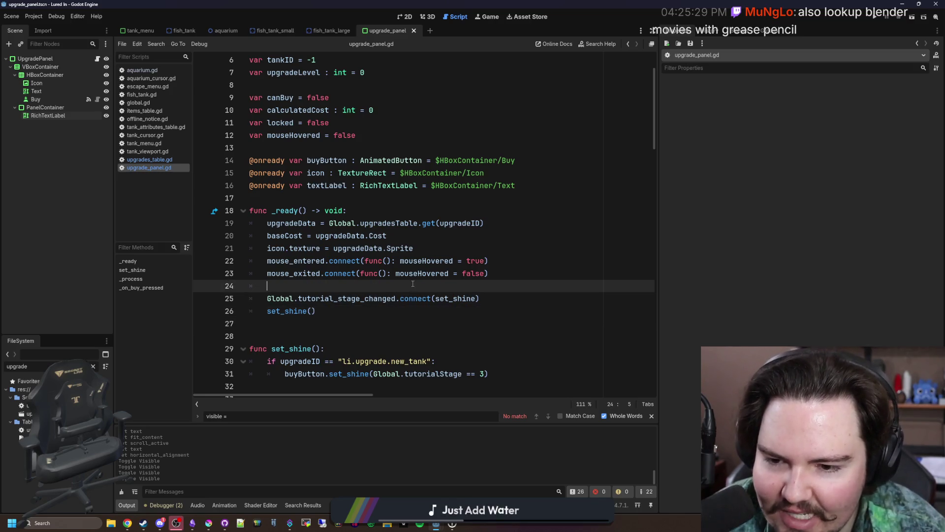
left_click(386, 311)
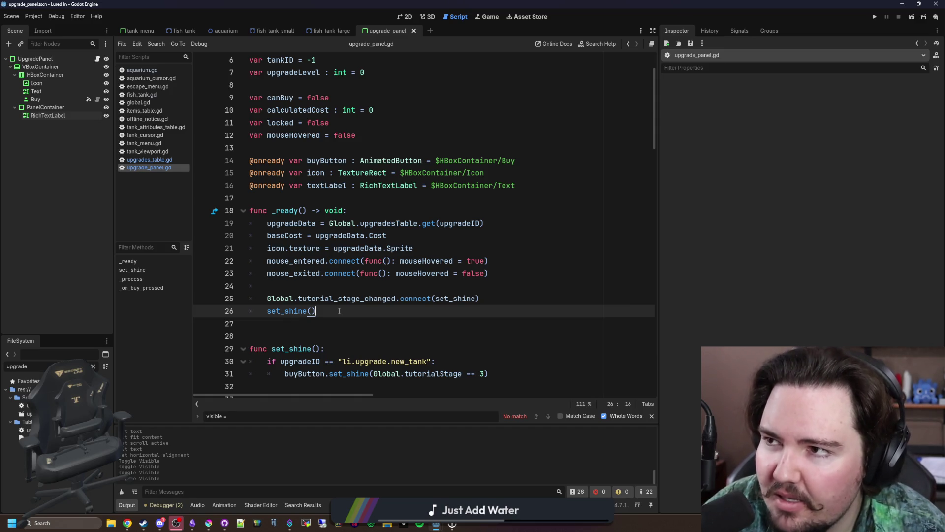
left_click(486, 298)
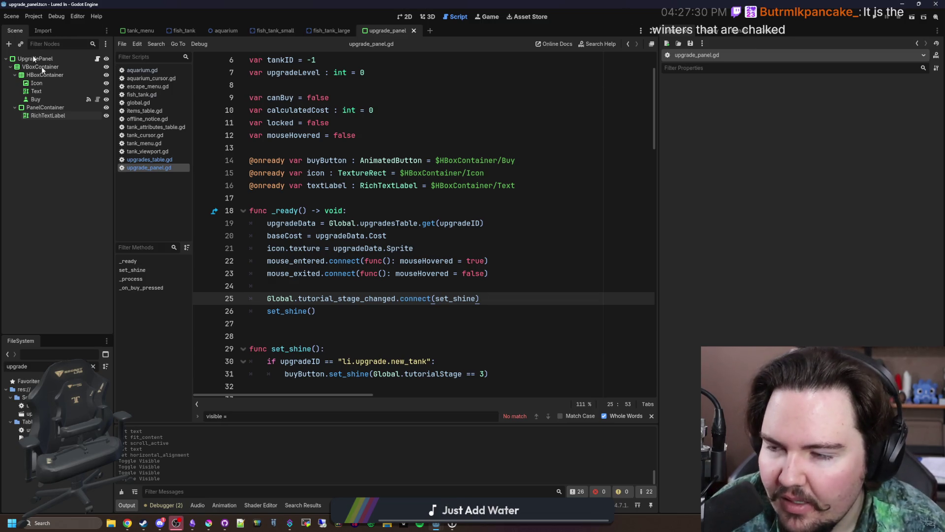
left_click(394, 283)
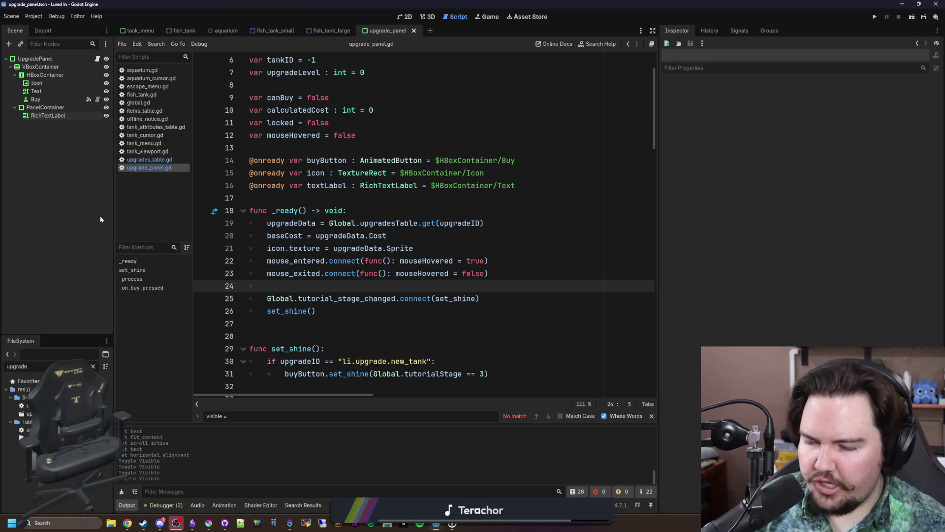
- Select the PanelContainer, then the RichTextLabel node, and open Editor Settings
left_click(44, 113)
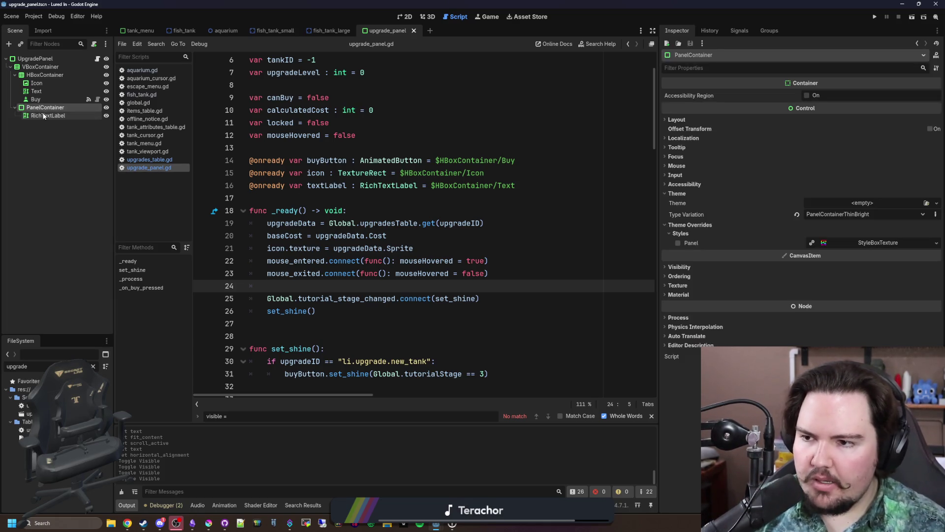
left_click(44, 115)
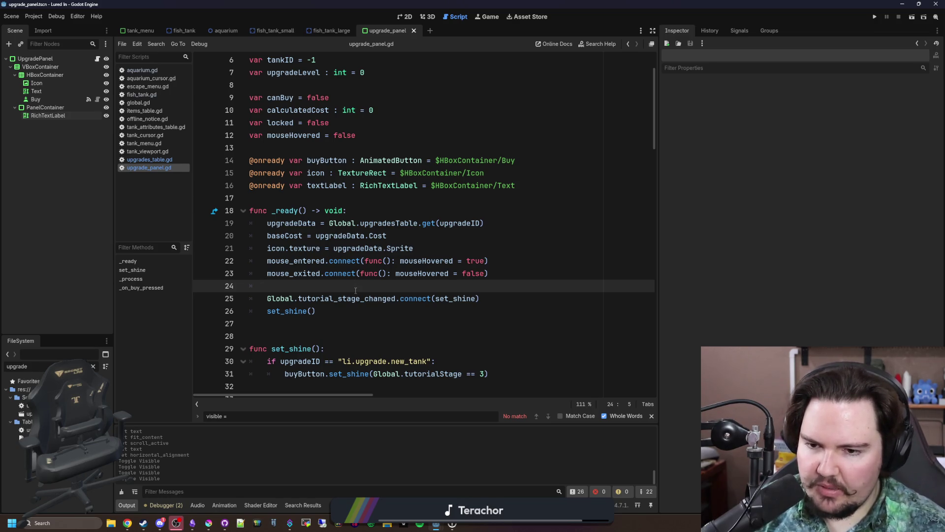
left_click(78, 16)
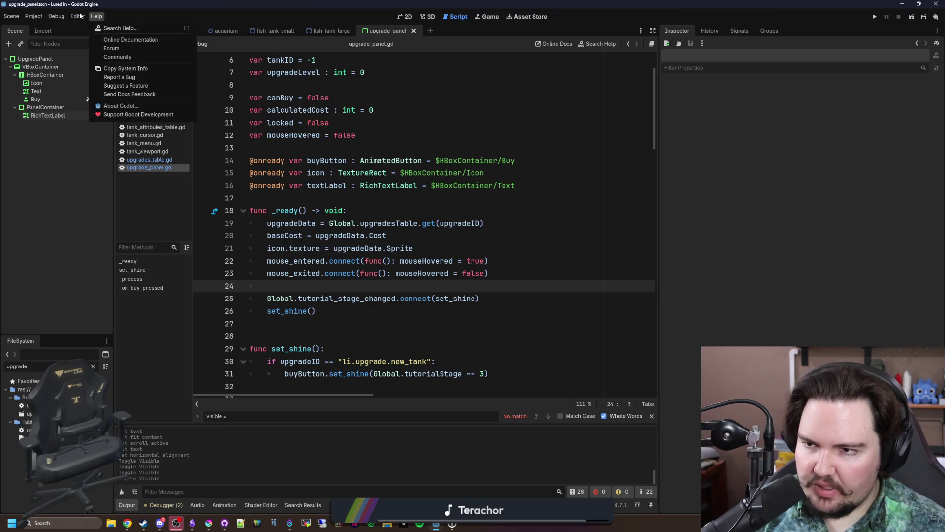
left_click(88, 28)
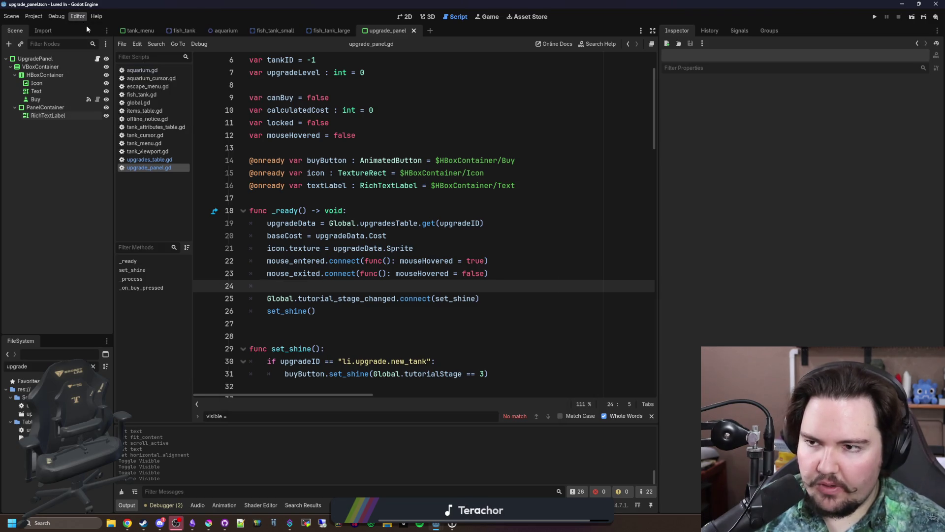
- Scroll through the keyboard bindings on the Shortcuts tab
left_click(281, 157)
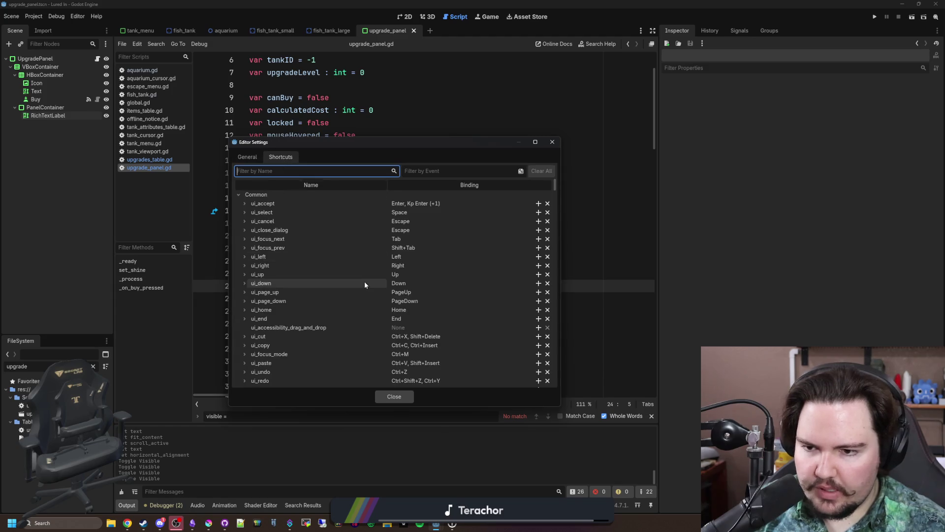
scroll(365, 284, "down", 20)
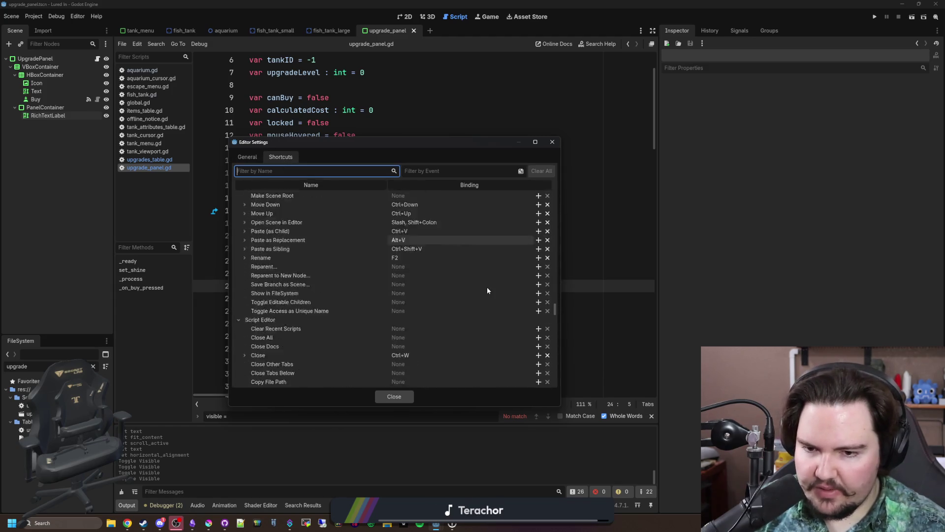
scroll(487, 289, "down", 10)
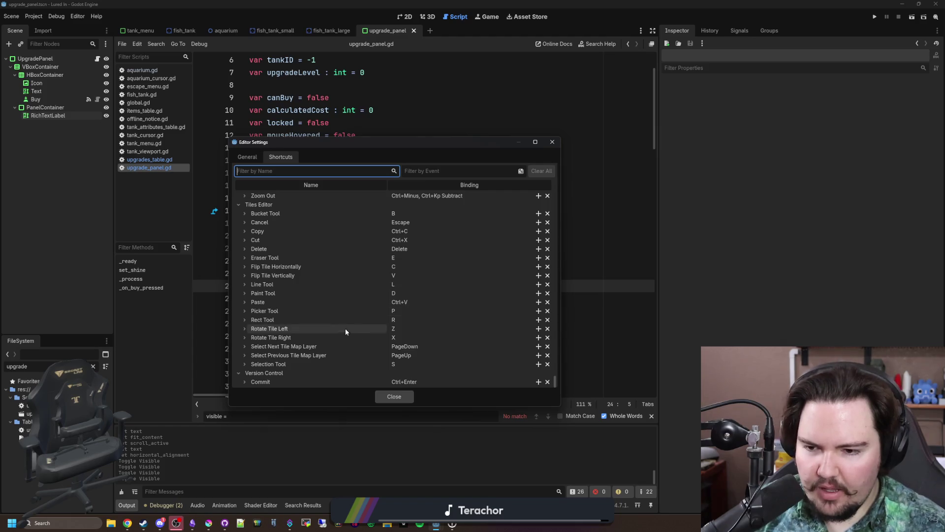
scroll(362, 306, "up", 15)
scroll(387, 302, "down", 15)
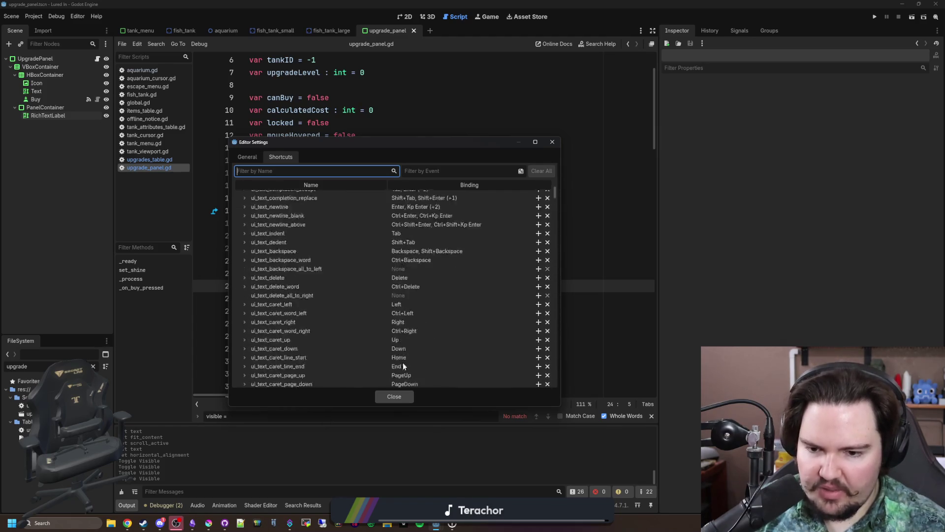
- Close the Editor Settings dialog to get back to upgrade_panel.gd
left_click(399, 396)
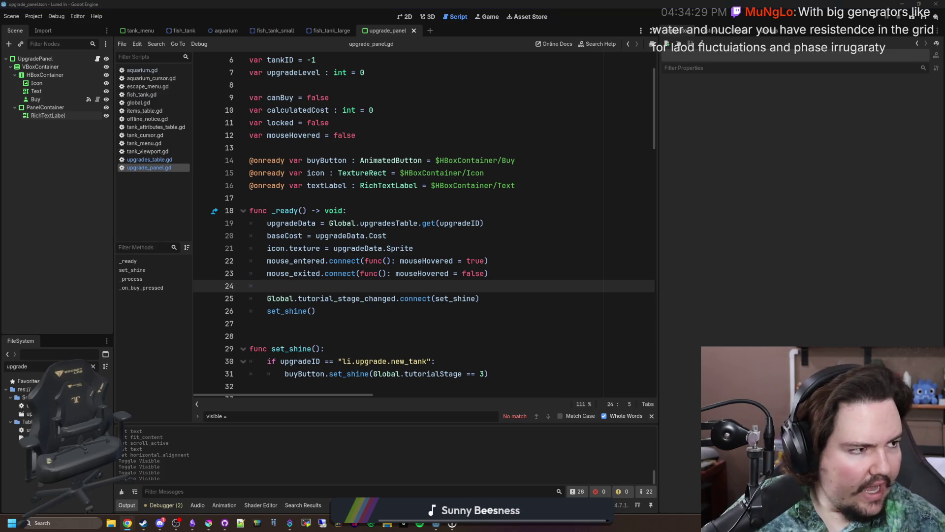
- Search 'WYOMING nuclear' and open the Kemmerer Power Station Wikipedia article in a maximized window
key("super+2")
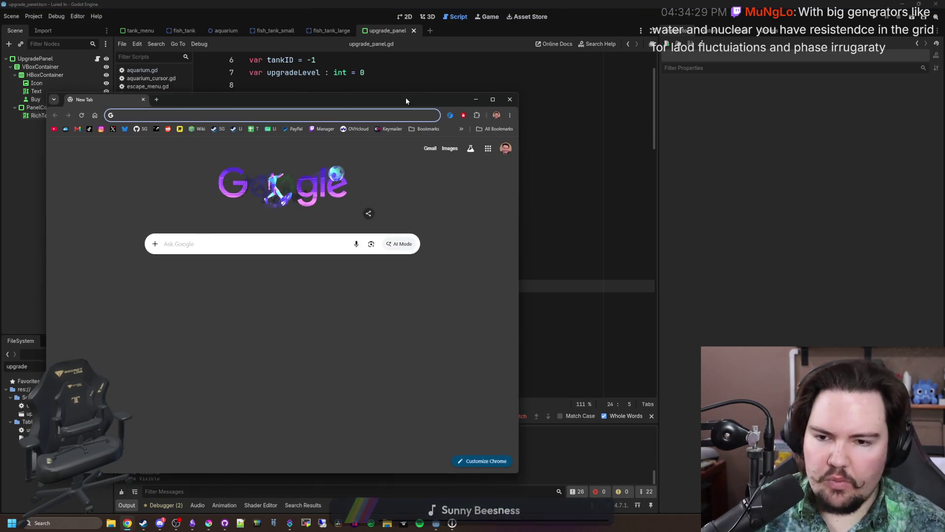
type("WYOMING nuclear pow")
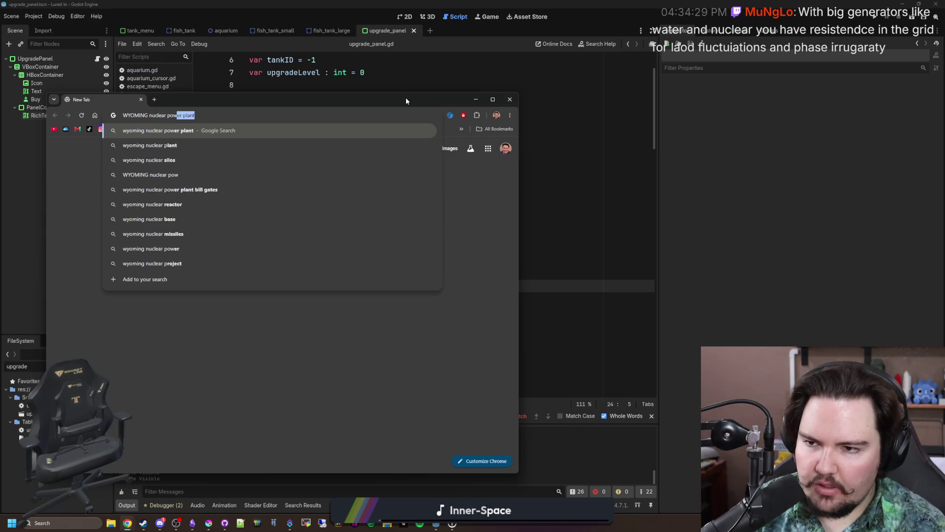
key("Return")
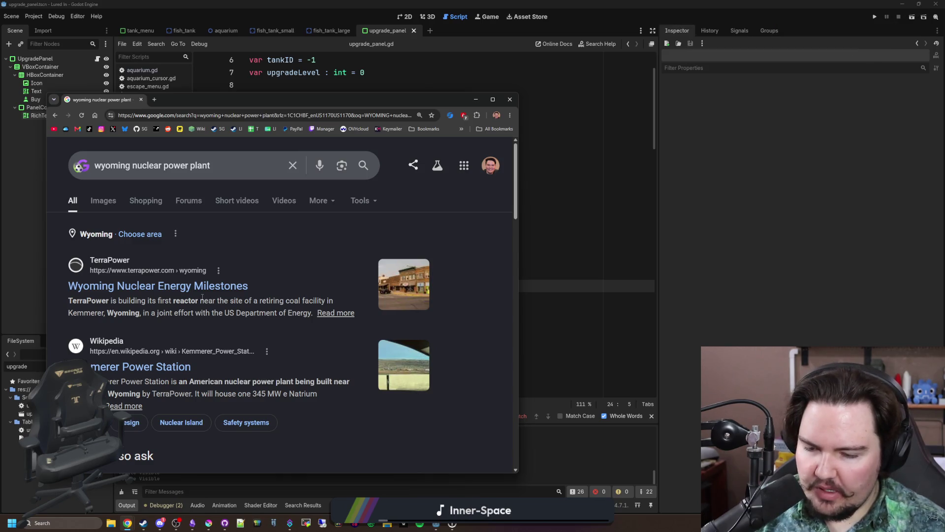
scroll(195, 386, "down", 1)
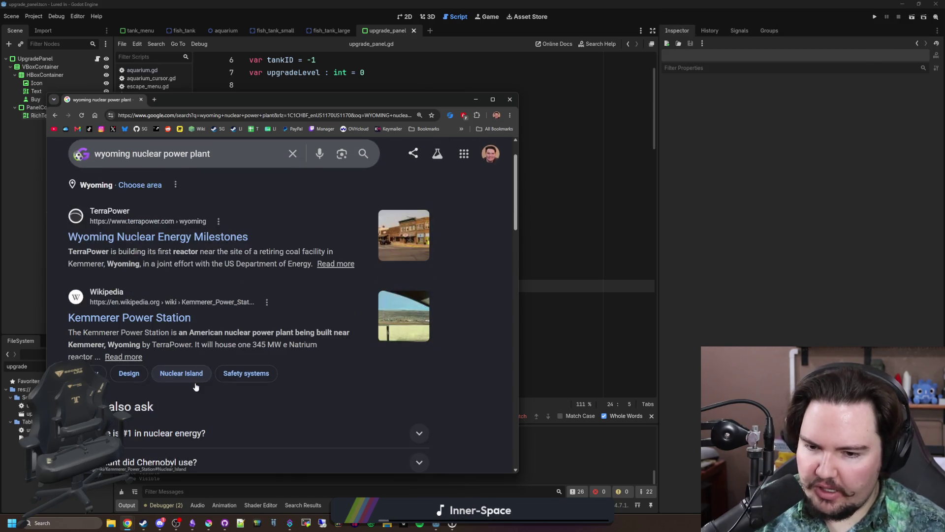
left_click(129, 318)
left_click_drag(351, 98, 361, 75)
double_click(361, 73)
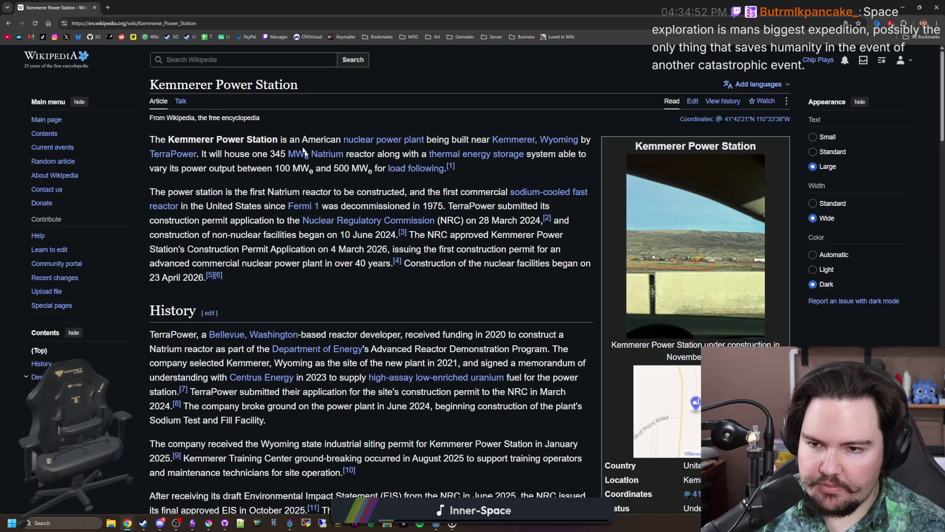
- Read through the opening sections of the Kemmerer Power Station article
mouse_move(331, 159)
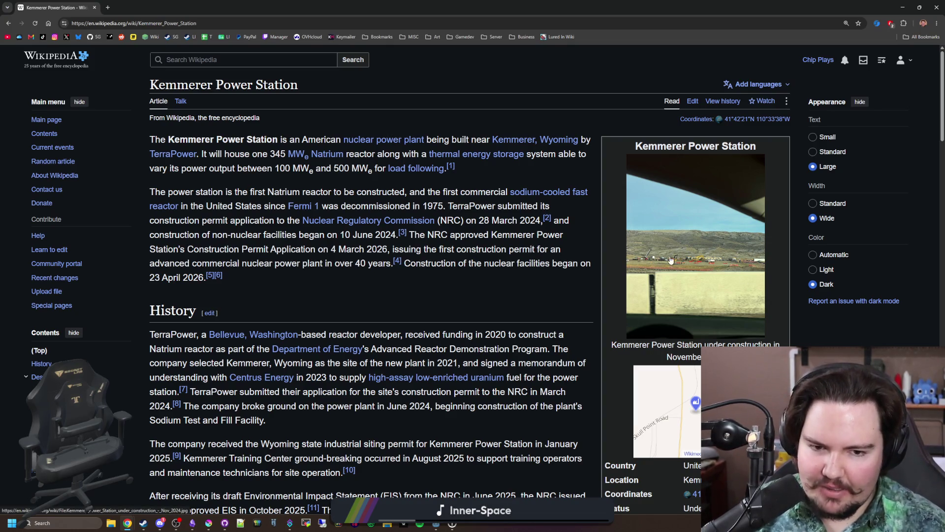
scroll(476, 277, "down", 1)
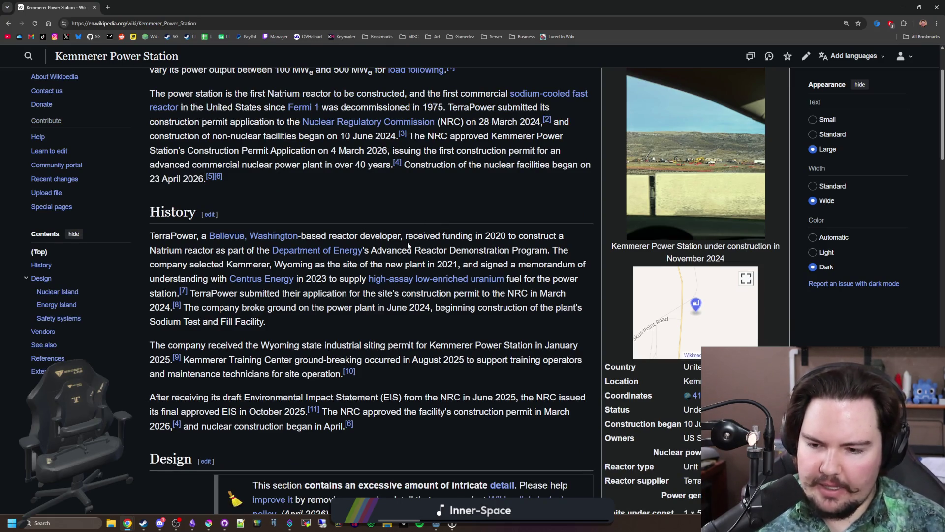
scroll(407, 244, "down", 4)
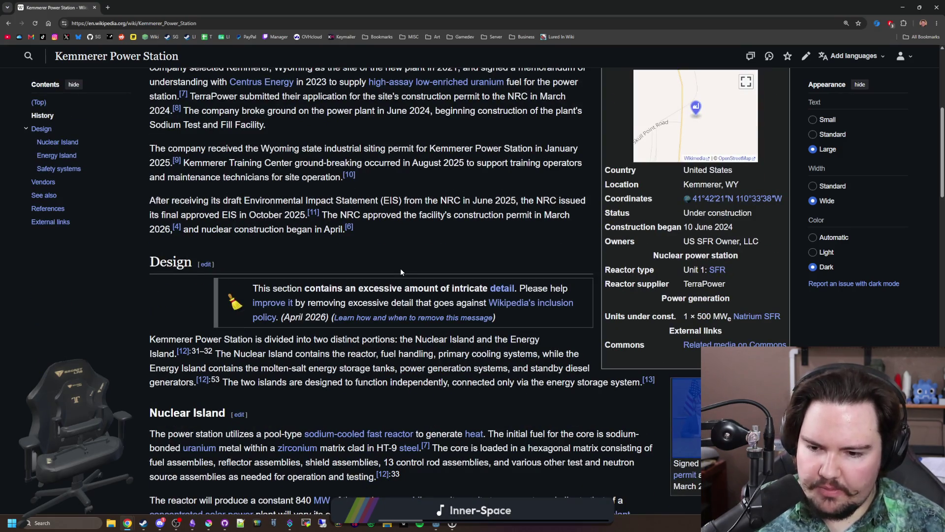
scroll(354, 384, "down", 1)
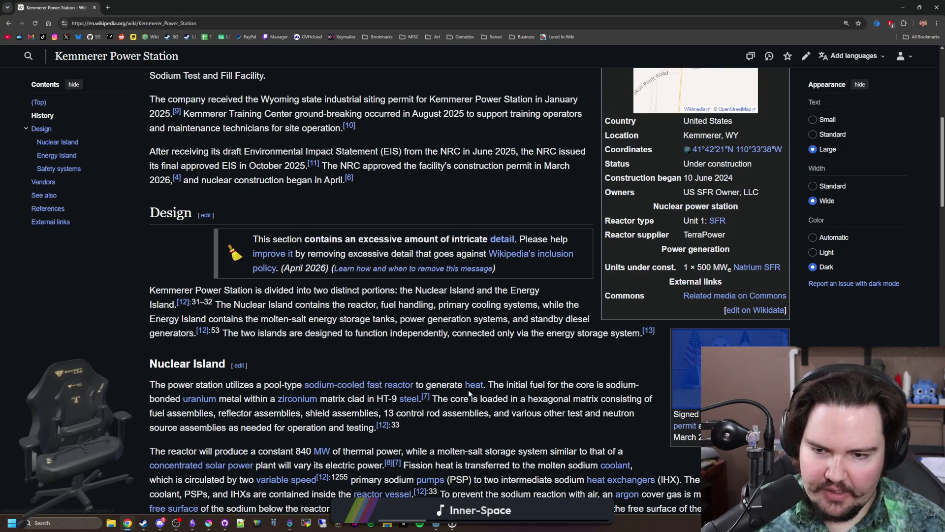
scroll(357, 338, "down", 2)
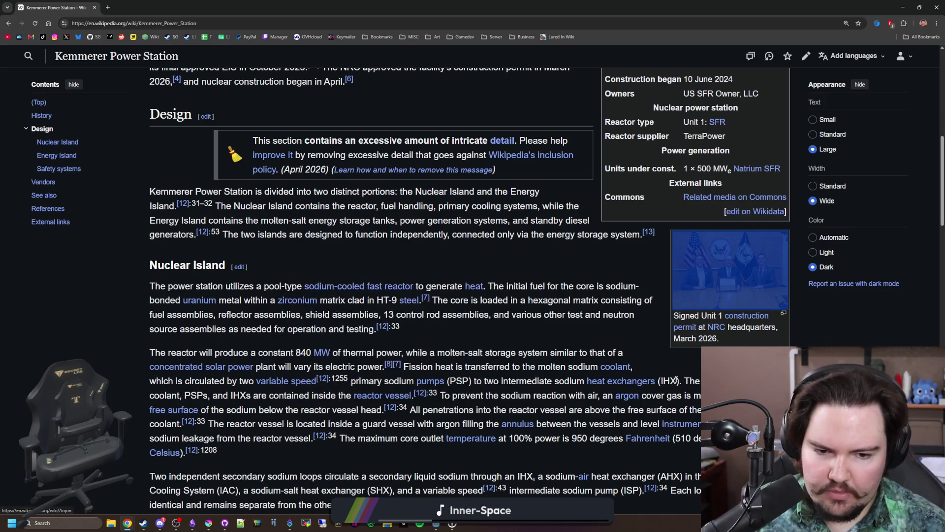
- Finish reading the article and close the Chrome window to return to Godot
left_click(545, 377)
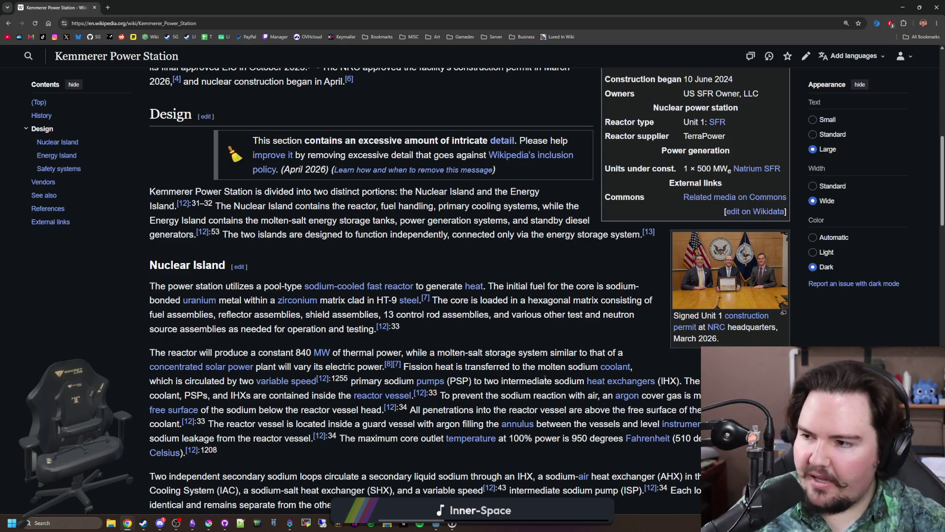
scroll(305, 297, "down", 3)
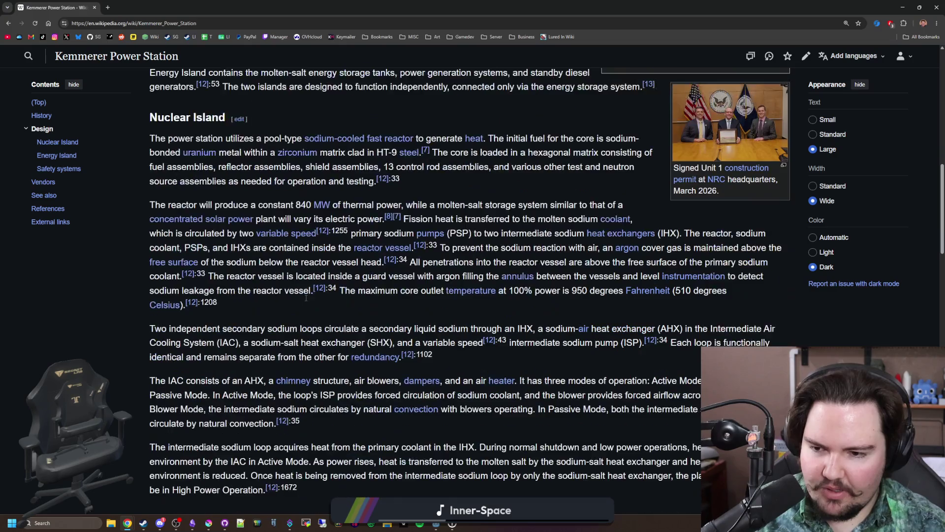
scroll(305, 297, "down", 4)
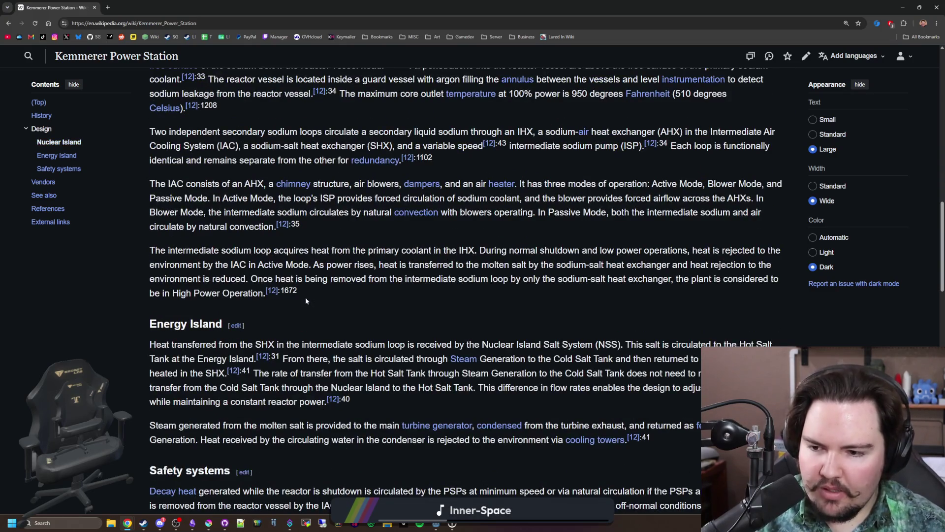
scroll(306, 297, "down", 4)
scroll(305, 297, "down", 4)
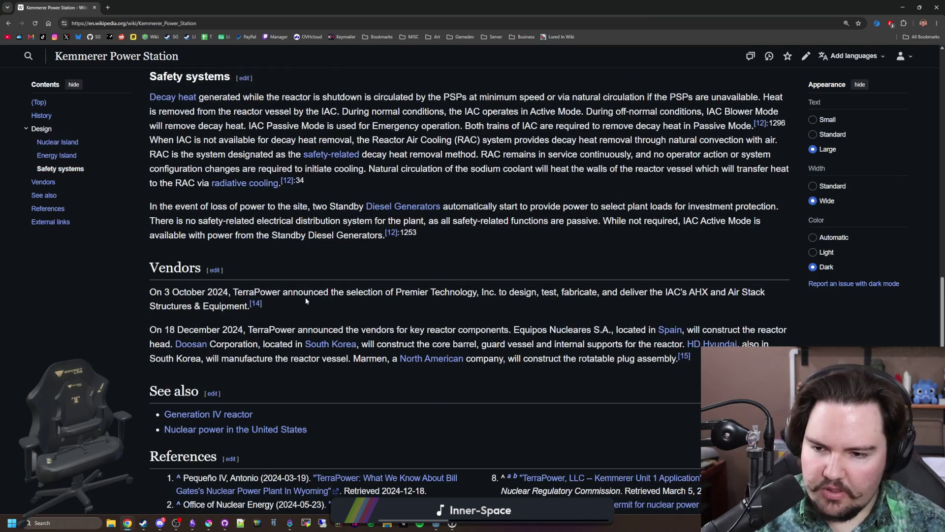
scroll(305, 297, "up", 20)
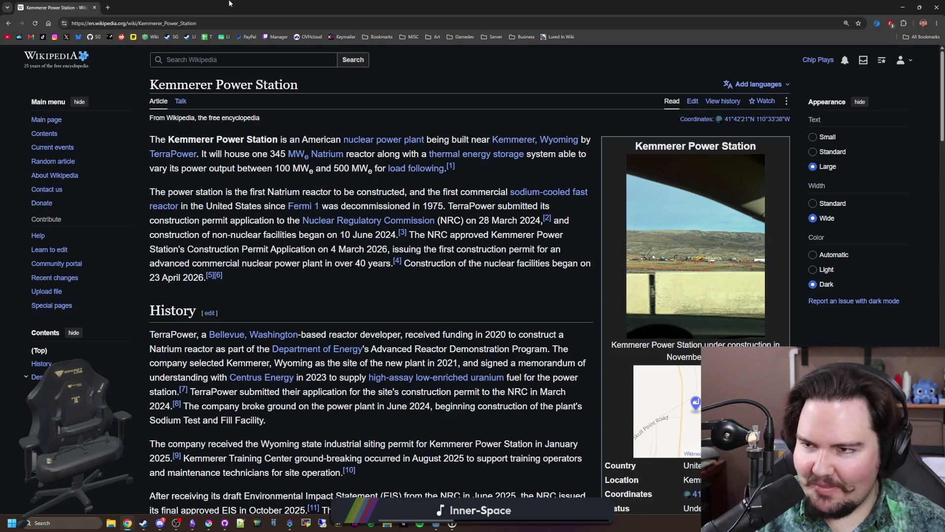
left_click_drag(227, 7, 561, 265)
left_click(543, 267)
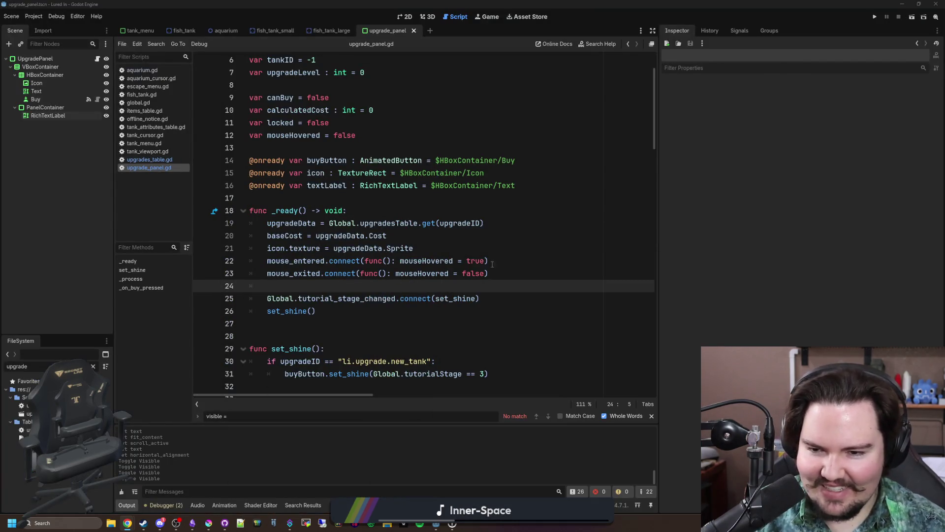
- Click through lines 17–28 around _ready and mouseHovered in upgrade_panel.gd
left_click(307, 199)
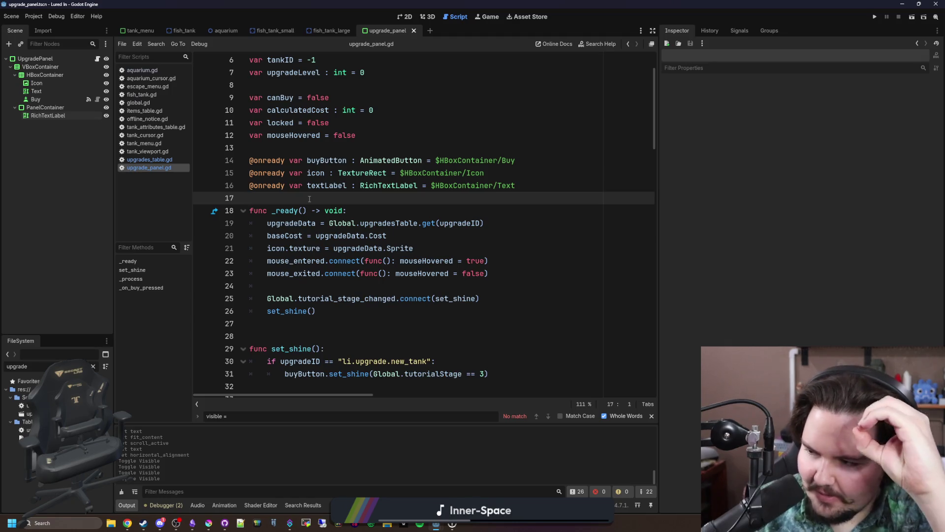
left_click(435, 261)
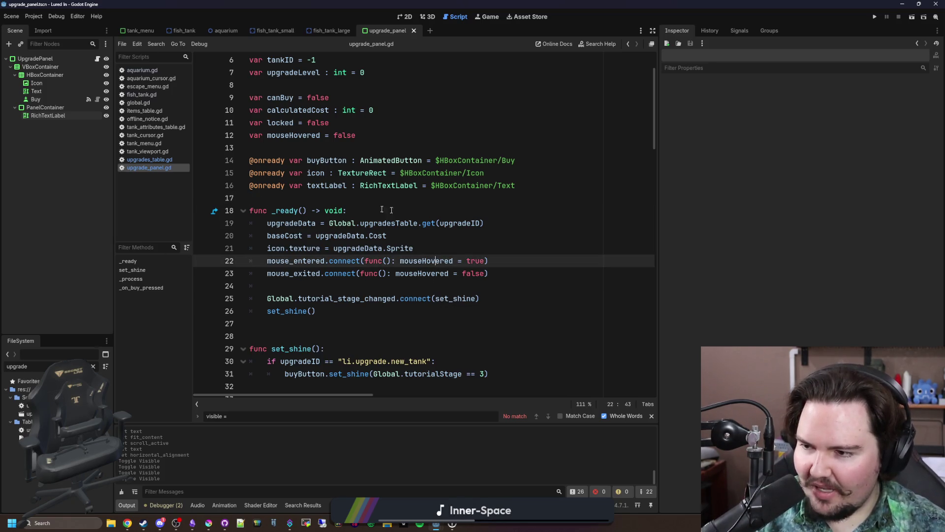
left_click(320, 203)
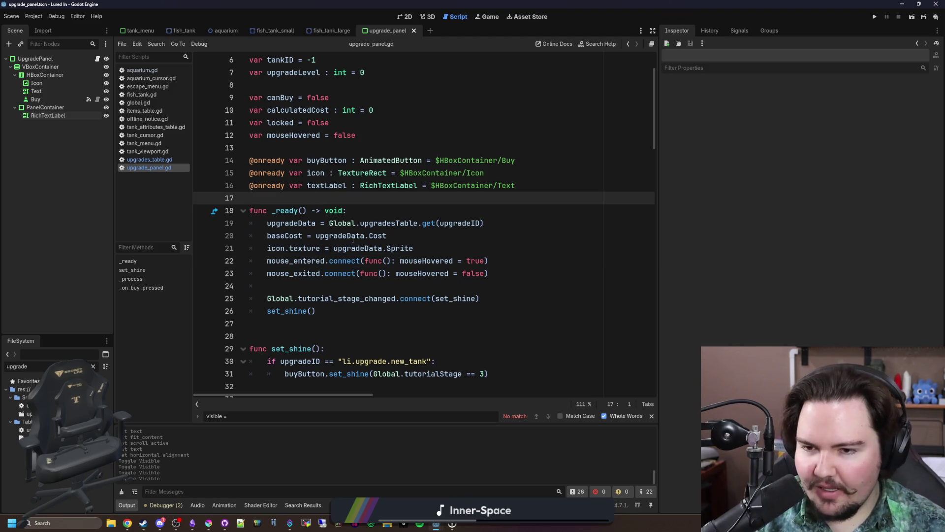
left_click(361, 289)
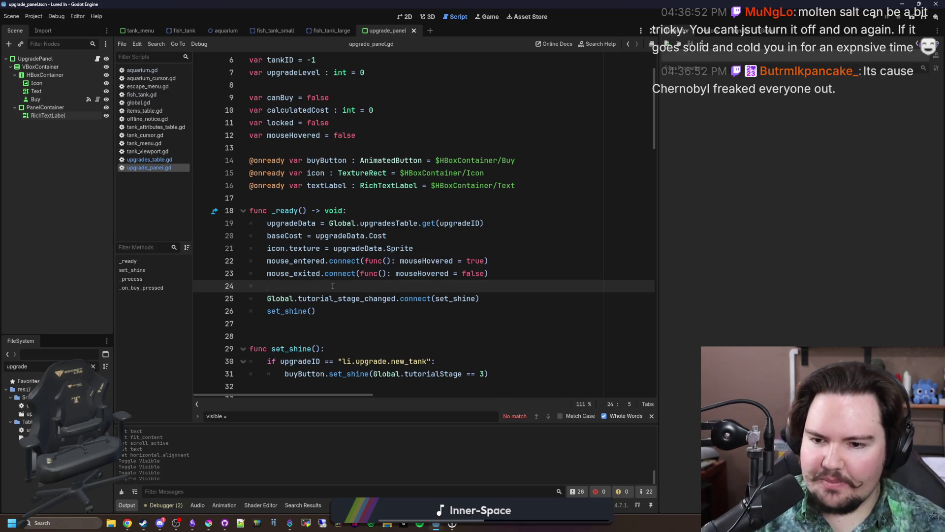
scroll(333, 286, "down", 2)
left_click(296, 272)
left_click(303, 259)
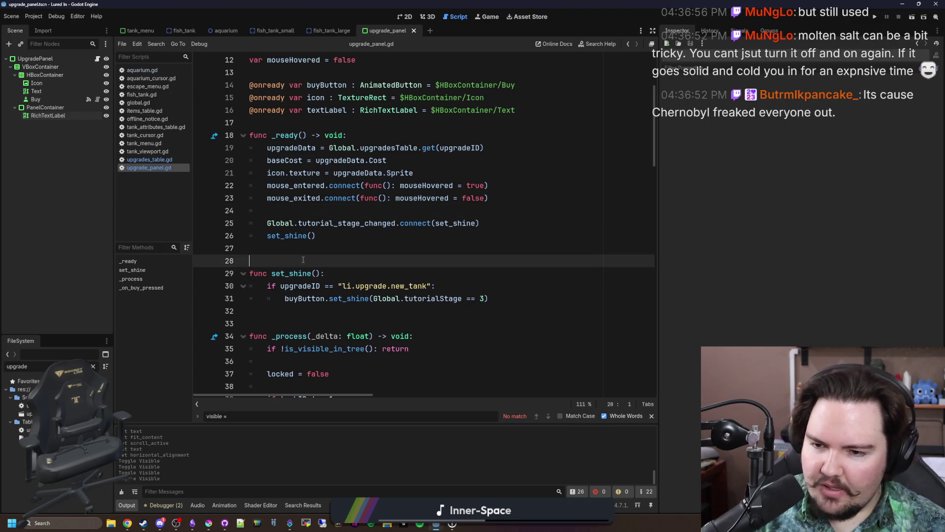
- Scroll past upgradeData on line 44 down to the _process code at line 74
scroll(301, 260, "down", 2)
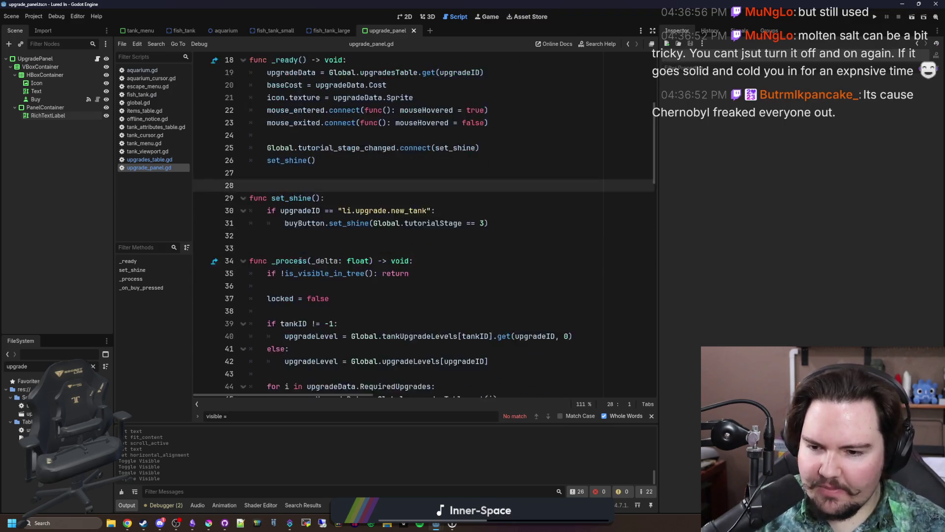
scroll(300, 260, "down", 2)
left_click(298, 295)
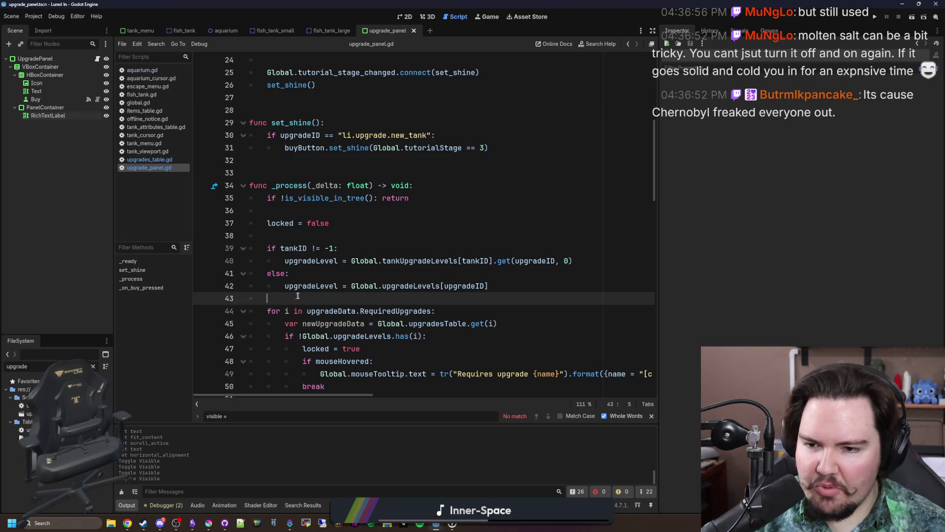
left_click(316, 244)
left_click(316, 236)
left_click(317, 308)
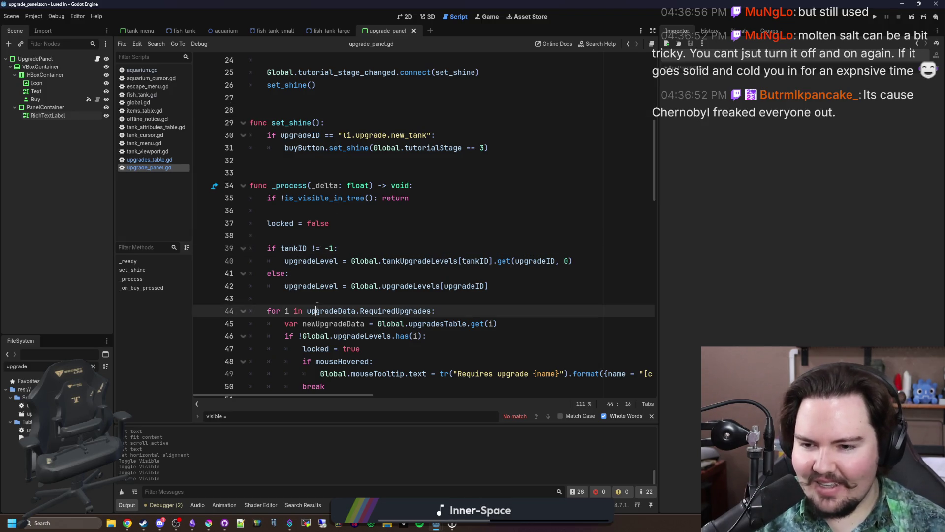
left_click(315, 299)
scroll(291, 277, "down", 3)
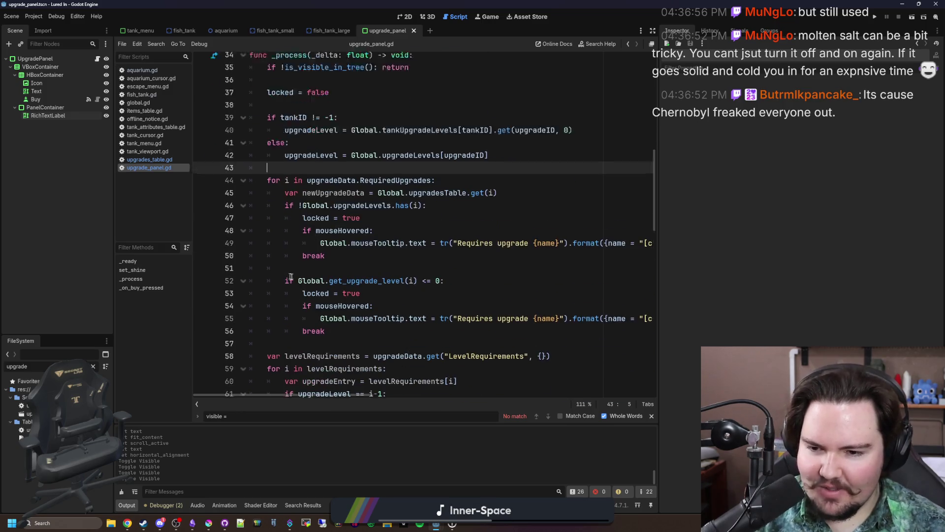
scroll(291, 277, "down", 3)
scroll(297, 278, "down", 5)
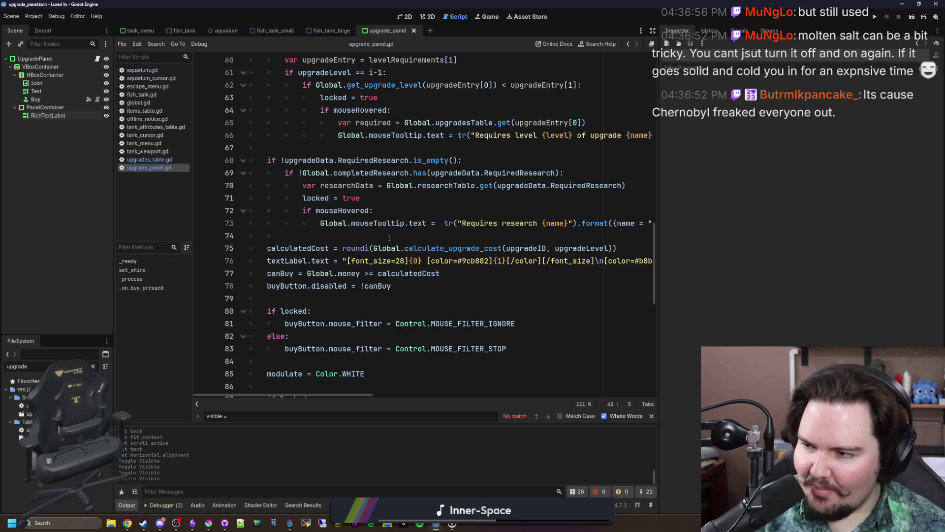
left_click(321, 237)
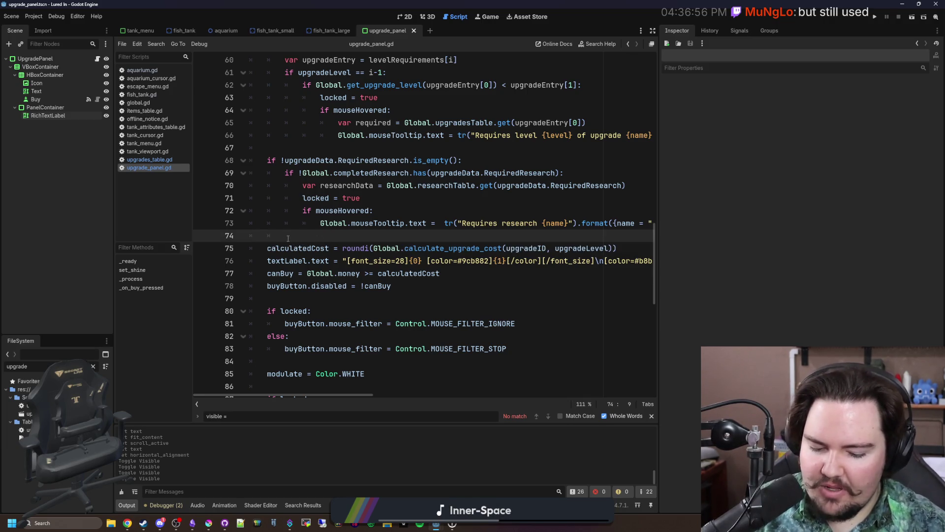
- Search Chrome for 'us military spending', refined to 'us military spending percentage'
key("alt+Tab")
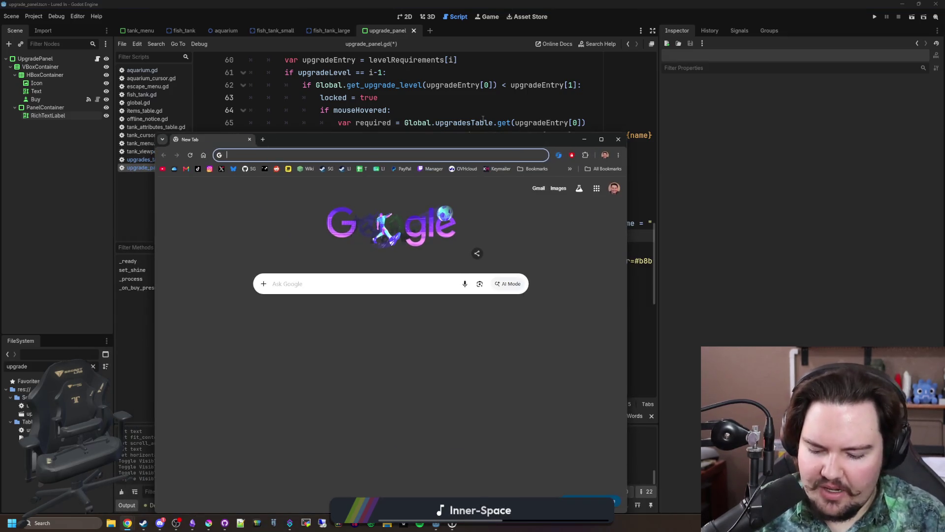
type("us military spending")
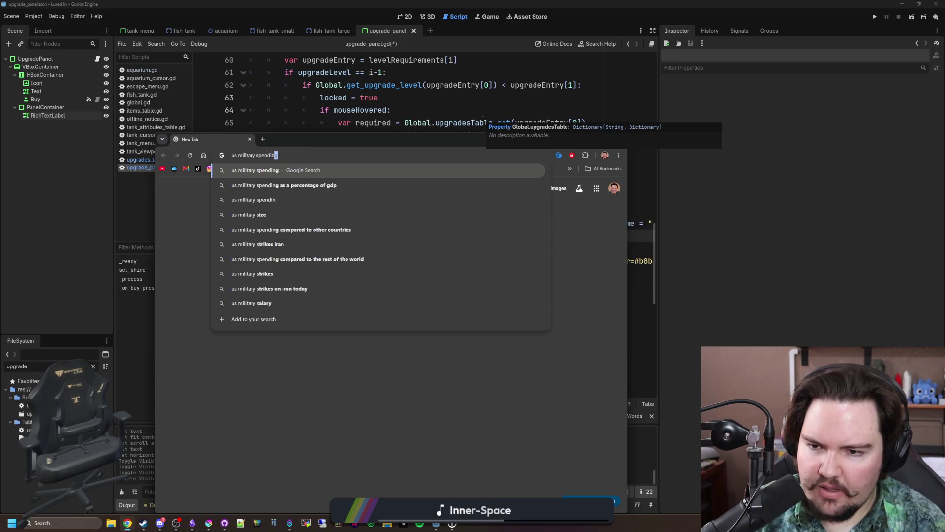
key("Return")
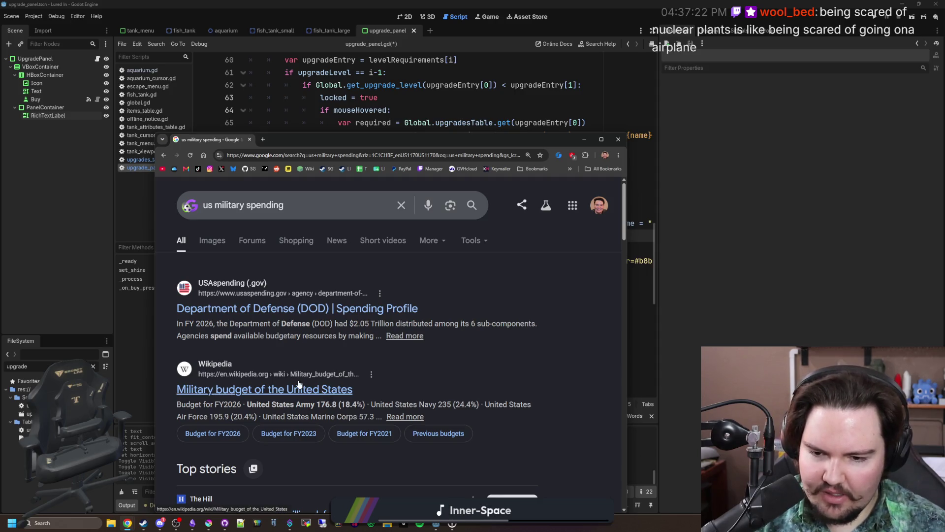
scroll(300, 386, "down", 3)
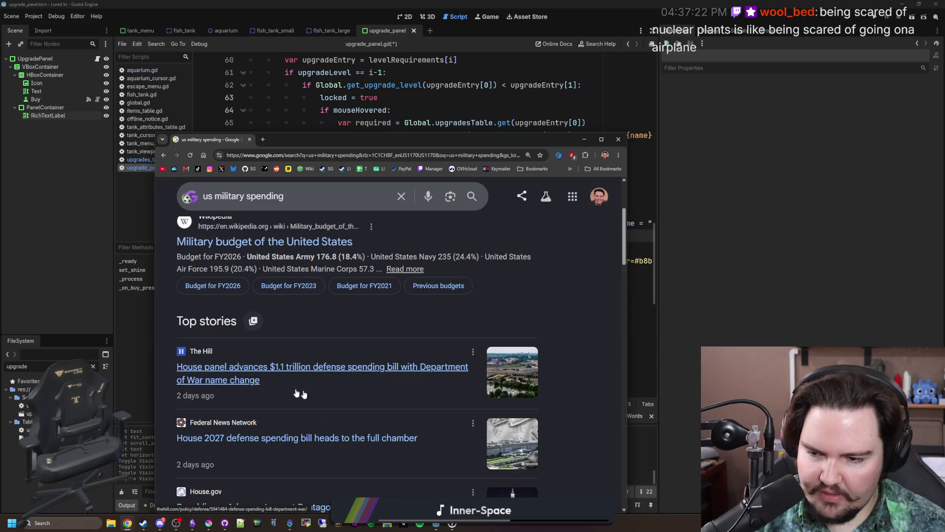
scroll(248, 223, "up", 2)
left_click(308, 202)
type("per")
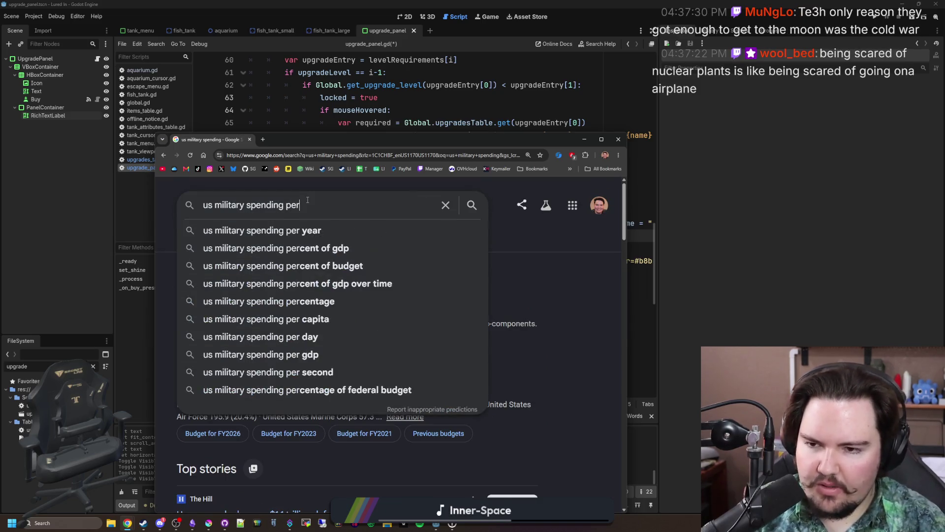
type("centage")
key("Return")
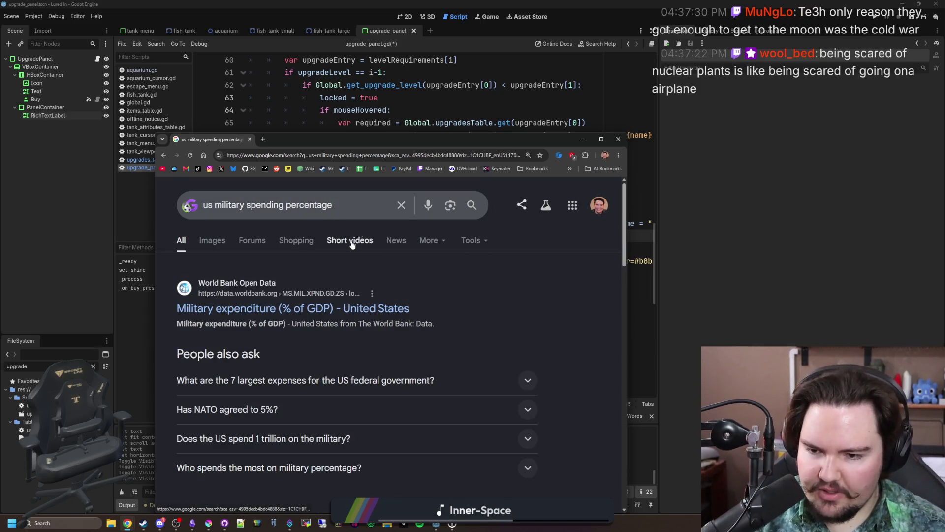
- Review the World Bank US military expenditure data, then go back to the search results
left_click(361, 309)
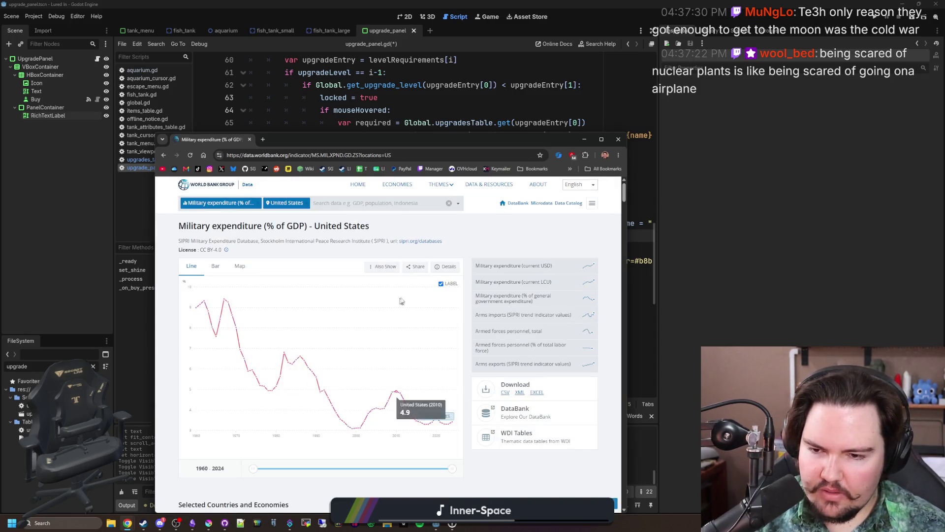
mouse_move(442, 426)
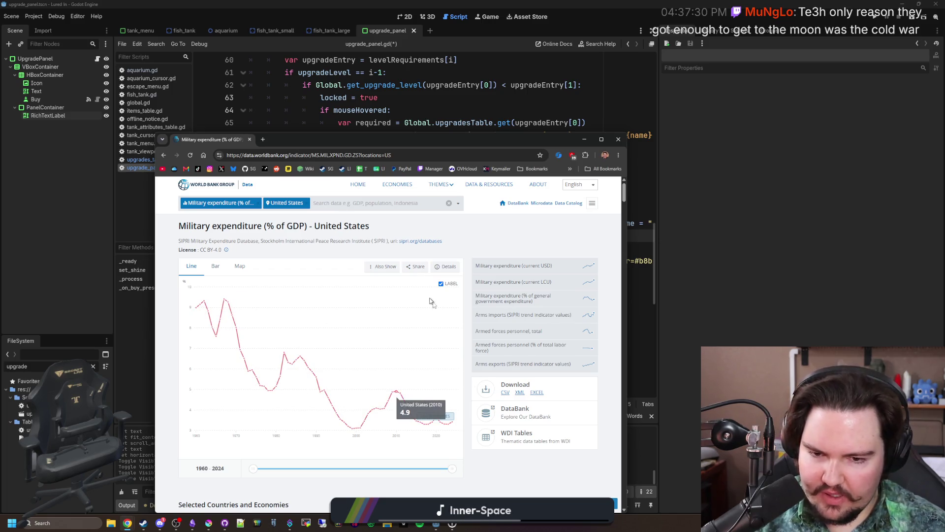
scroll(407, 334, "down", 4)
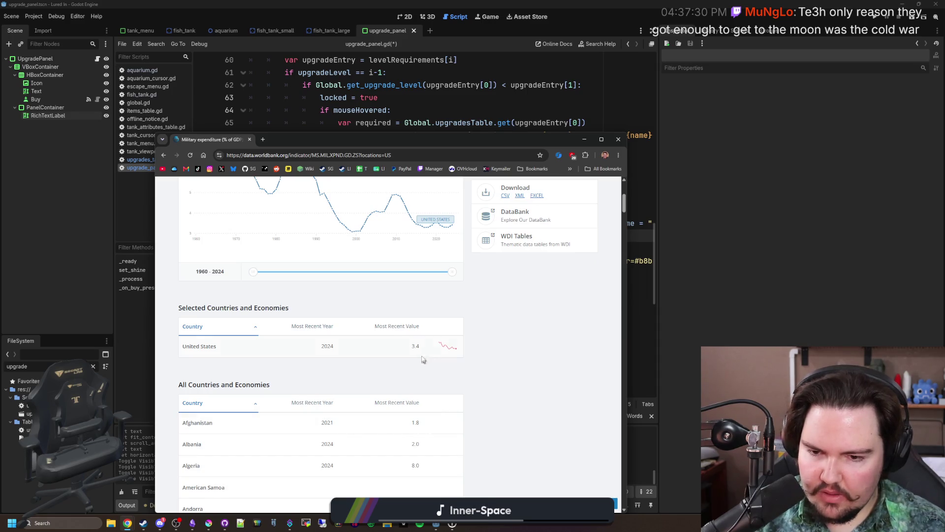
scroll(343, 356, "down", 10)
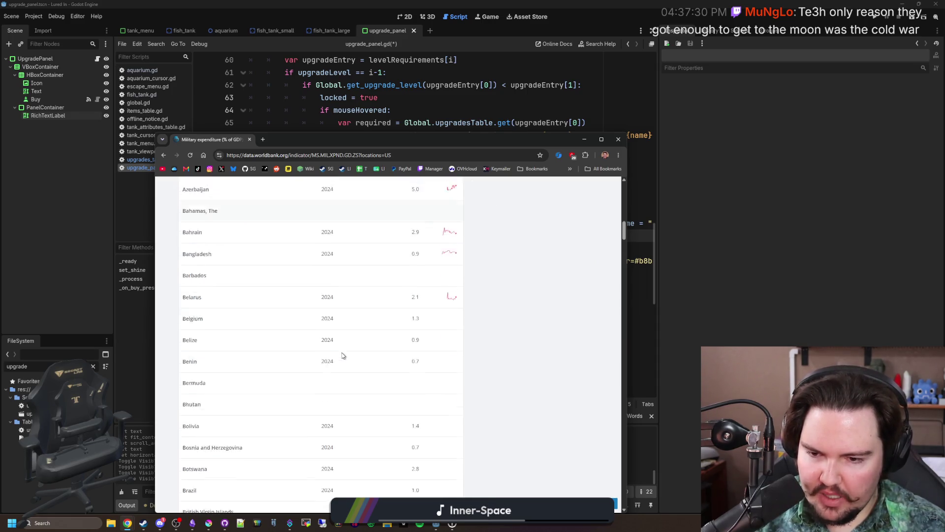
scroll(343, 356, "up", 5)
scroll(343, 355, "down", 10)
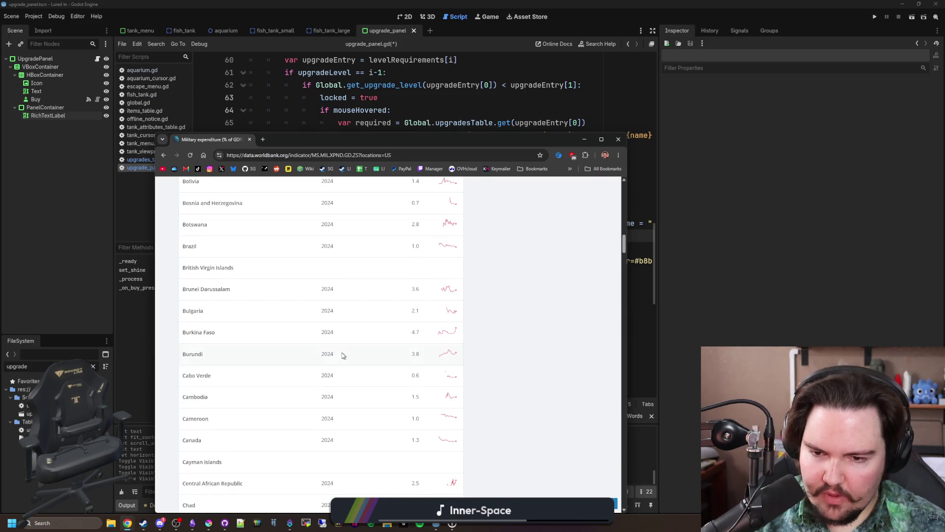
key("alt+Left")
scroll(334, 348, "down", 3)
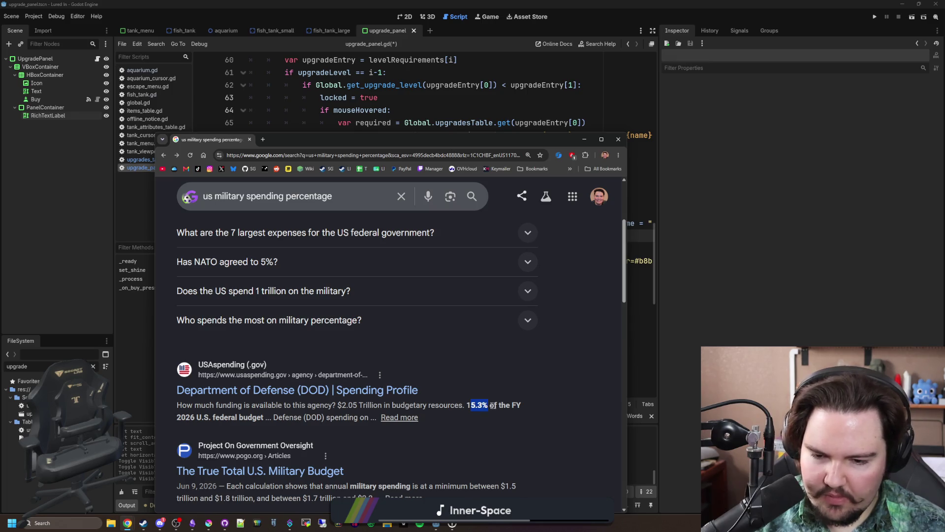
- Open the Department of Defense spending profile and highlight its share-of-federal-budget note
left_click(356, 391)
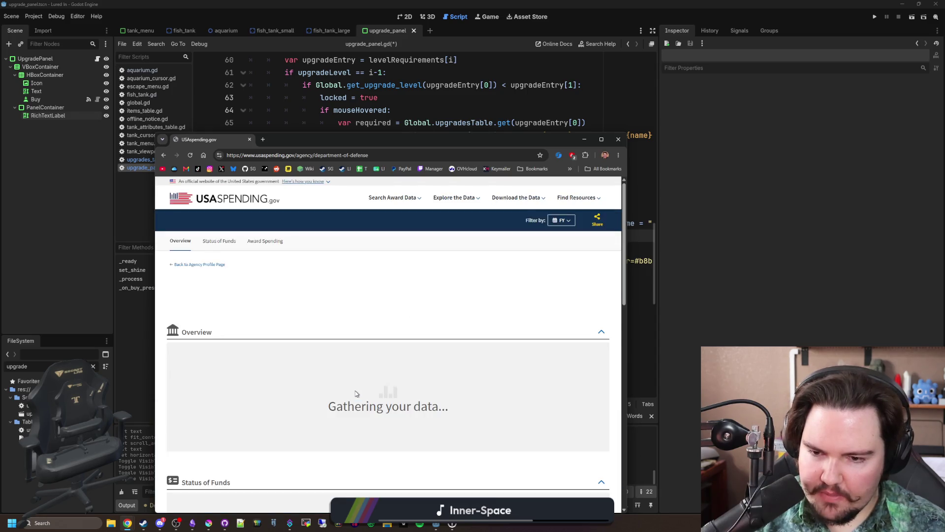
scroll(330, 327, "down", 3)
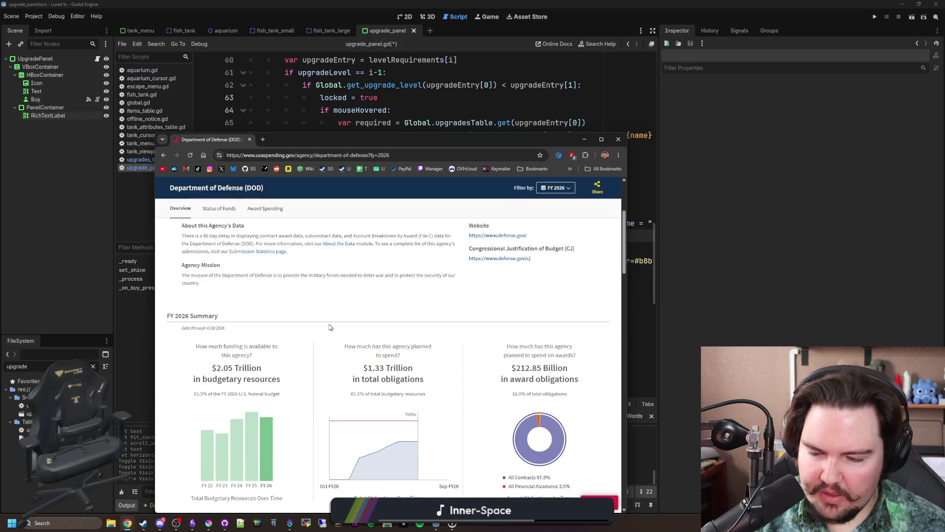
scroll(330, 327, "down", 1)
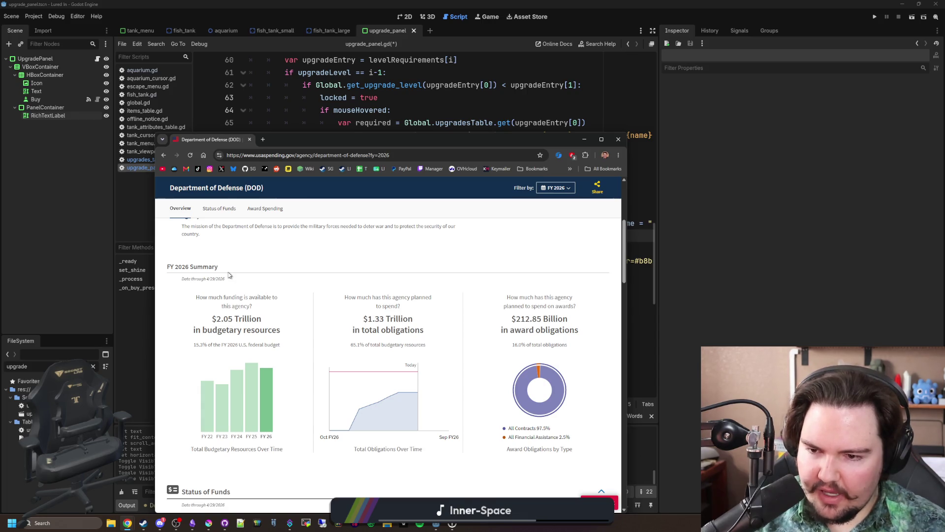
scroll(231, 275, "up", 4)
scroll(274, 283, "down", 4)
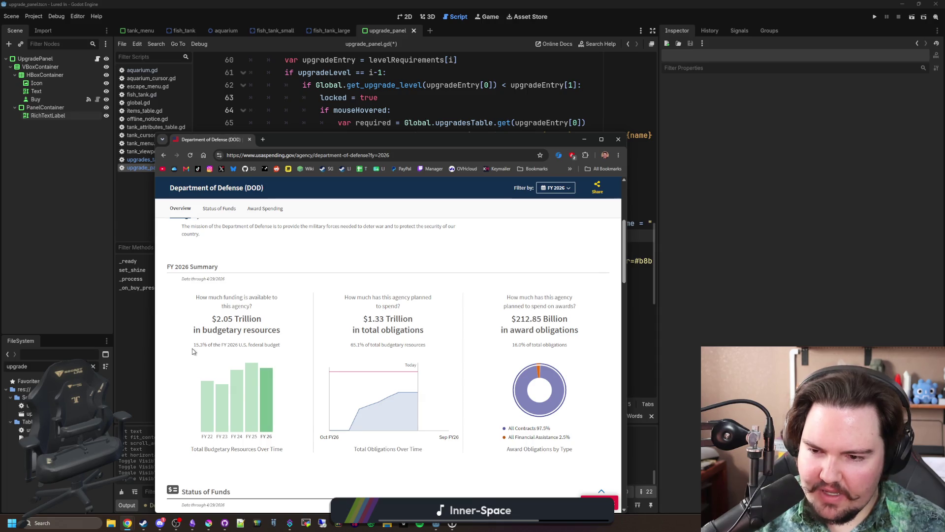
left_click_drag(195, 346, 266, 346)
left_click(266, 346)
- Scroll through the rest of the DoD page and close the browser window
mouse_move(266, 399)
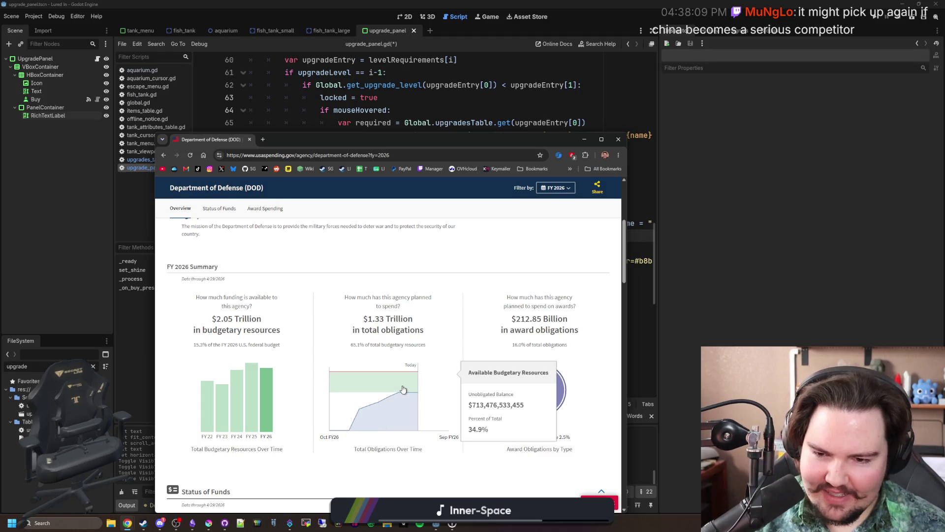
scroll(428, 328, "down", 10)
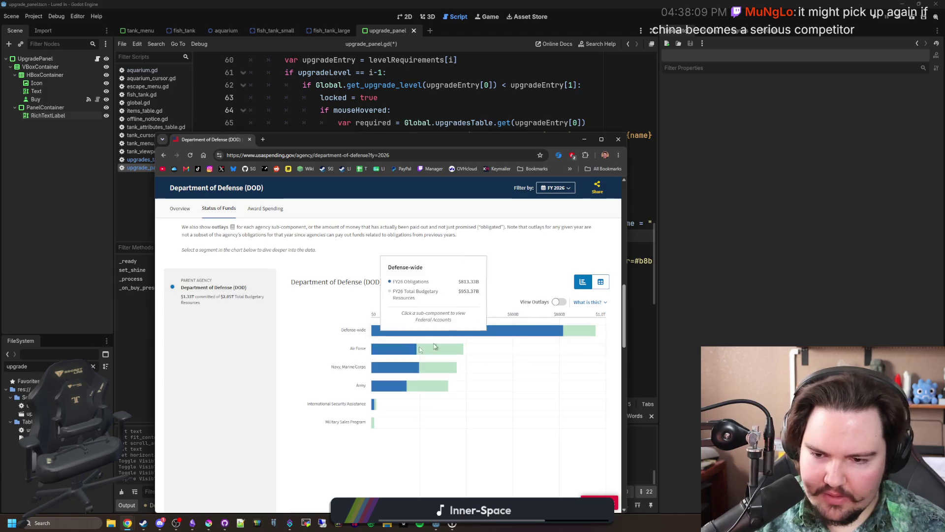
scroll(329, 383, "down", 10)
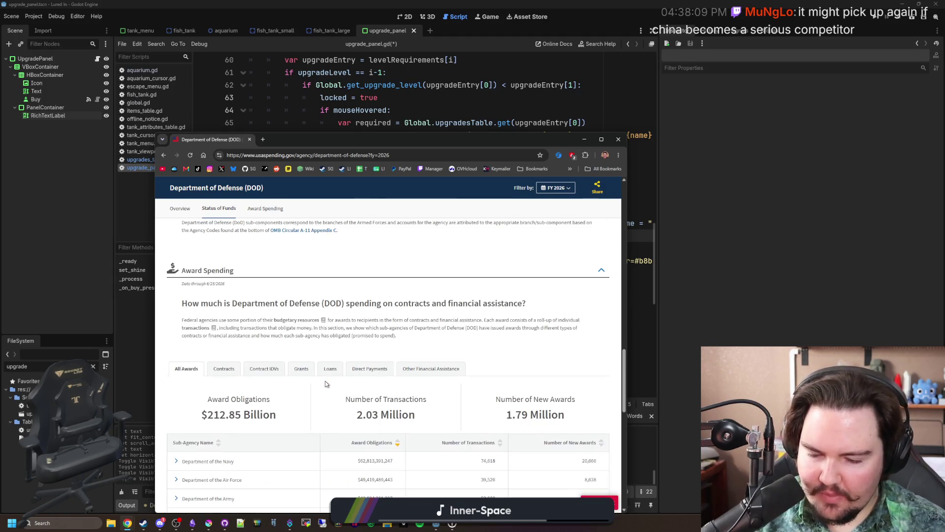
scroll(307, 278, "up", 20)
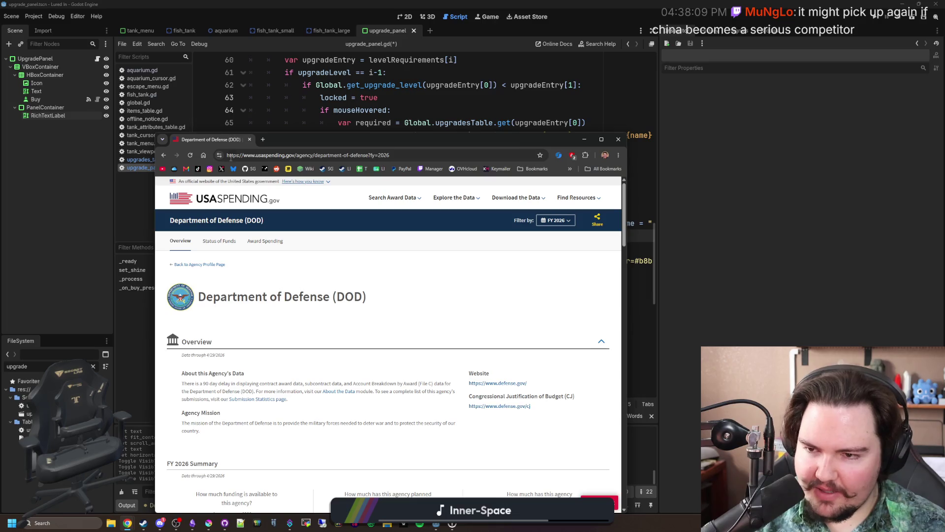
left_click(249, 140)
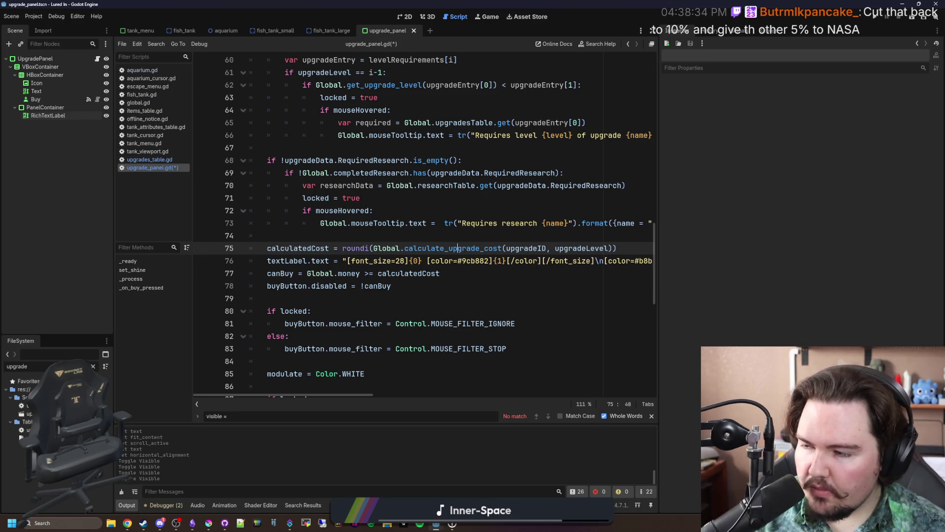
- Click through lines 74–84 around the if locked: check and save upgrade_panel.gd
left_click(354, 238)
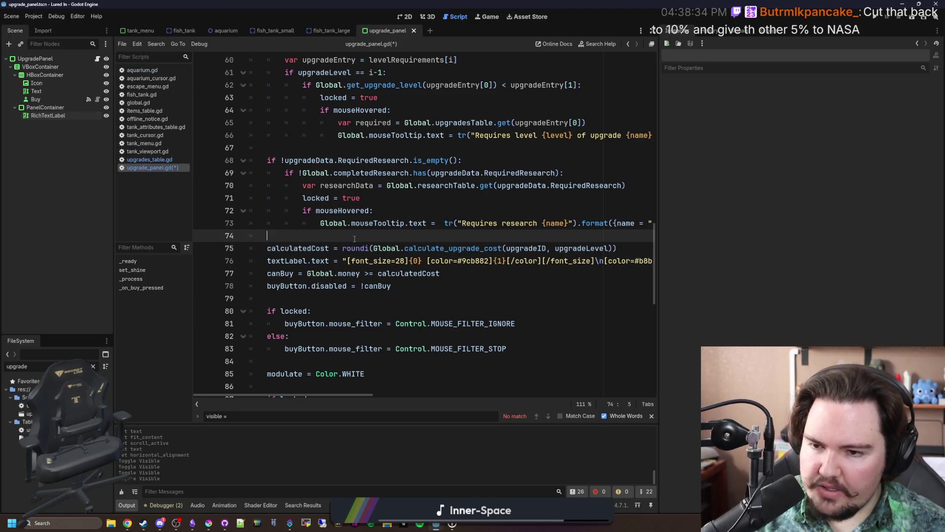
left_click(303, 300)
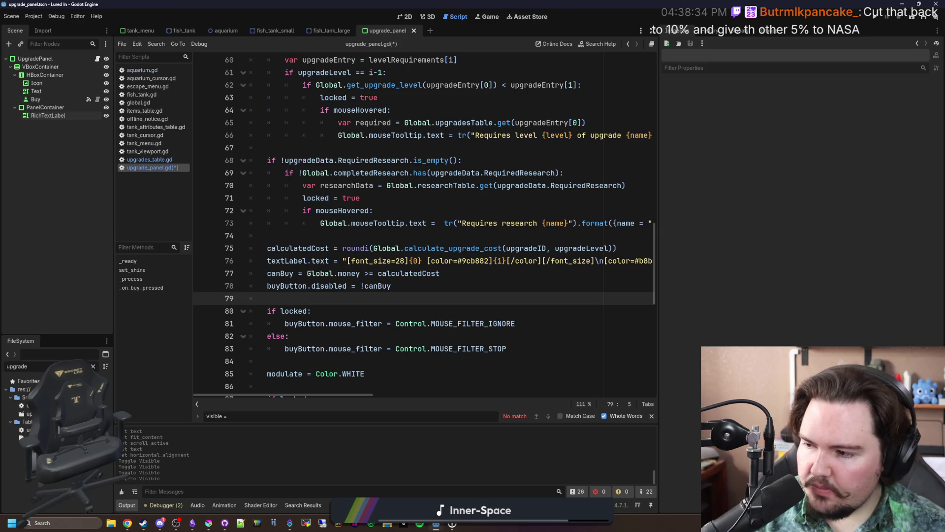
left_click(494, 312)
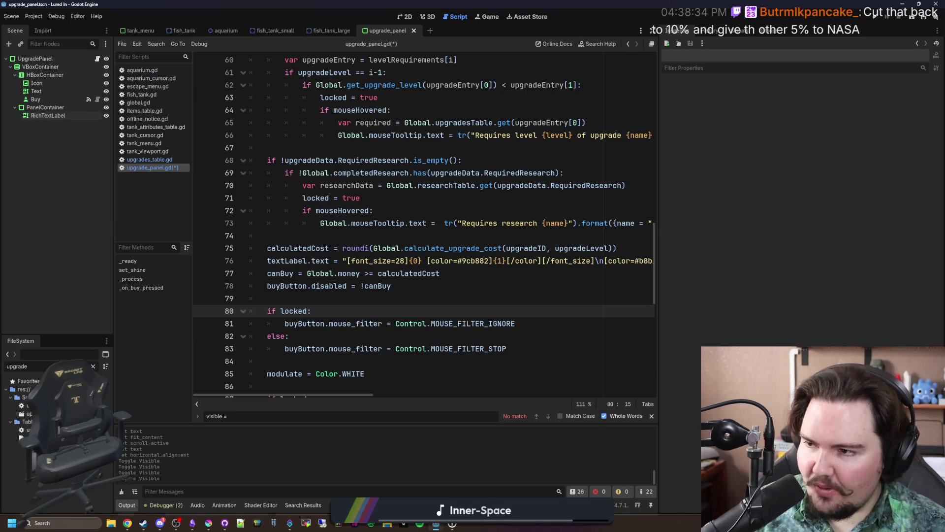
left_click(408, 293)
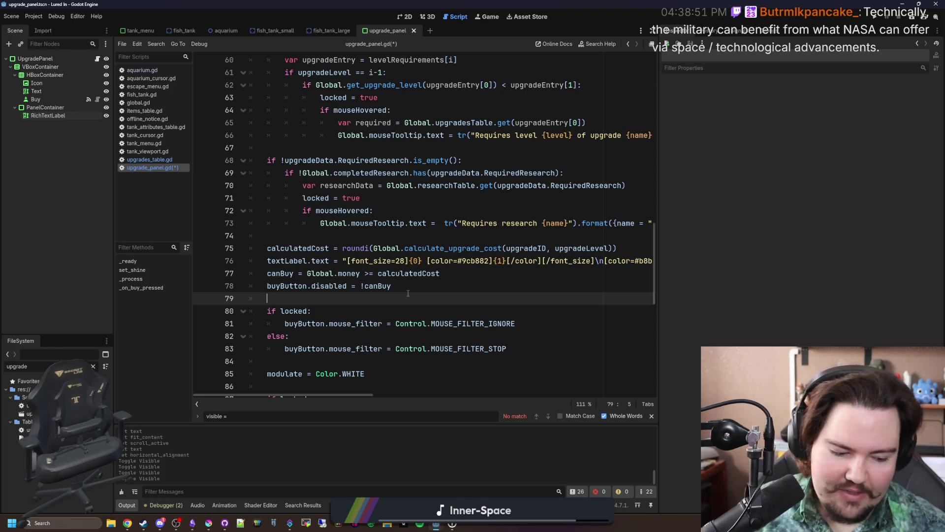
scroll(408, 293, "down", 4)
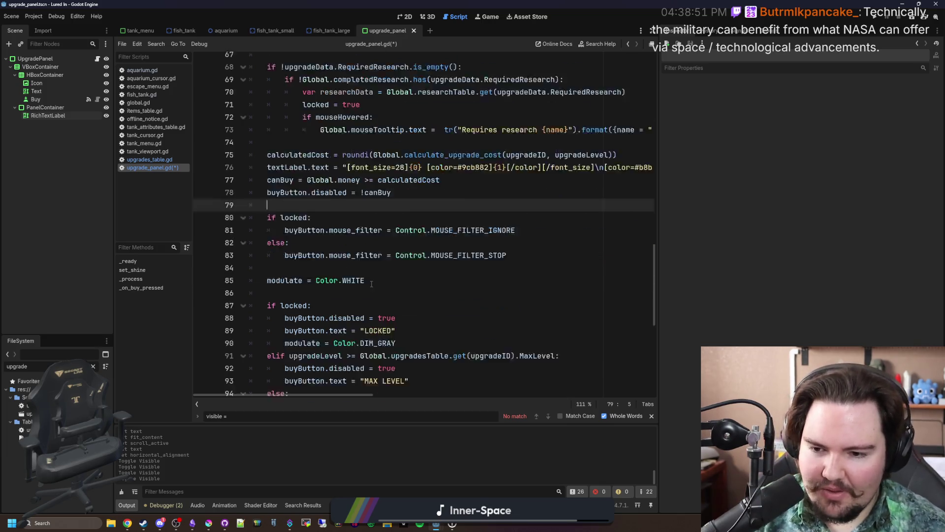
left_click(394, 210)
key("ctrl+s")
- Glance at the UpgradePanel scene, then return to upgrade_panel.gd and scroll its buy-button text code
left_click(407, 17)
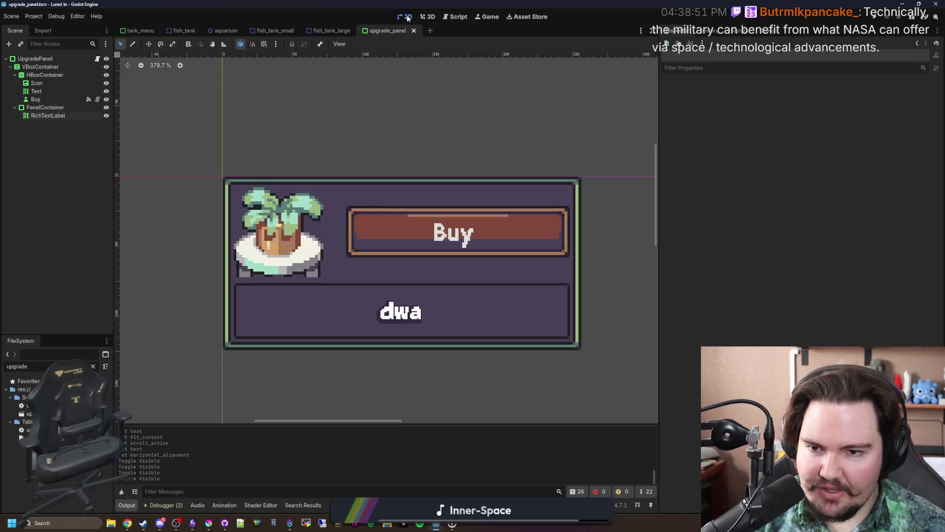
key("ctrl+F3")
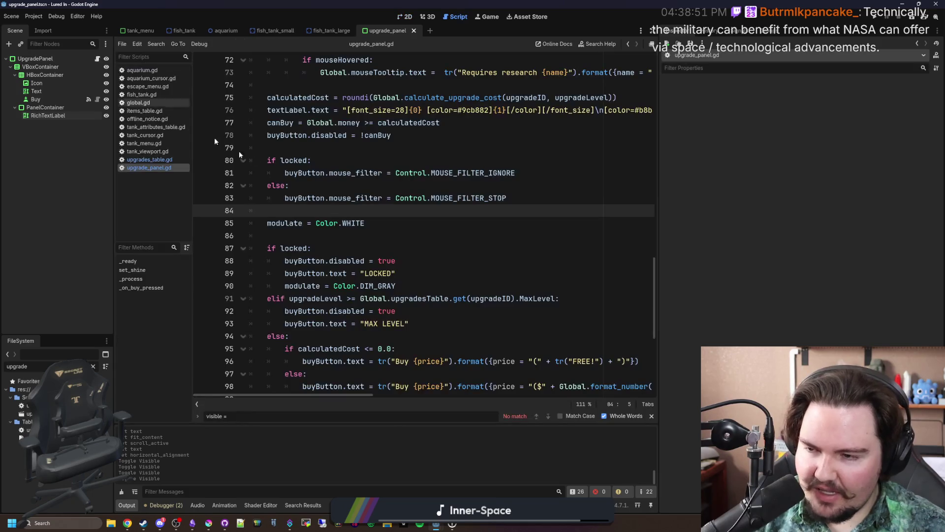
scroll(417, 256, "down", 3)
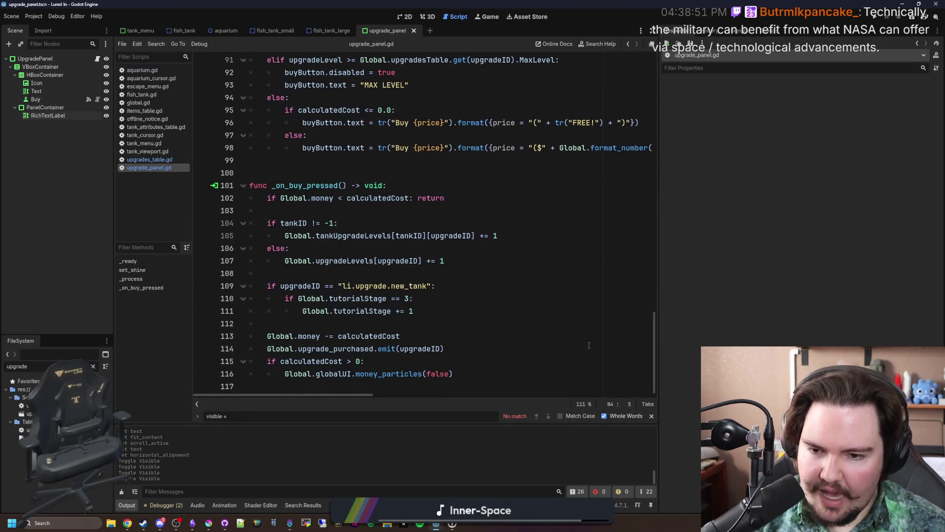
scroll(588, 346, "up", 20)
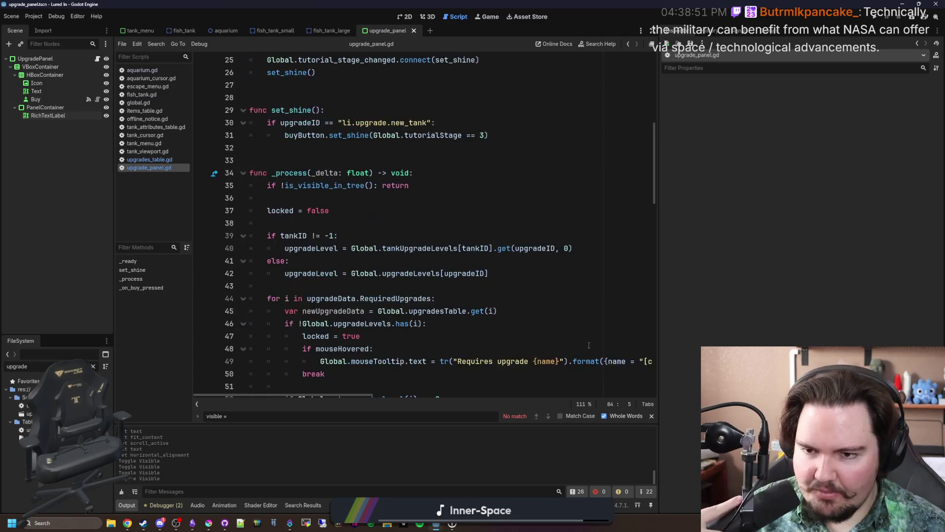
scroll(589, 345, "up", 5)
scroll(402, 275, "down", 16)
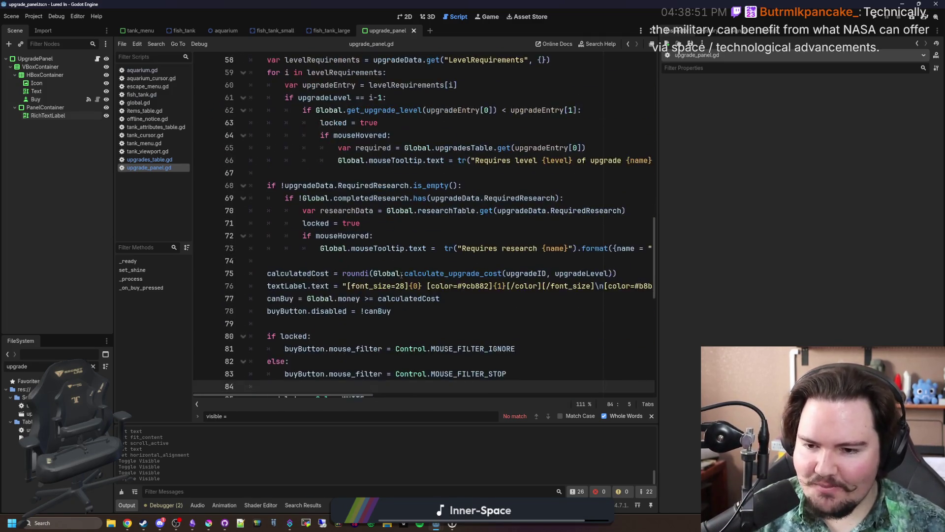
scroll(402, 275, "down", 7)
- Insert blank lines after the Buy-price code on line 99 of upgrade_panel.gd and save
left_click(320, 308)
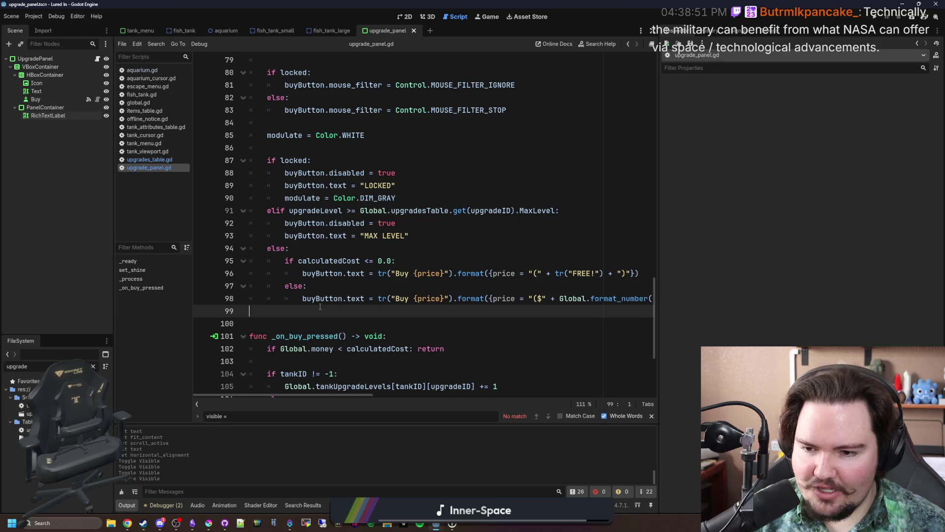
key("Return")
key("Return")
key("Up")
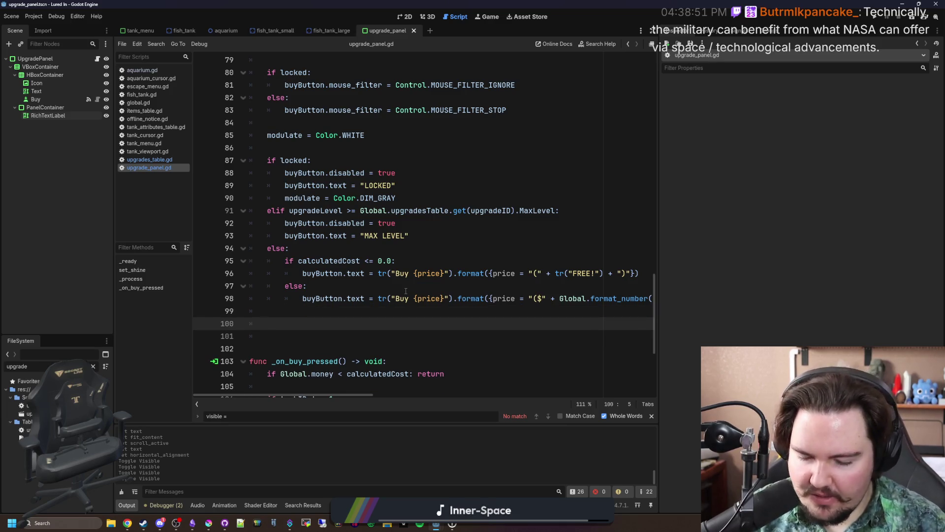
scroll(388, 273, "down", 2)
left_click(290, 259)
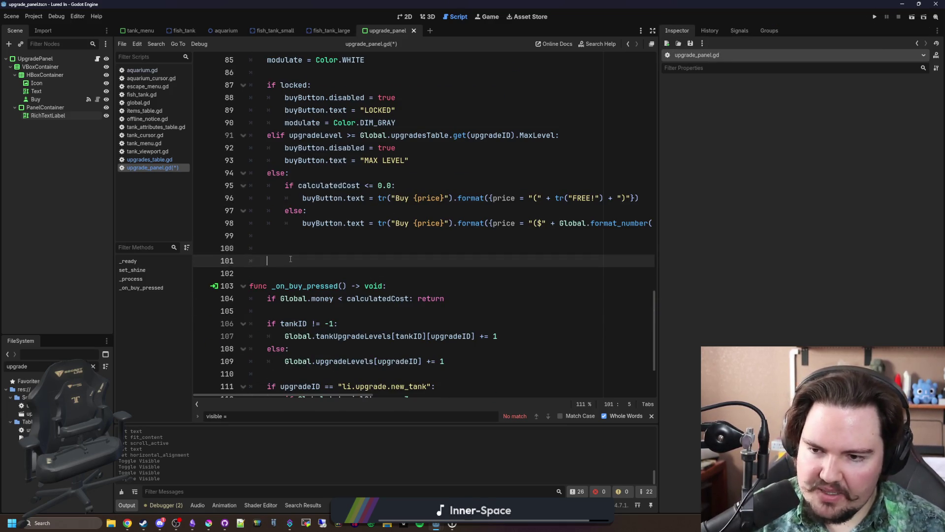
left_click(307, 247)
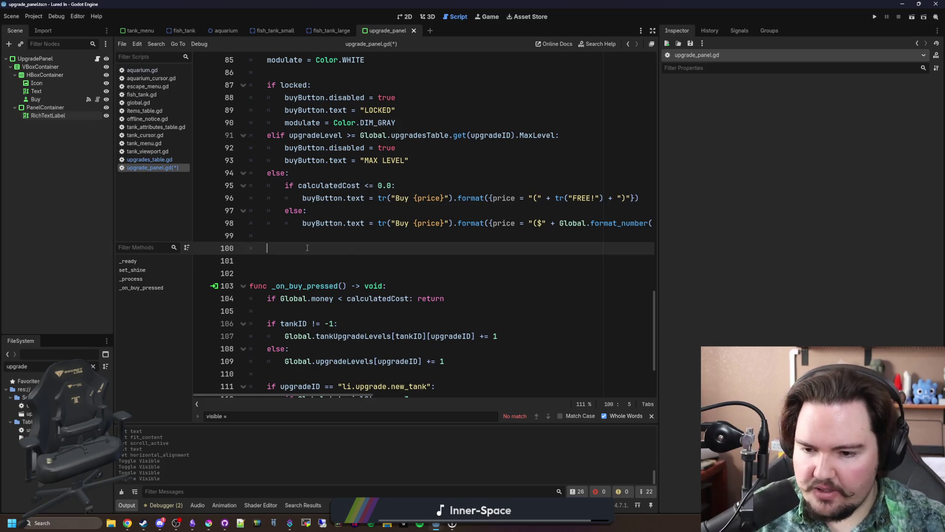
scroll(348, 256, "up", 2)
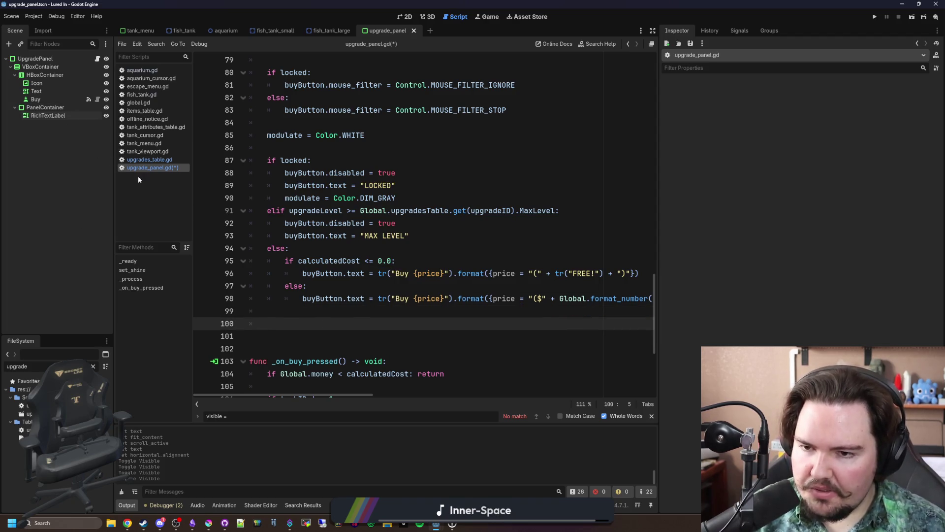
key("ctrl+s")
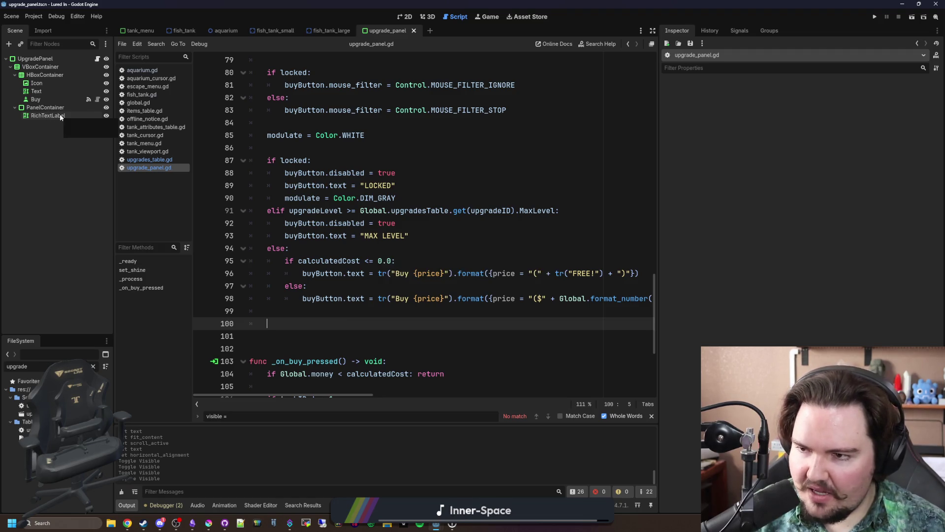
- Make line 100 set the dragged-in RichTextLabel's text to "test", save, and run the game
mouse_move(60, 117)
left_mouse_down()
mouse_move(360, 325)
mouse_move(337, 325)
mouse_move(459, 320)
left_mouse_up()
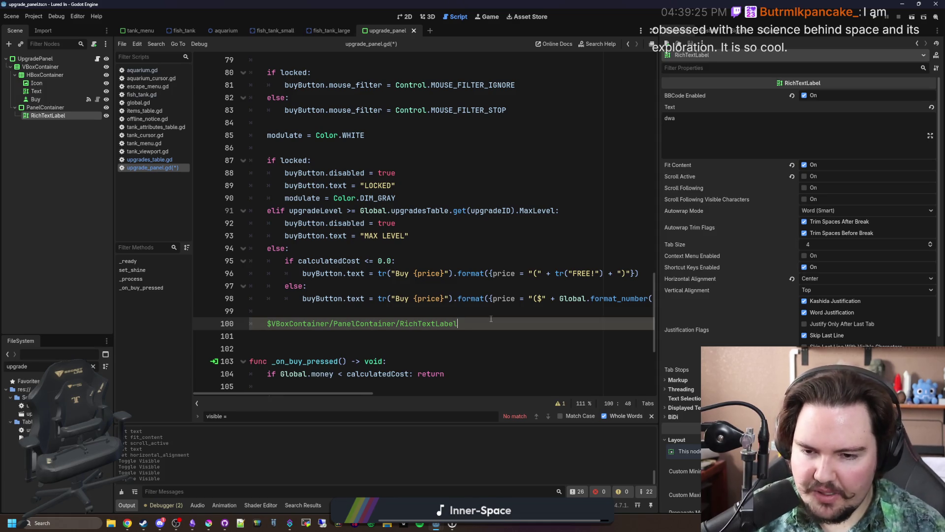
type("text+")
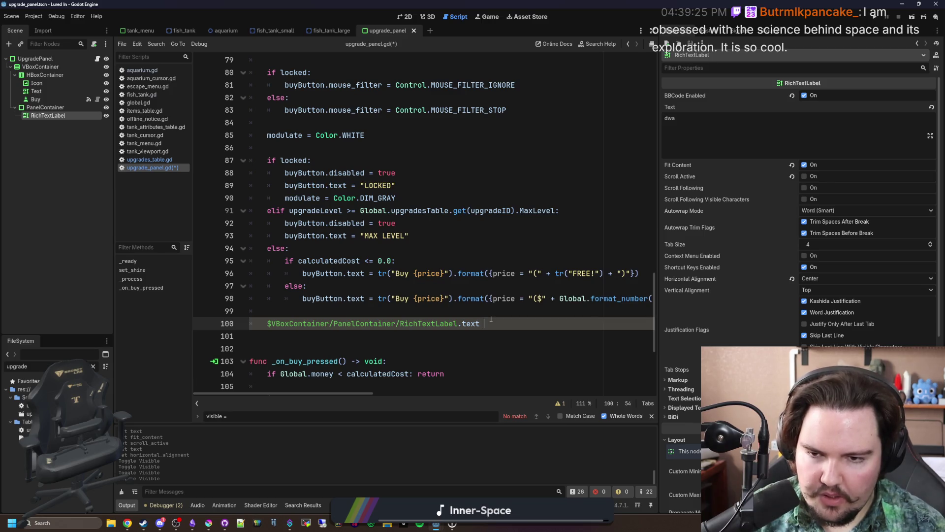
key("BackSpace")
type("= \"te")
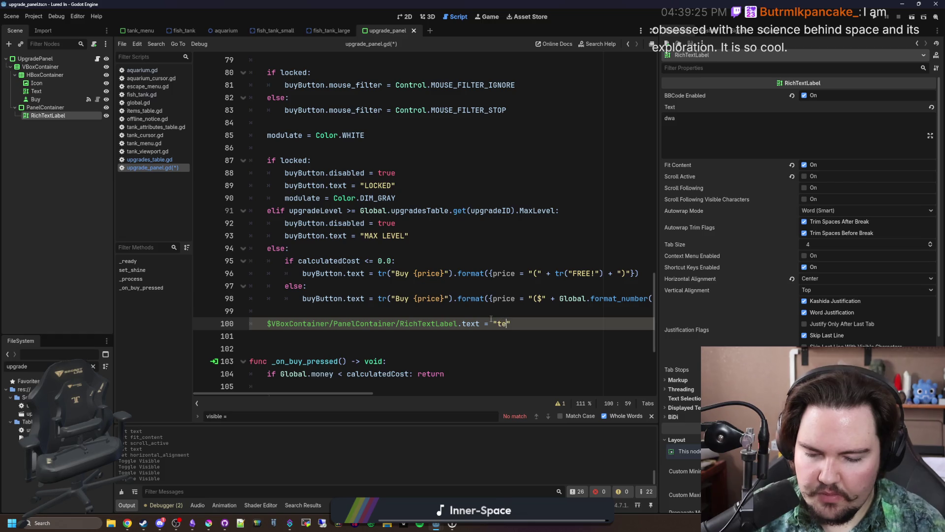
type("st")
left_click(491, 321)
key("ctrl+s")
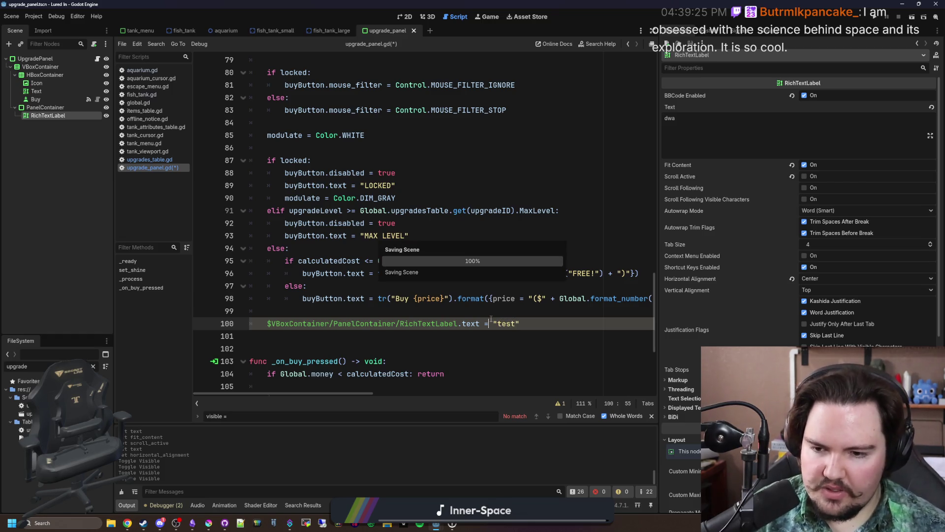
left_click(414, 323)
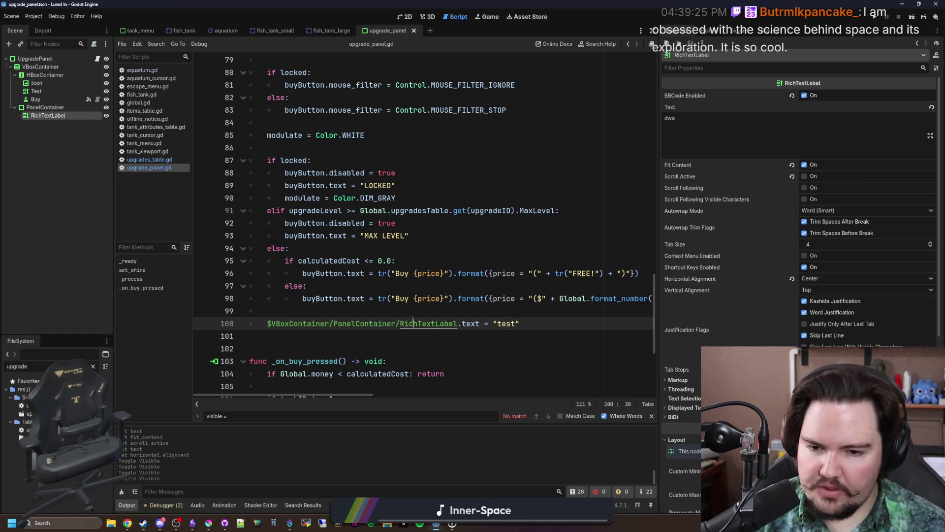
key("F5")
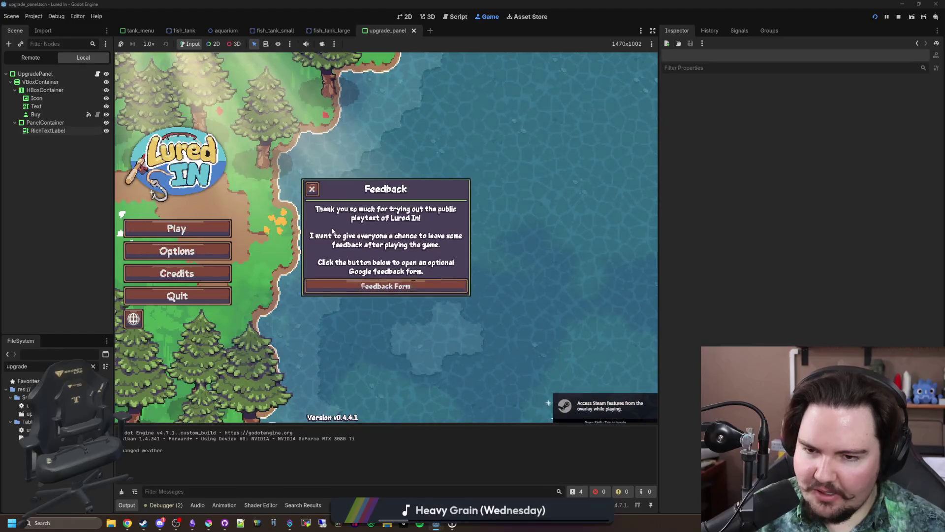
- Dismiss the Feedback popup, widen the game view, and press Play on the main menu
left_click(316, 195)
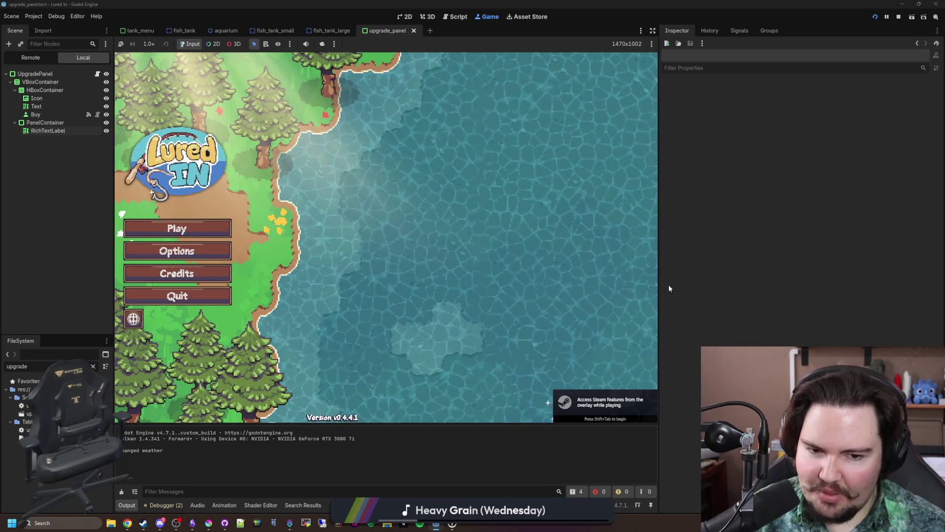
mouse_move(658, 283)
left_mouse_down()
mouse_move(784, 285)
mouse_move(772, 283)
left_mouse_up()
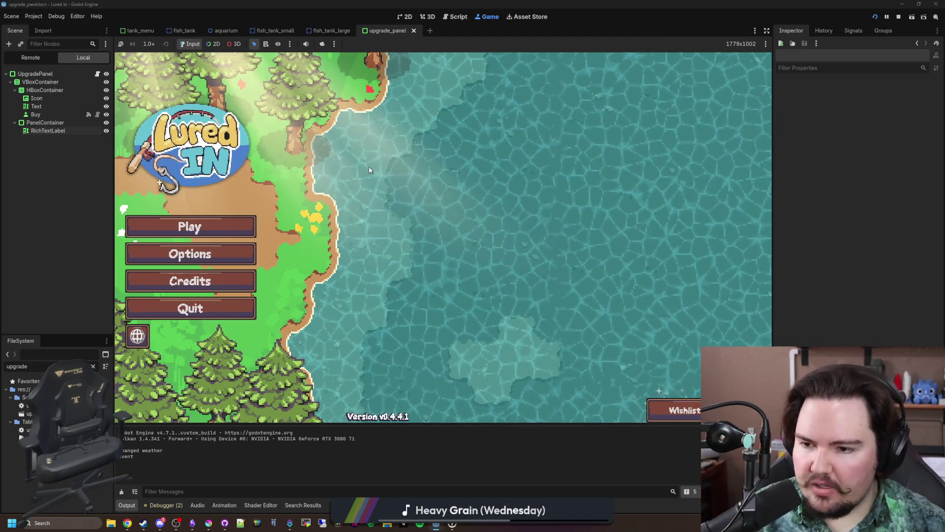
left_click(213, 237)
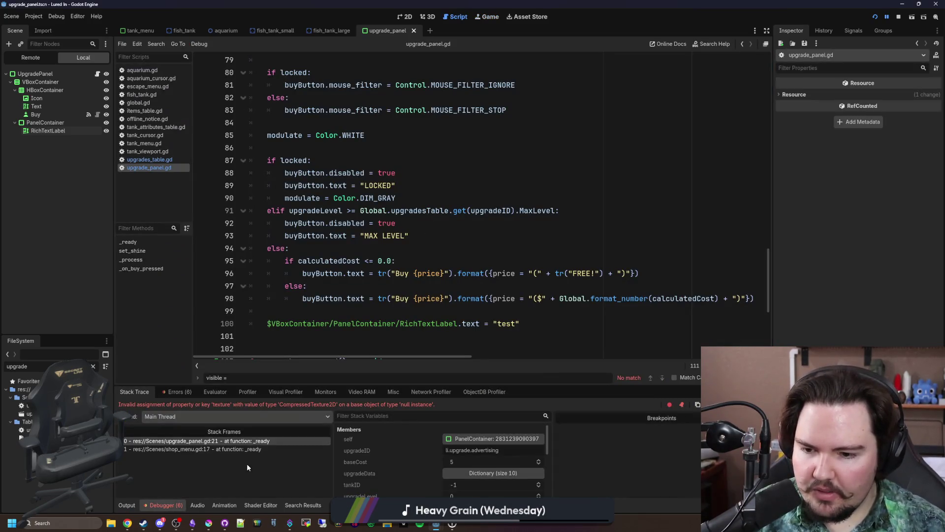
- Jump to the null-instance error line and replace the Icon and Text paths with VBoxContainer paths
scroll(372, 276, "down", 3)
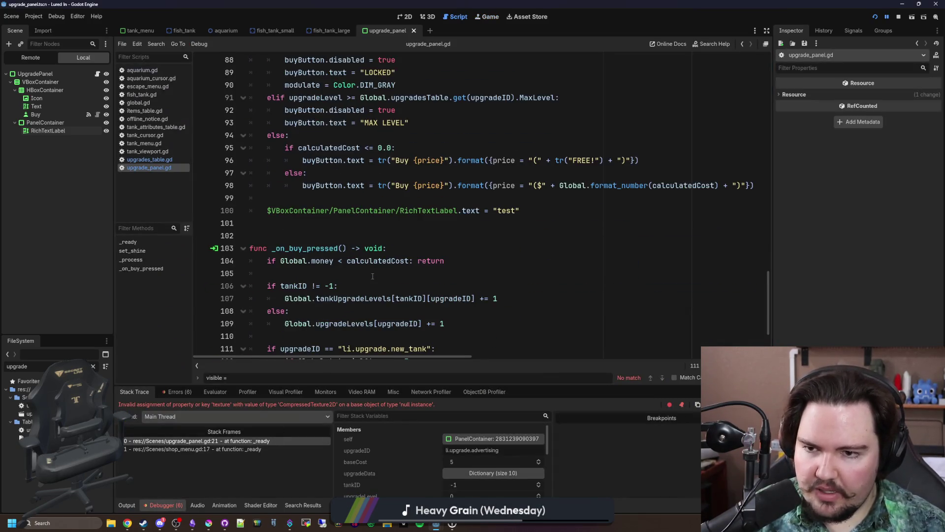
left_click(264, 441)
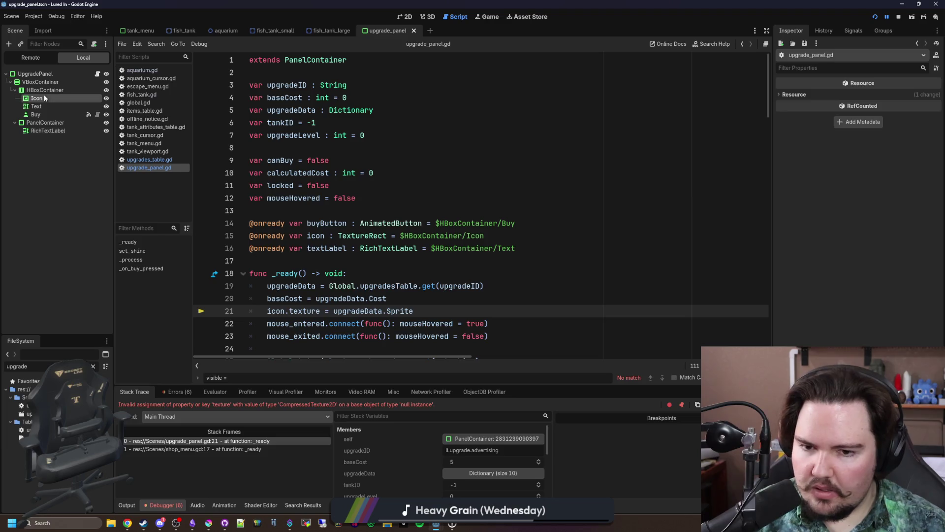
mouse_move(44, 97)
left_mouse_down()
mouse_move(522, 249)
mouse_move(485, 235)
mouse_move(399, 236)
left_mouse_up()
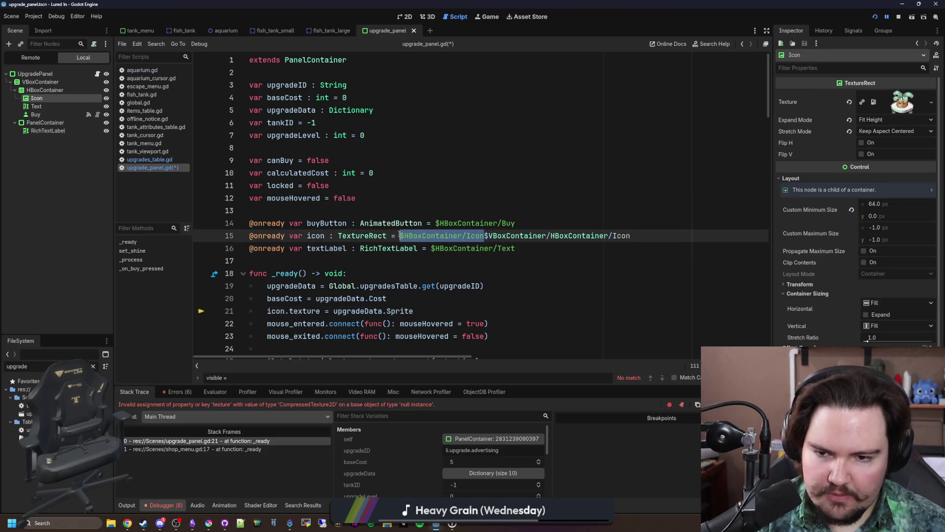
key("BackSpace")
left_click_drag(516, 248, 431, 248)
key("BackSpace")
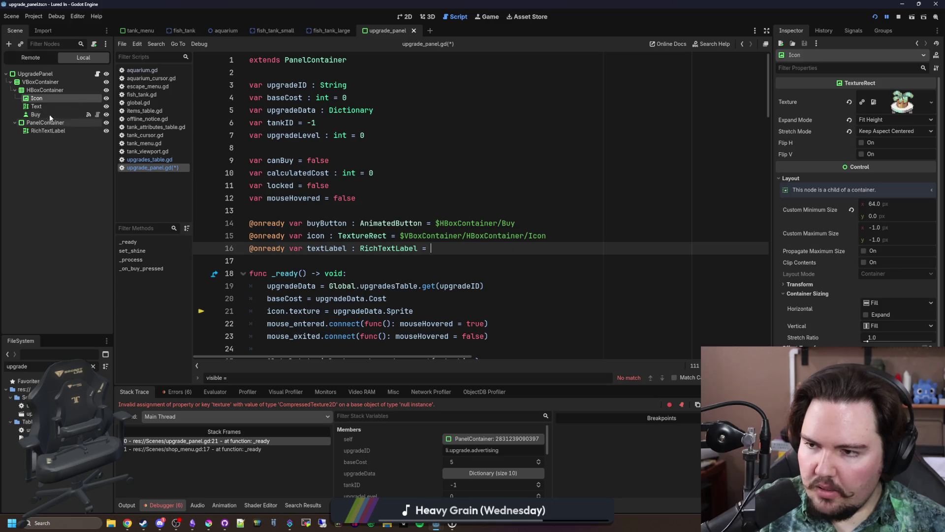
left_click_drag(37, 107, 515, 249)
- Replace the Buy node path with its VBoxContainer path, save, and relaunch the game
left_click_drag(515, 223, 437, 223)
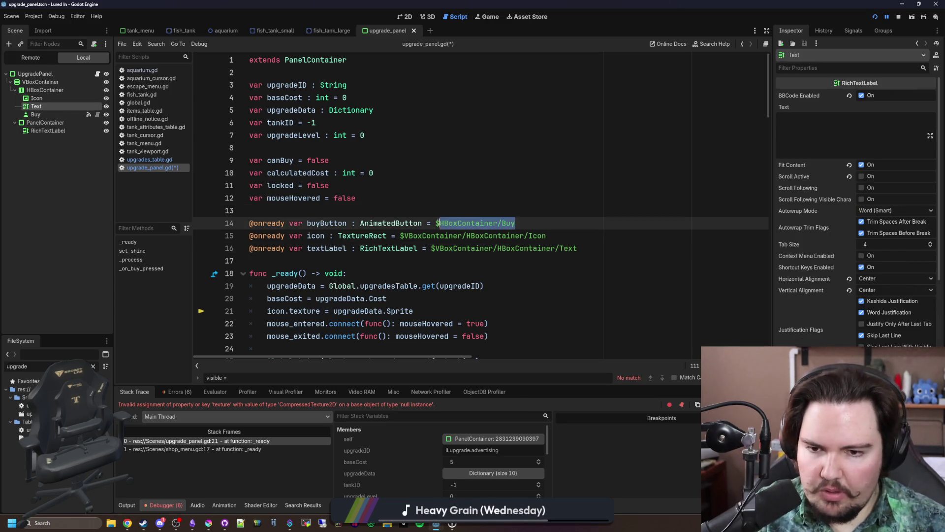
key("BackSpace")
mouse_move(35, 114)
left_mouse_down()
mouse_move(531, 220)
mouse_move(466, 221)
left_mouse_up()
key("ctrl+s")
left_click(422, 210)
key("ctrl+s")
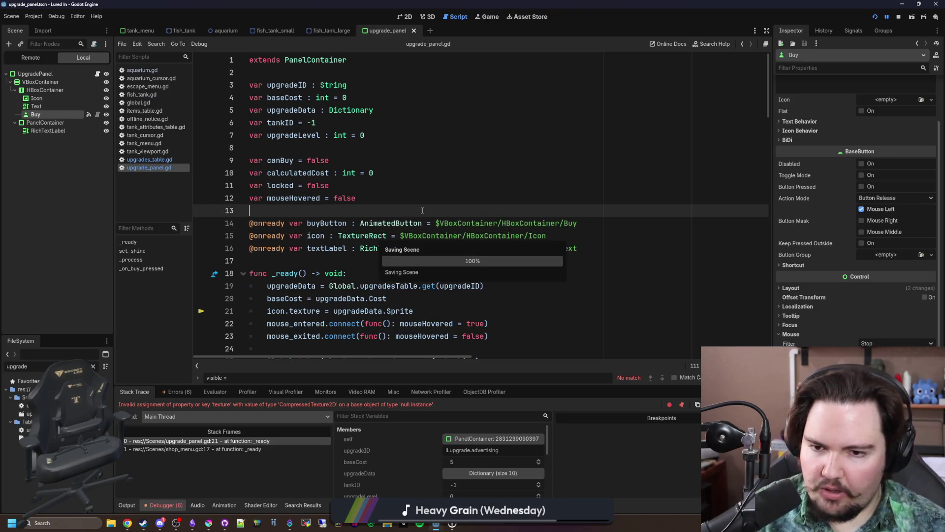
left_click(876, 17)
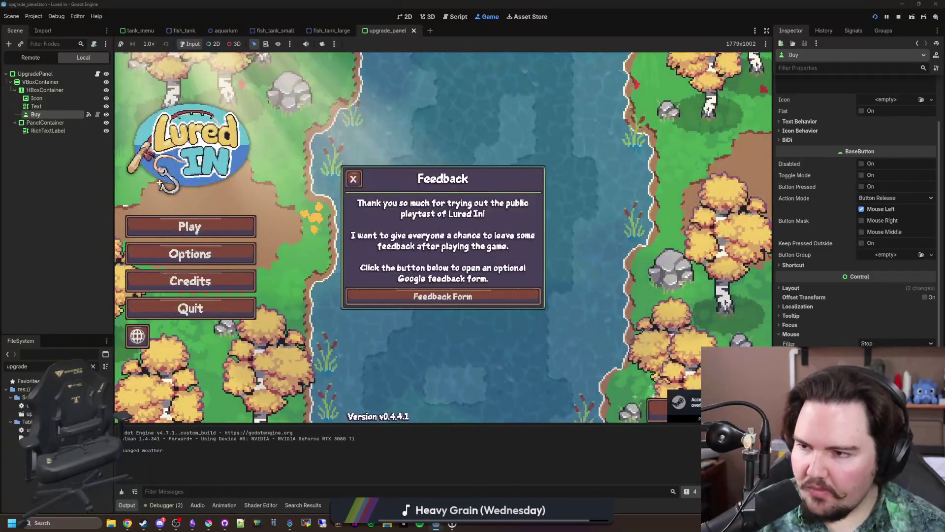
- Play past the Feedback and Welcome Back popups, check the Shop panels show "test", then stop
left_click(353, 178)
left_click(189, 227)
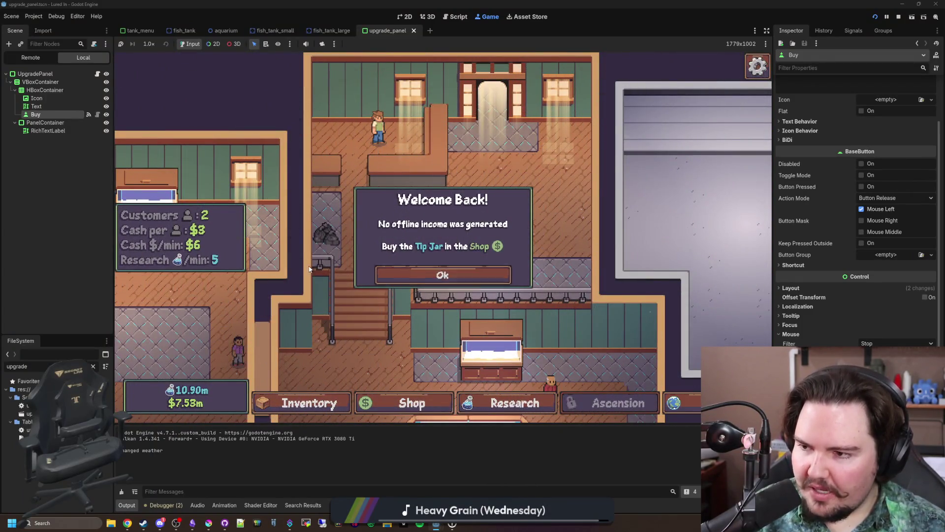
left_click(431, 277)
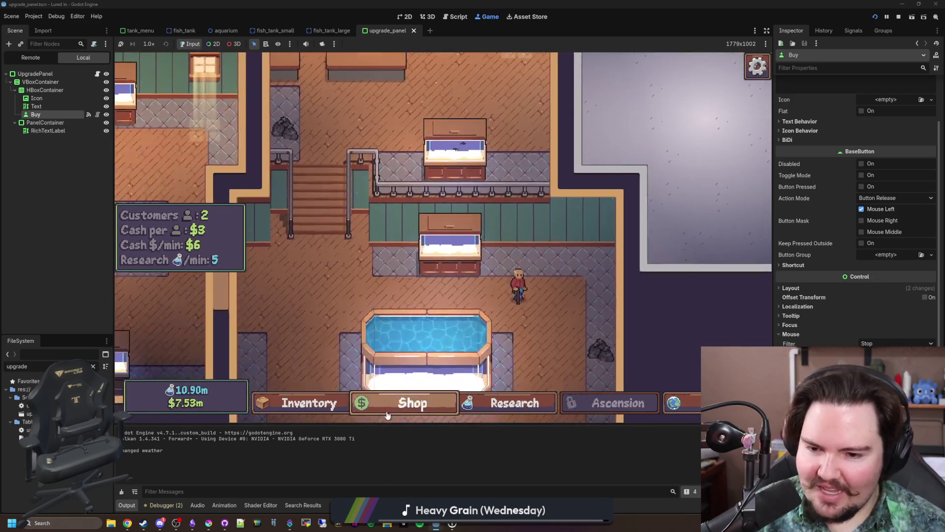
left_click(389, 409)
scroll(456, 271, "down", 5)
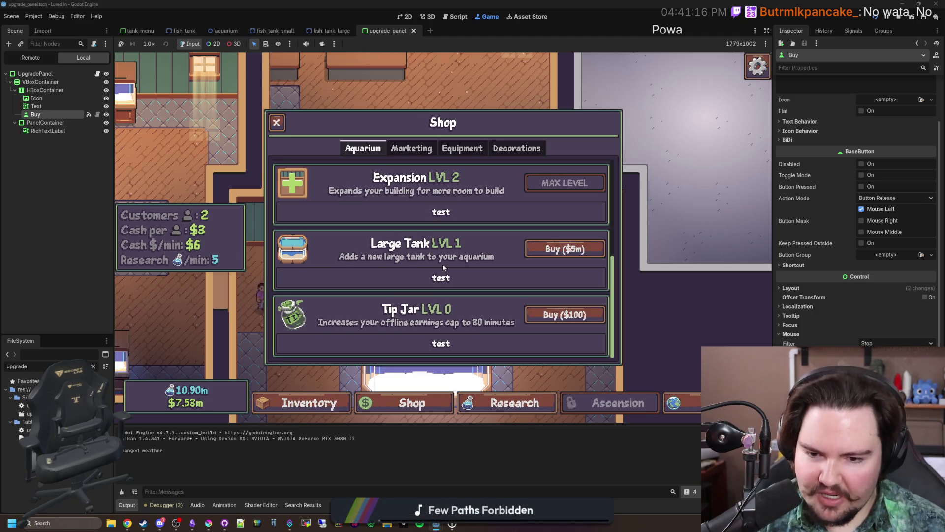
scroll(443, 267, "up", 5)
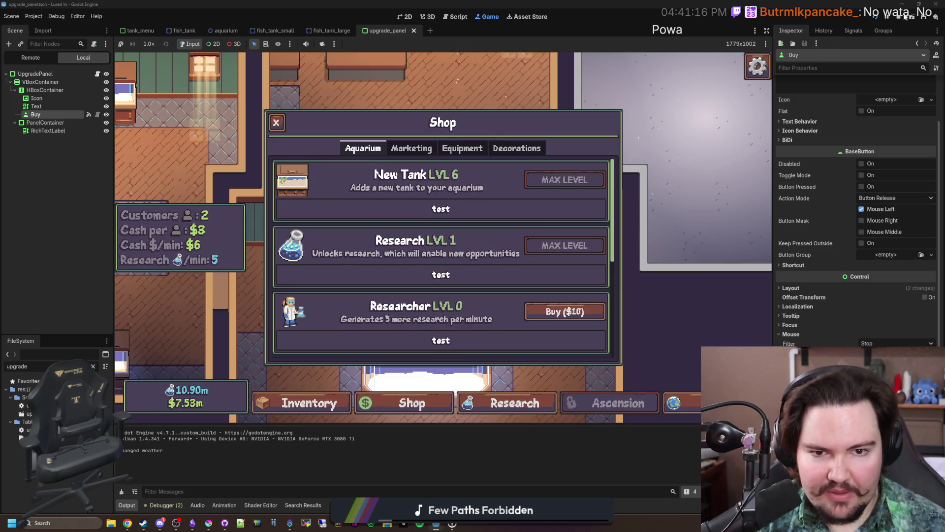
key("F8")
left_click(399, 195)
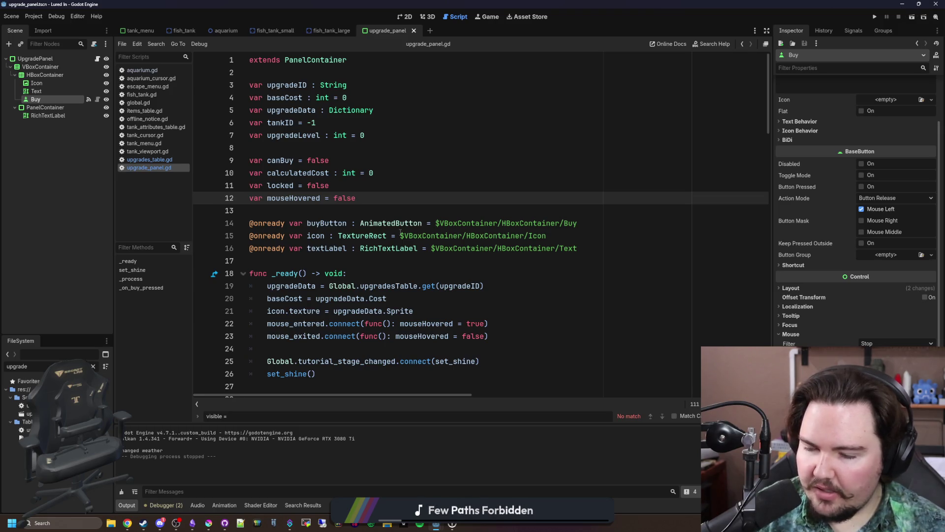
- Select the UpgradePanel root node and read through the upgrade_panel.gd code
left_click(345, 211)
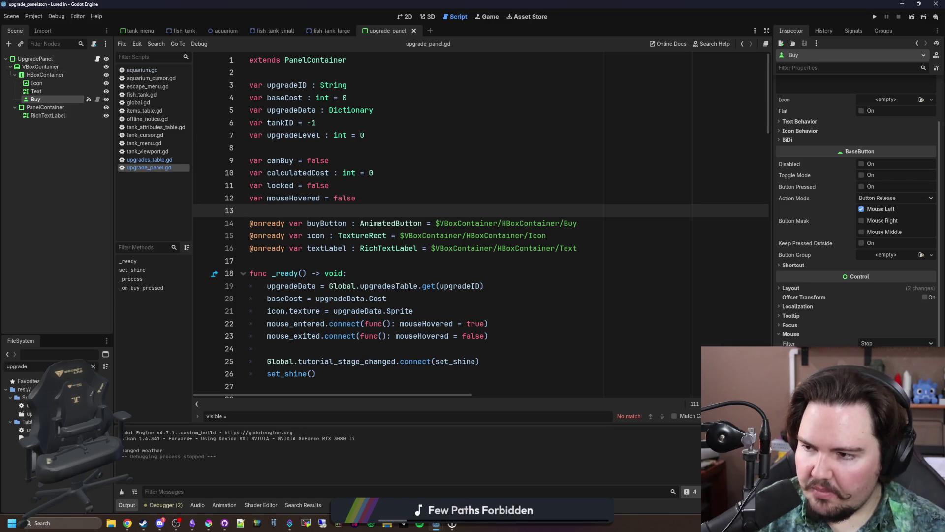
left_click(52, 56)
scroll(329, 210, "down", 3)
left_click(291, 285)
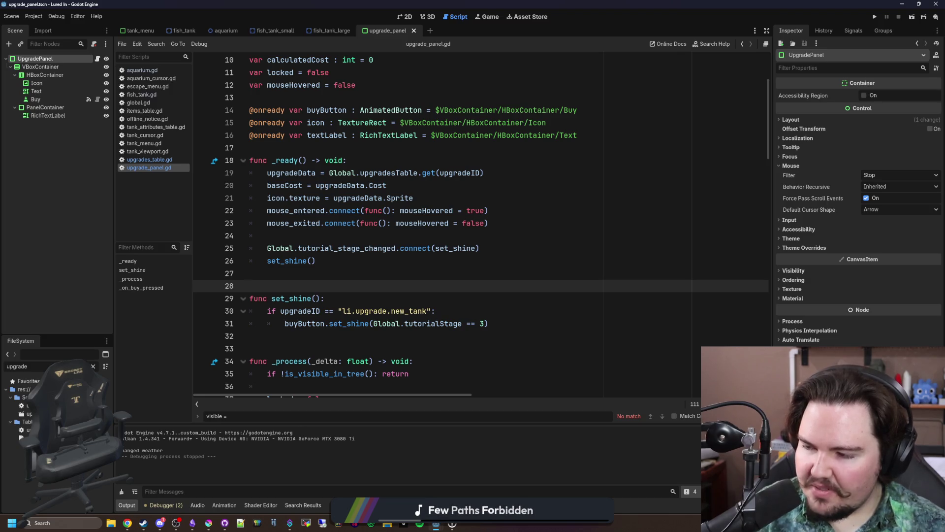
left_click(322, 278)
left_click(306, 286)
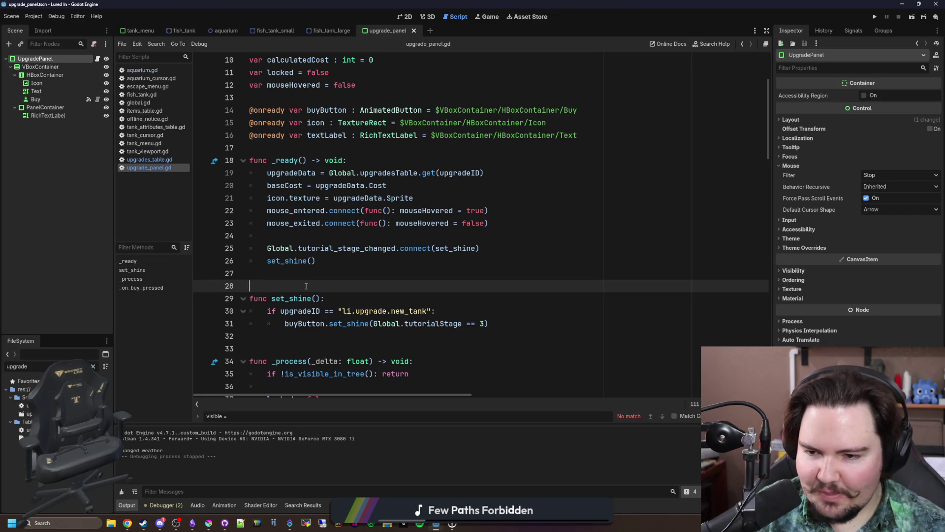
left_click(323, 277)
left_click(315, 288)
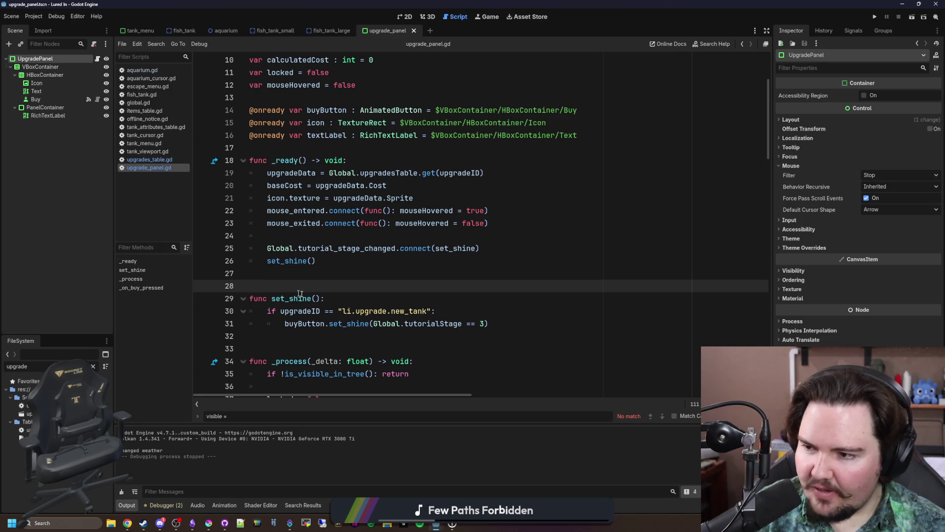
scroll(309, 285, "down", 15)
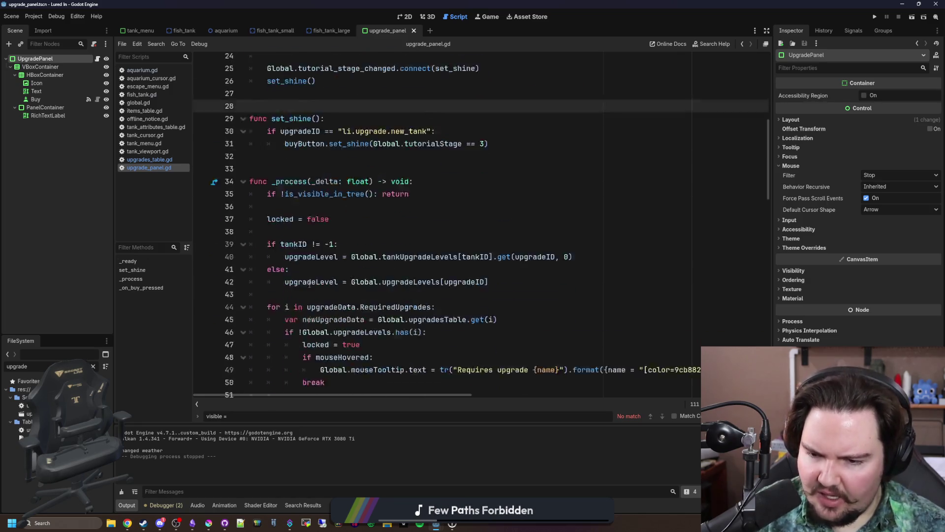
scroll(712, 324, "down", 4)
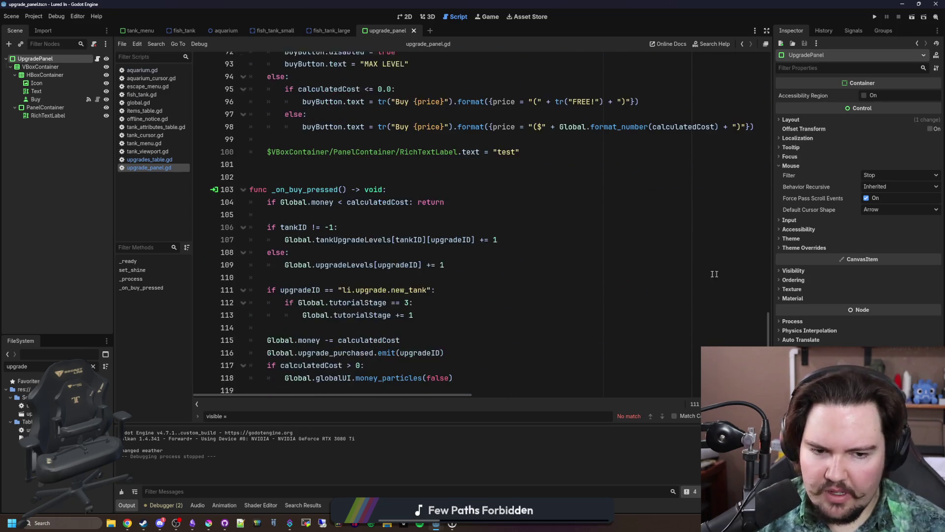
left_click(324, 171)
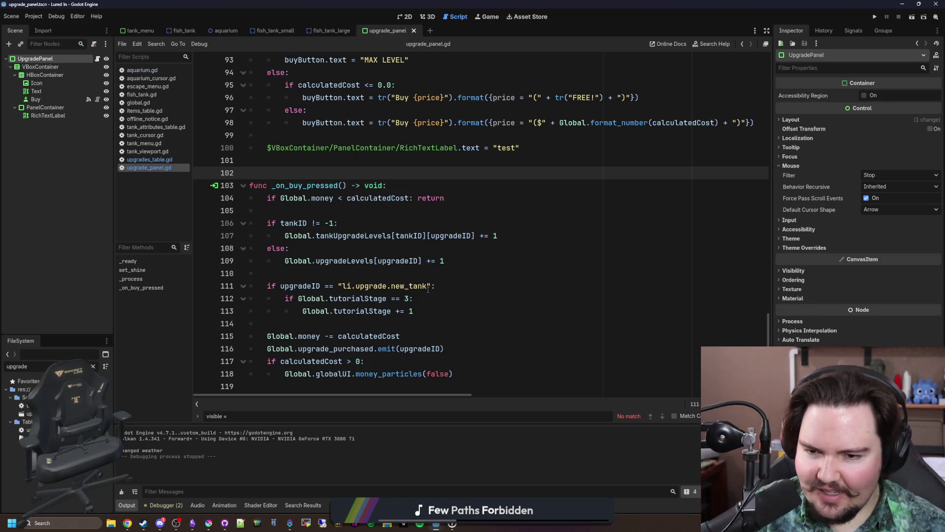
left_click(444, 267)
key("Down")
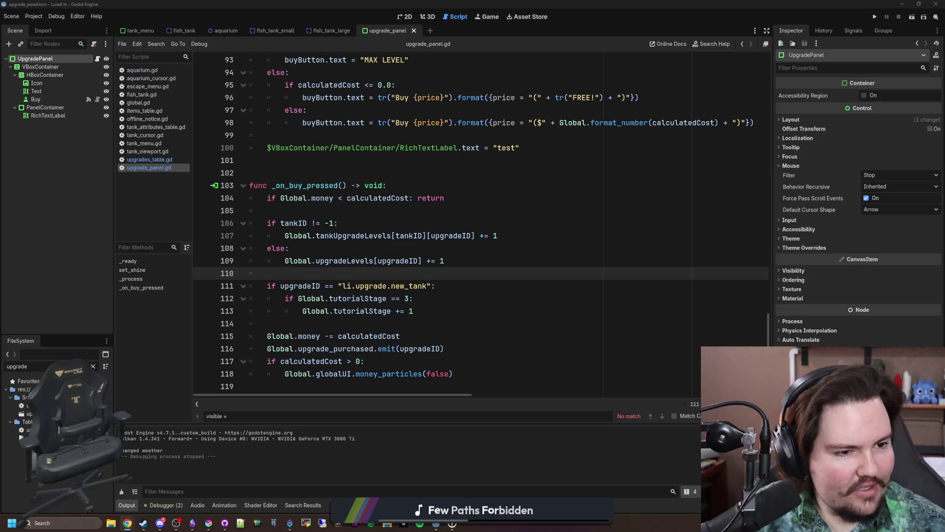
- Back in the editor, deselect UpgradePanel and inspect the RichTextLabel (text "dwa", BBCode, Fit Content)
left_click(395, 273)
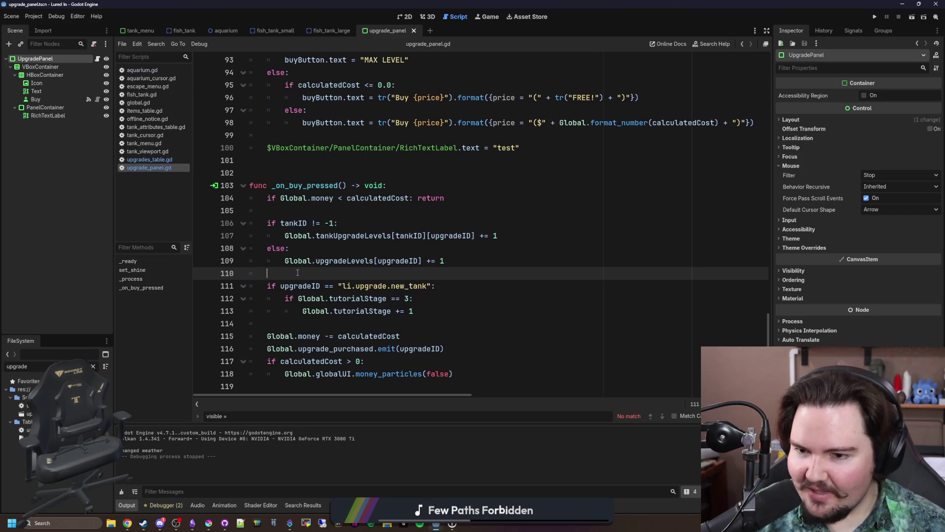
left_click(327, 198)
left_click(325, 173)
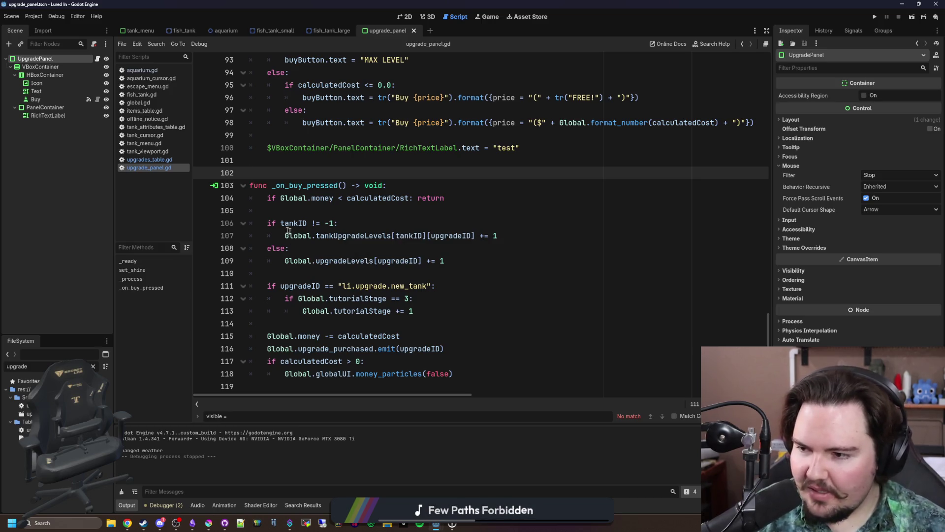
left_click(405, 261)
scroll(405, 260, "up", 3)
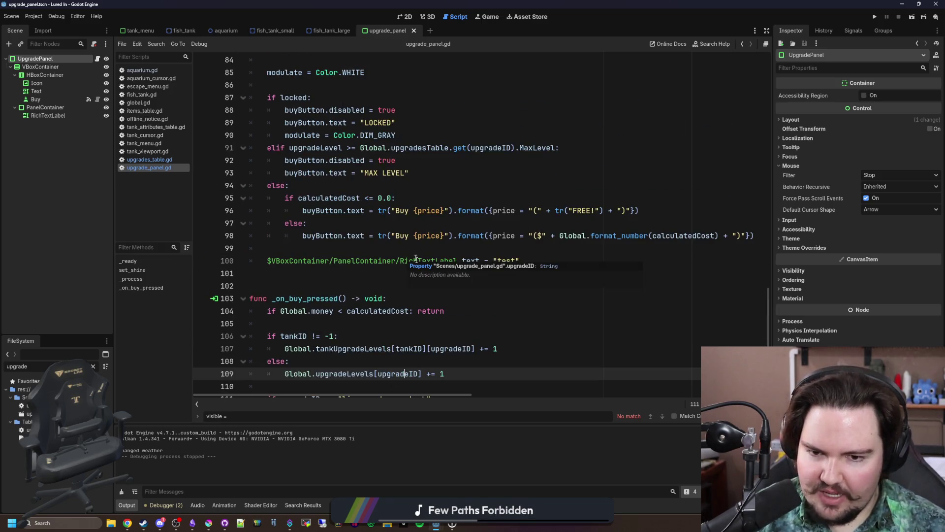
left_click(413, 248)
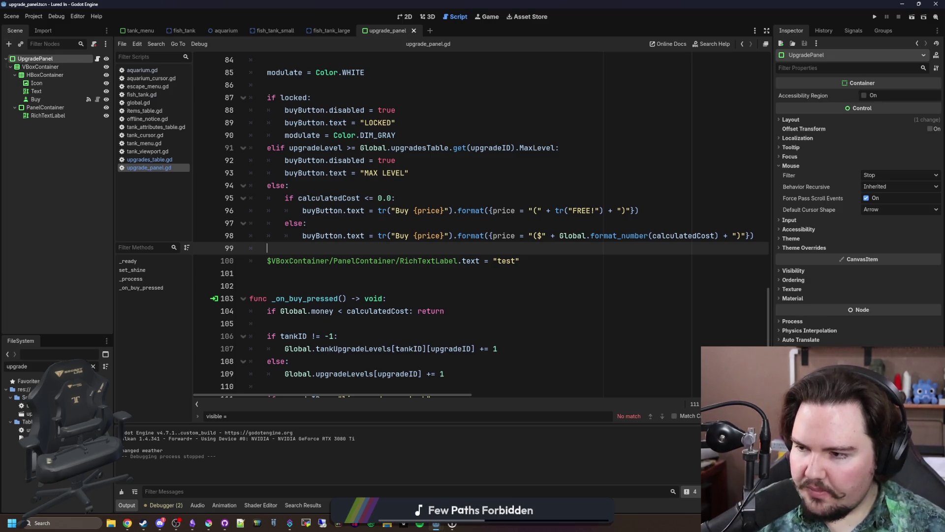
left_click(85, 167)
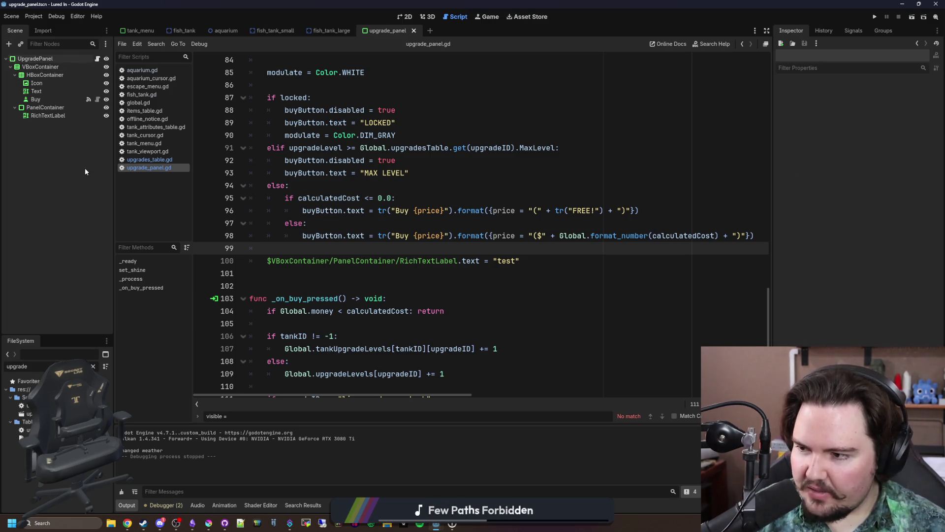
left_click(47, 116)
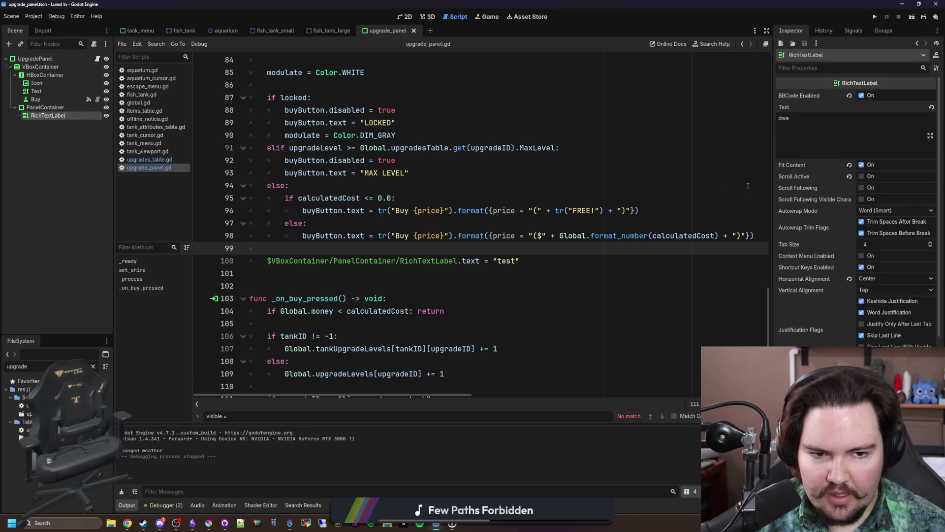
- Switch to the 2D view, widen the Inspector, and select the PanelContainer holding the label
left_click(401, 17)
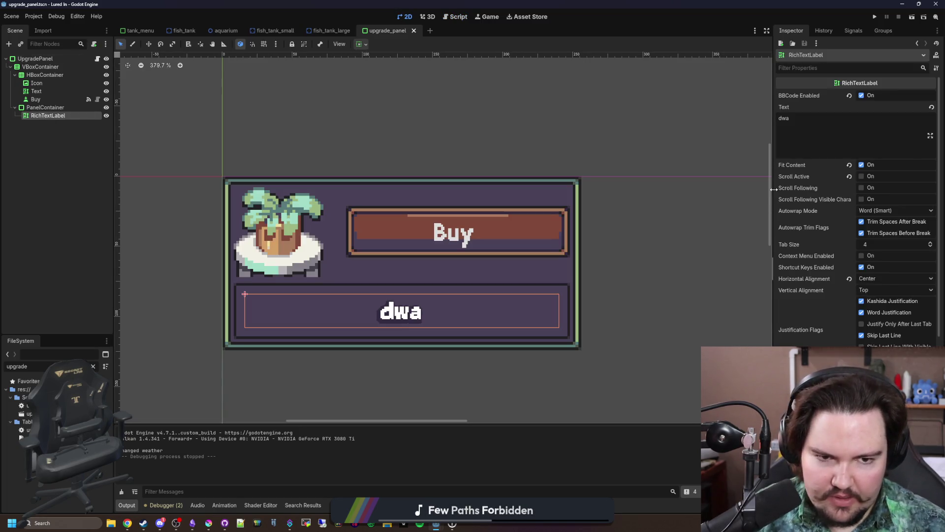
left_click_drag(773, 185, 687, 185)
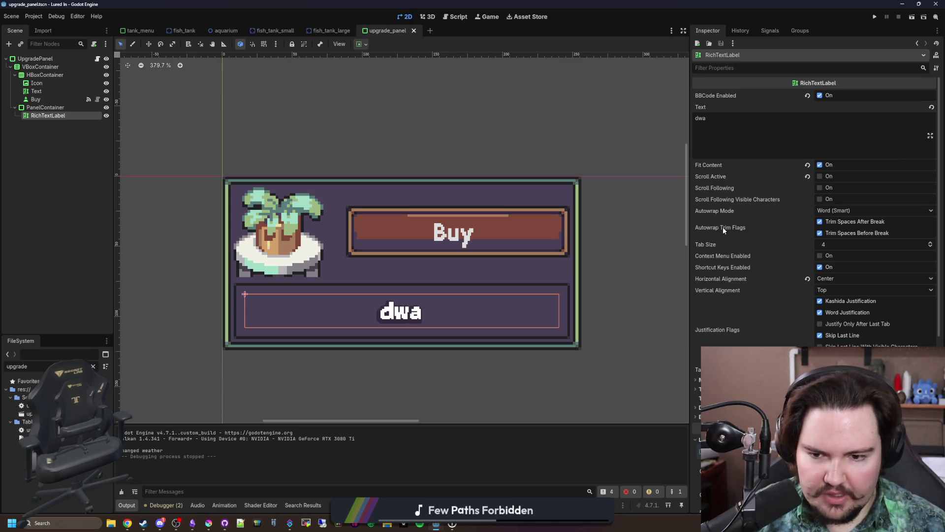
scroll(723, 226, "down", 8)
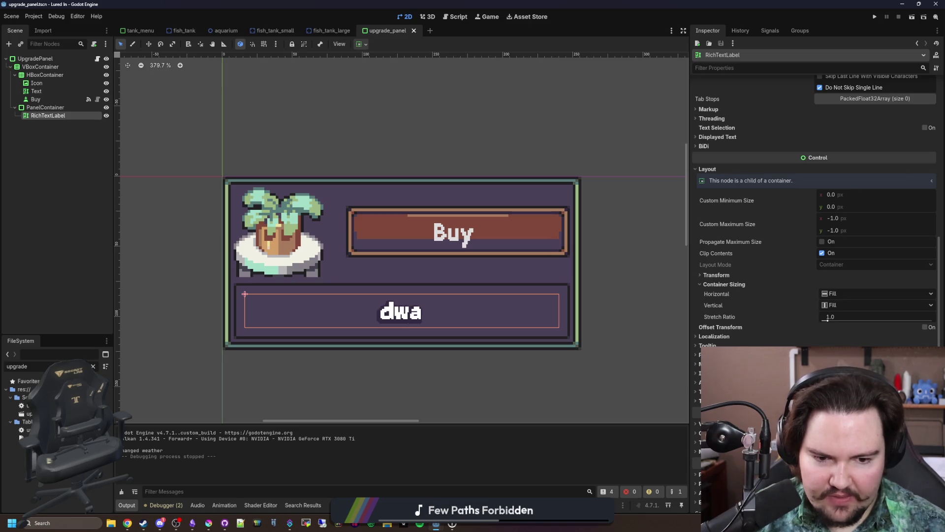
left_click(709, 400)
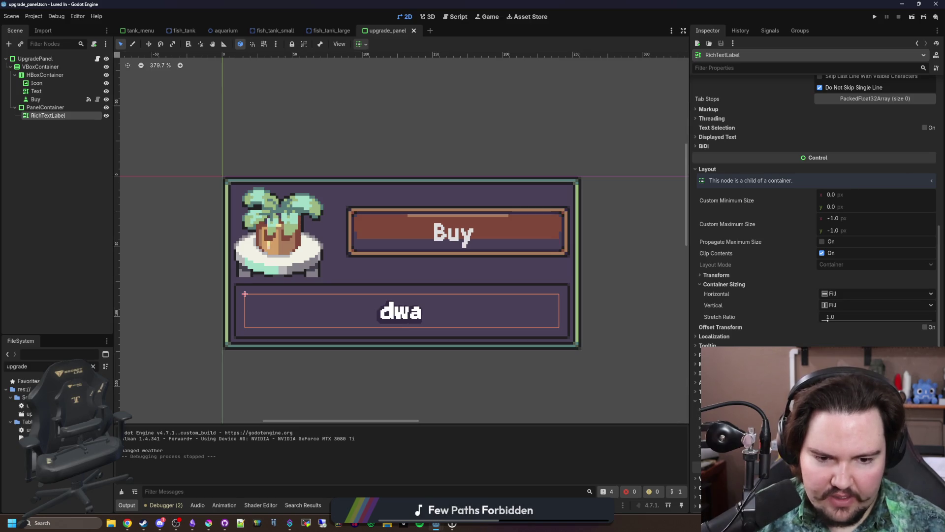
left_click(45, 107)
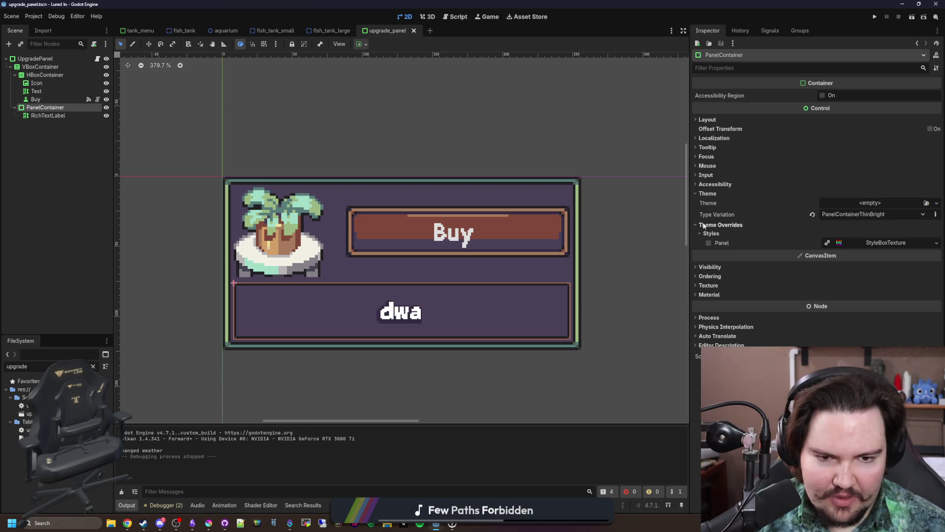
left_click(717, 236)
left_click(713, 235)
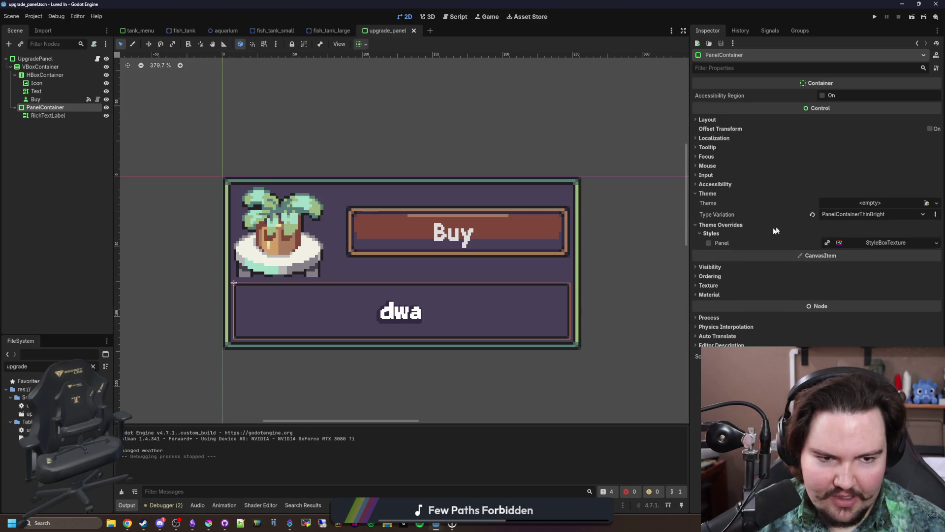
- Try PanelContainerThinGreen as the type variation, then restore PanelContainerThinBright
left_click(846, 213)
left_click(859, 291)
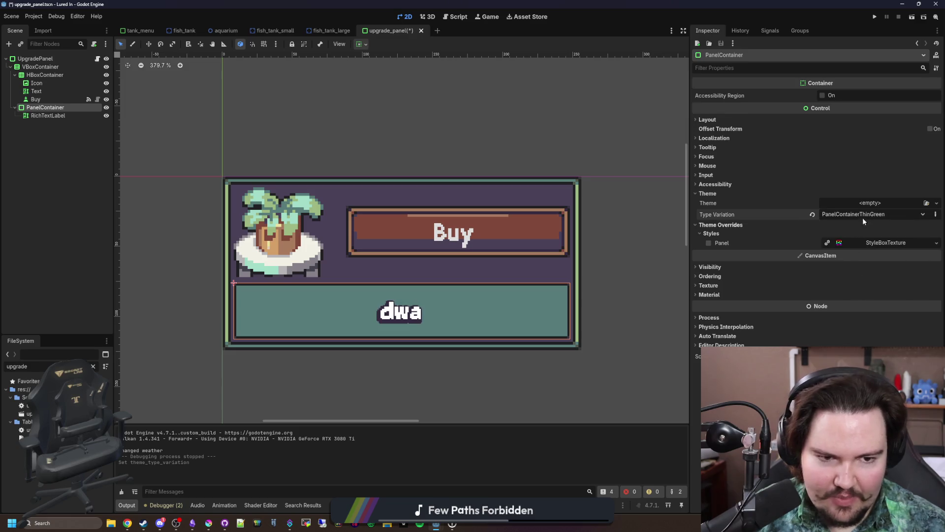
left_click(863, 216)
left_click(872, 275)
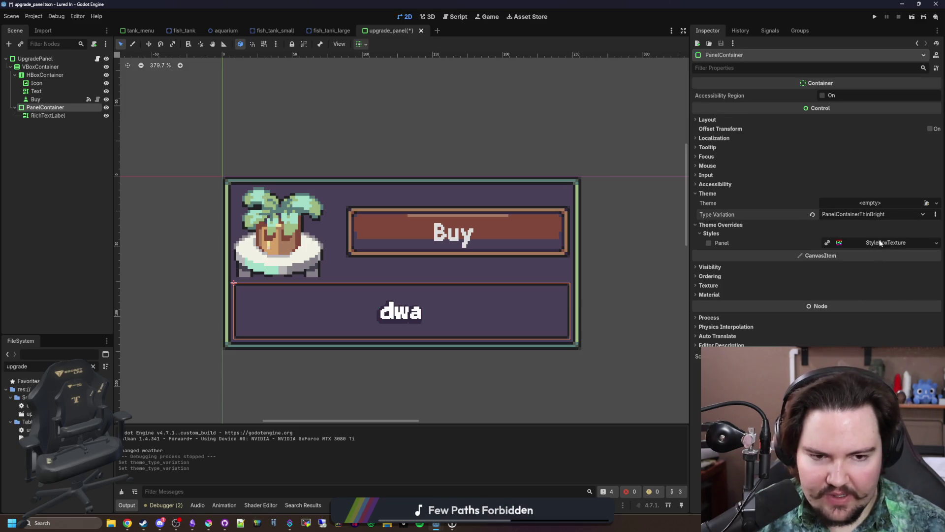
- Enable the Theme Overrides > Styles > Panel override on the PanelContainer
left_click(880, 243)
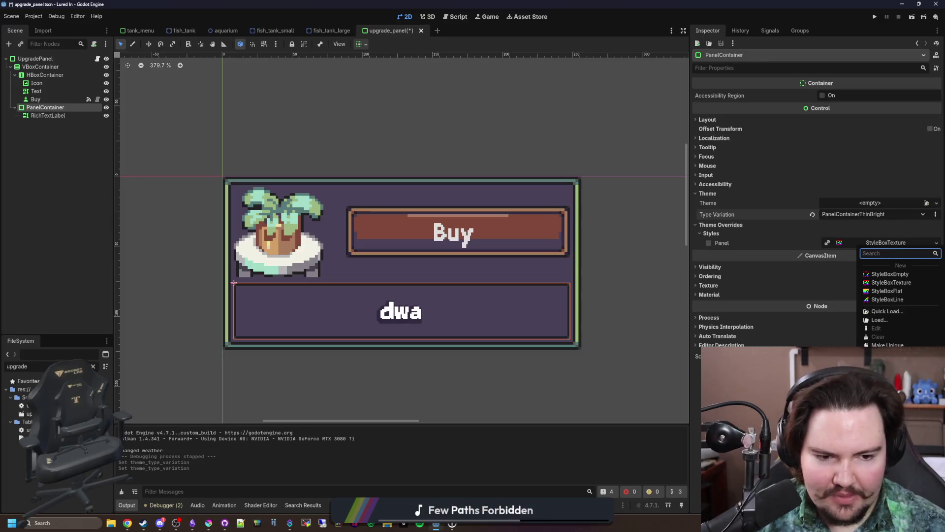
left_click(726, 237)
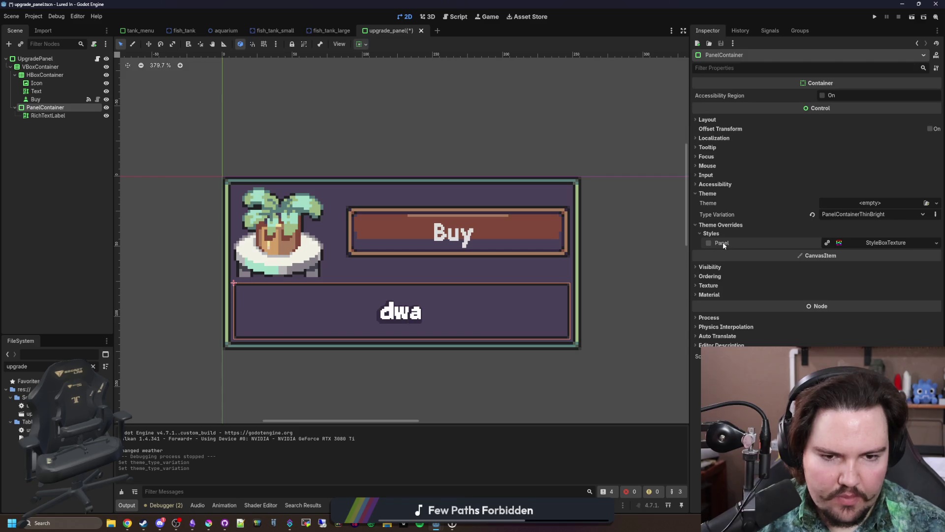
left_click(709, 242)
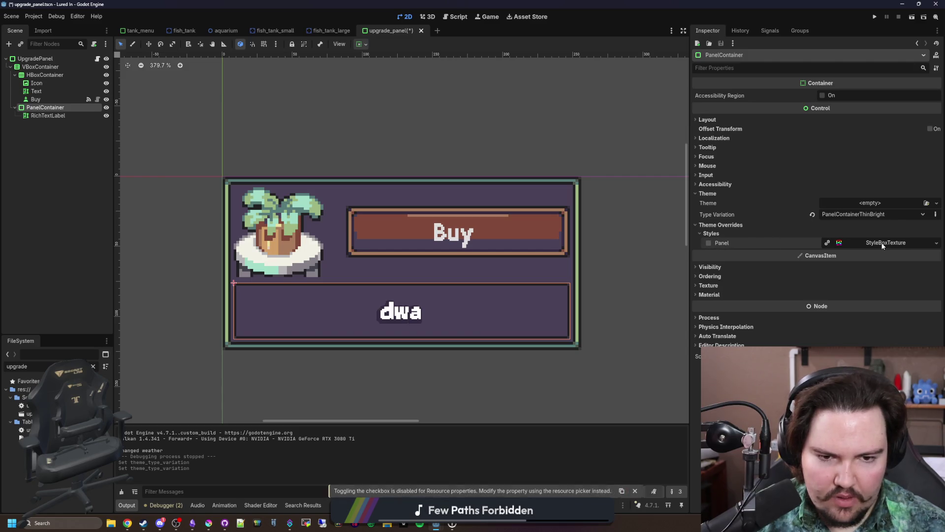
left_click(709, 242)
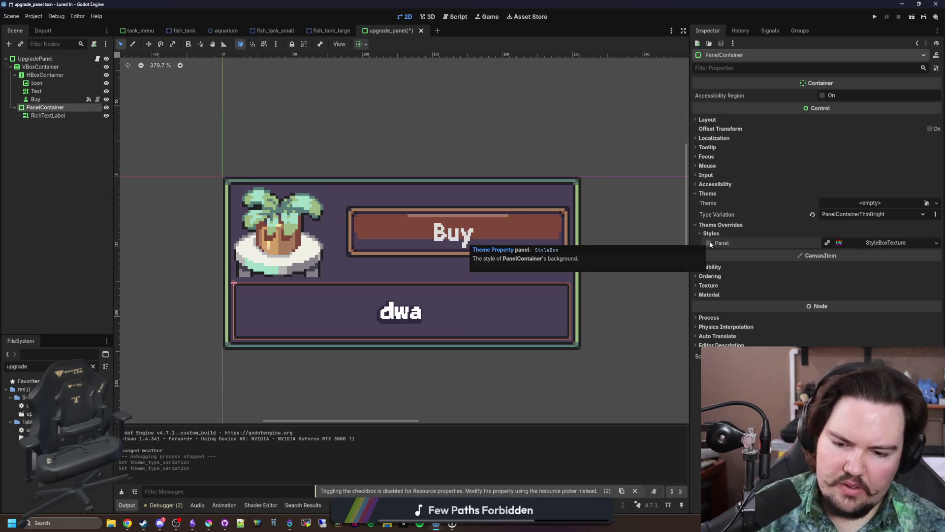
left_click(710, 242)
left_click(710, 242)
left_click(710, 242)
left_click(710, 242)
left_click(710, 243)
left_click(709, 242)
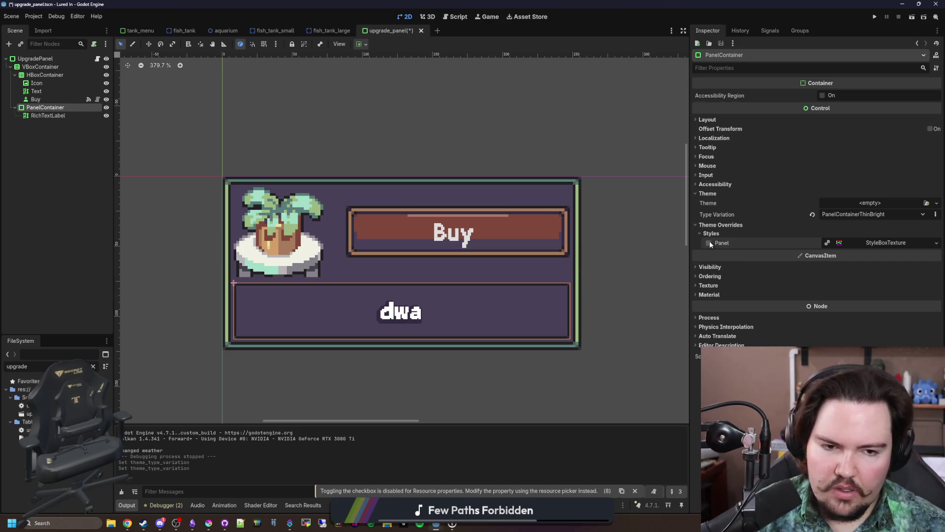
right_click(852, 235)
left_click(850, 241)
left_click(850, 241)
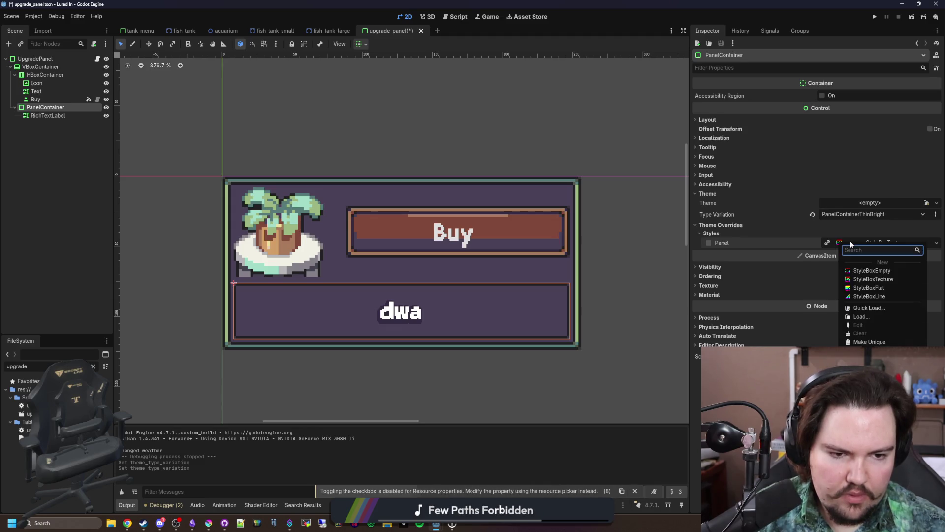
left_click(816, 244)
left_click(817, 244)
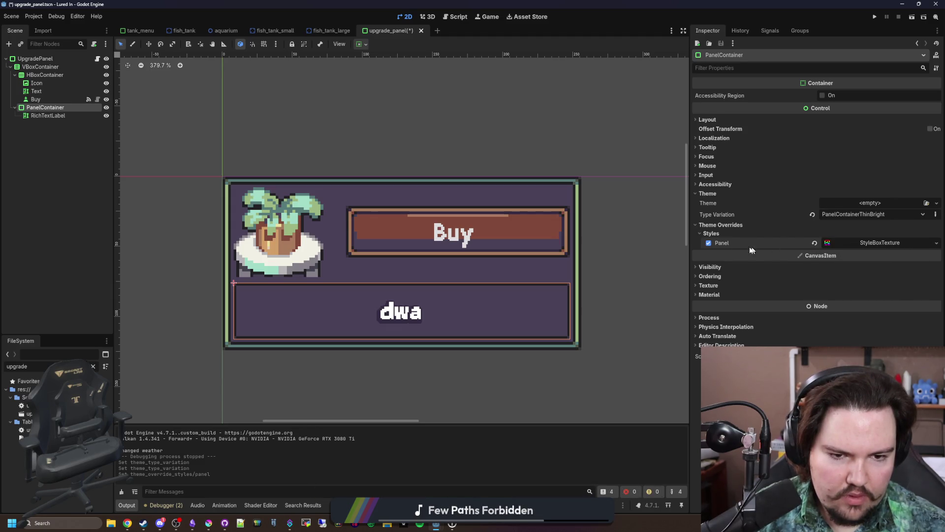
- Make the panel's StyleBoxTexture unique and confirm, then view its properties
left_click(884, 246)
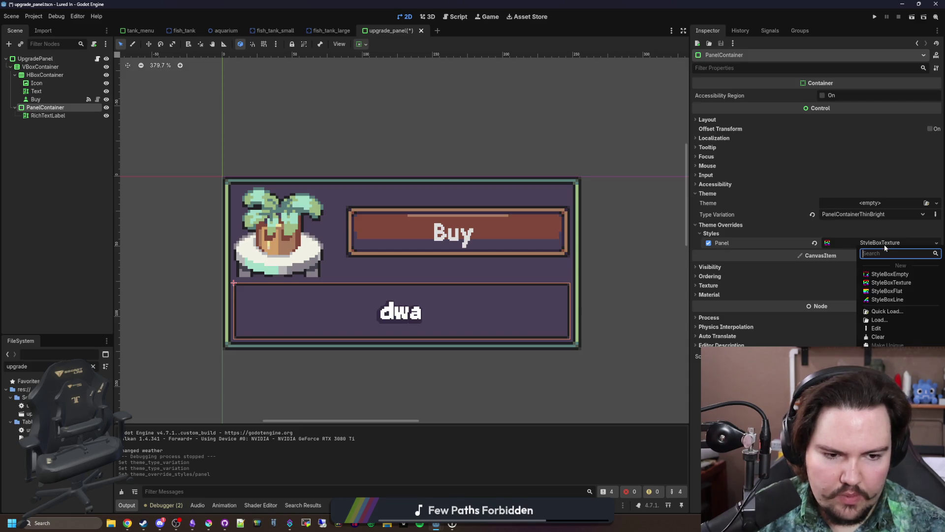
left_click(886, 283)
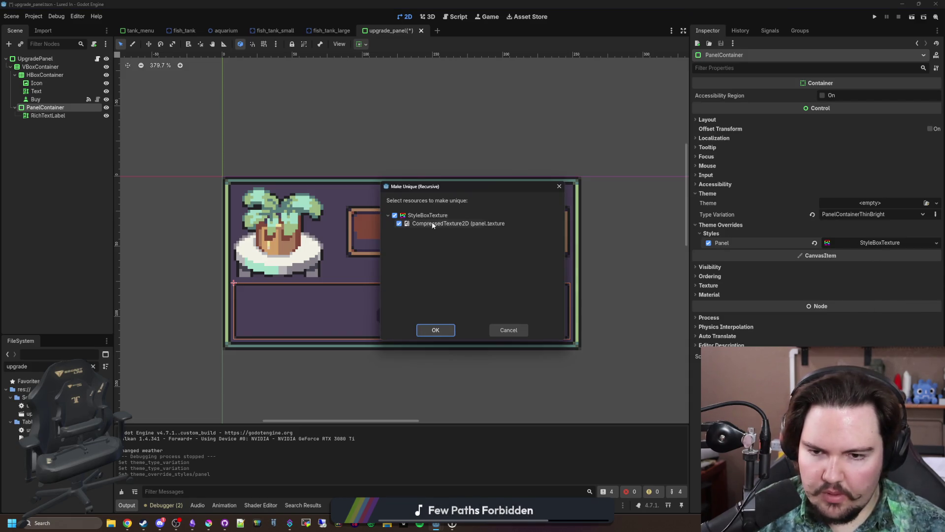
left_click(434, 329)
left_click(860, 242)
- Step back and forth through the StyleBoxTexture content margin changes, finally undoing them
scroll(859, 242, "down", 1)
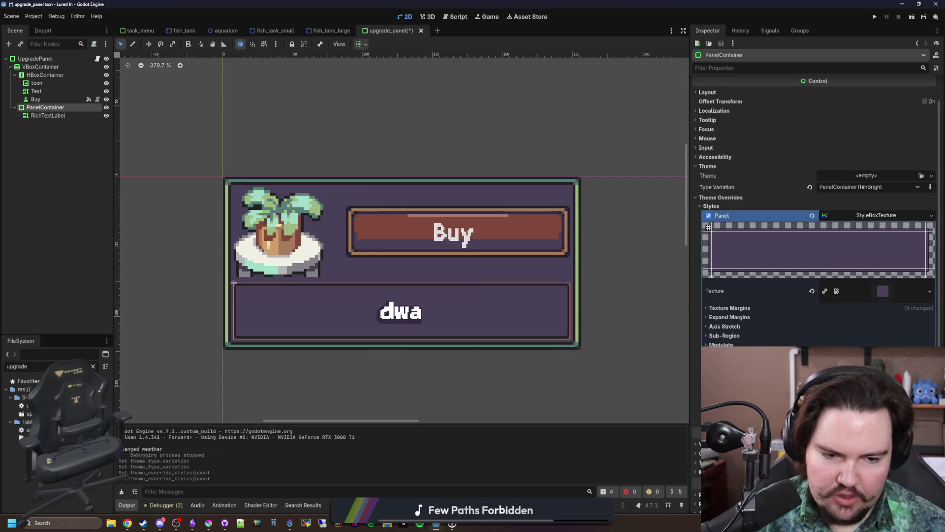
key("ctrl+shift+z")
key("ctrl+shift+z")
key("ctrl+shift+z")
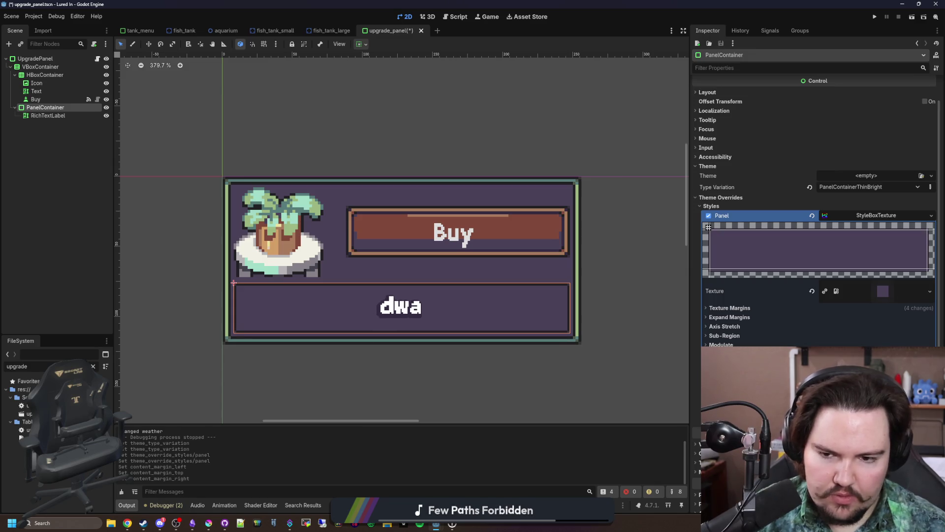
key("ctrl+z")
key("ctrl+z")
key("ctrl+z")
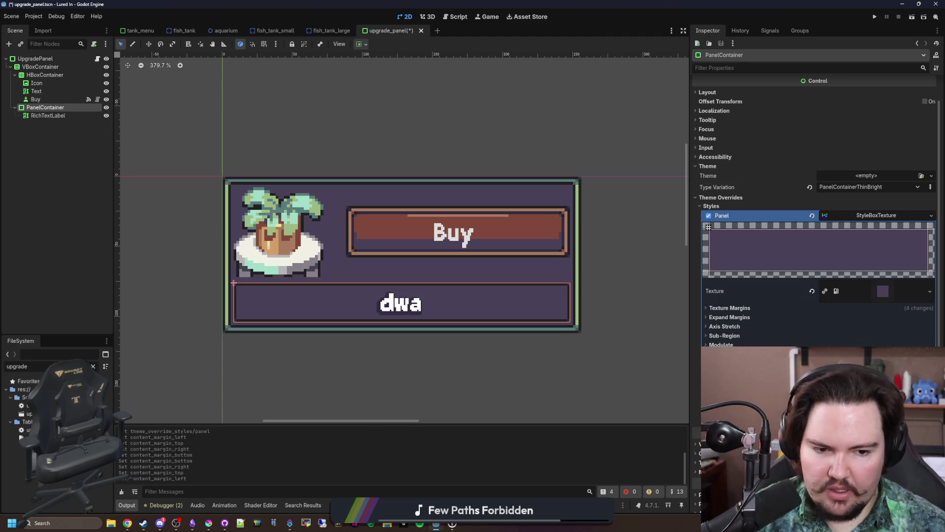
key("ctrl+shift+z")
key("ctrl+shift+z")
key("ctrl+shift+z")
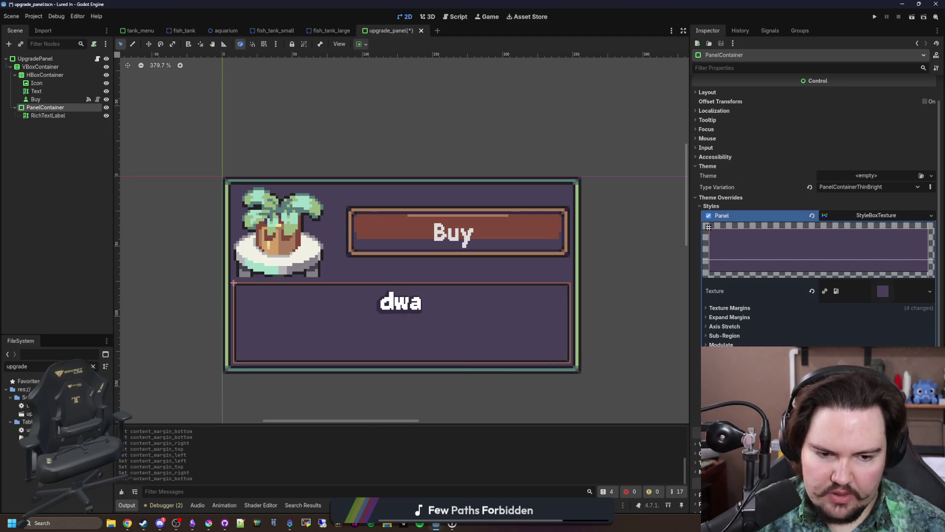
key("ctrl+z")
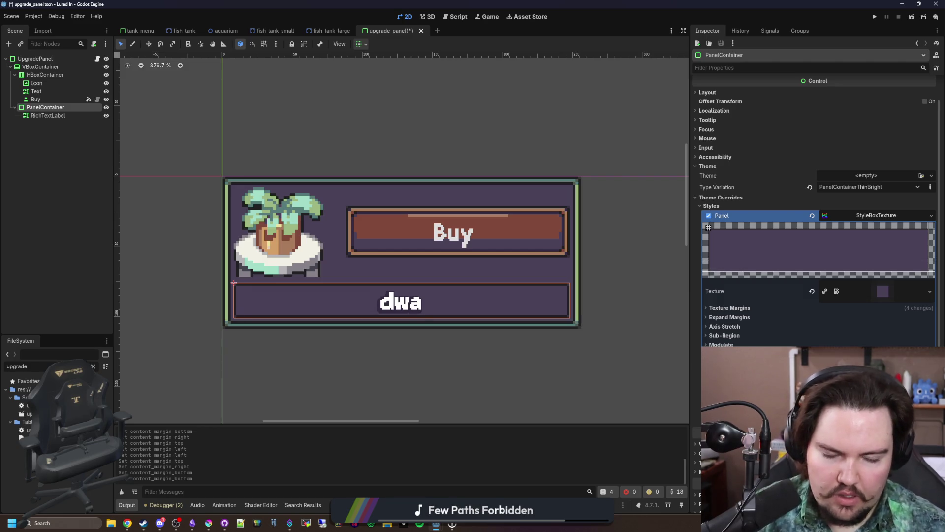
key("ctrl+z")
key("ctrl+z")
key("ctrl+z")
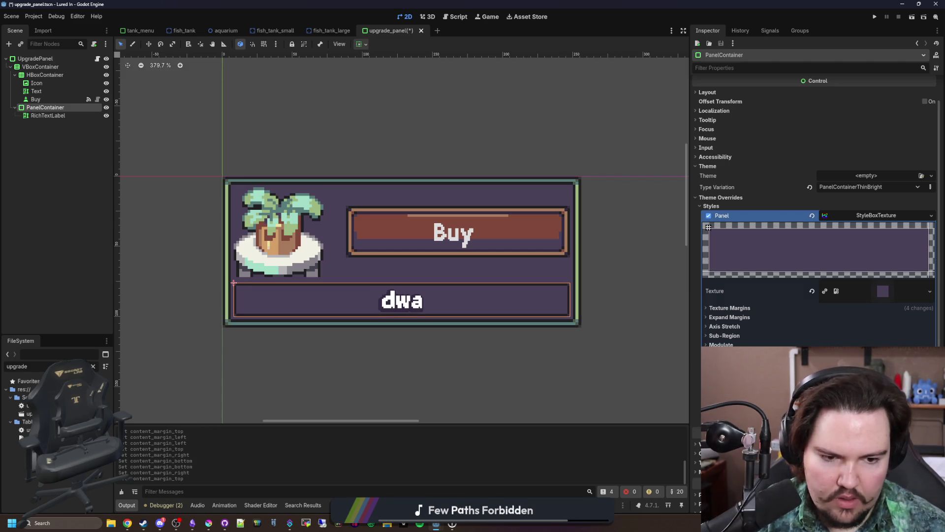
- Save the upgrade panel scene, select RichTextLabel, and open the upgrade_panel.gd script
scroll(394, 337, "down", 3)
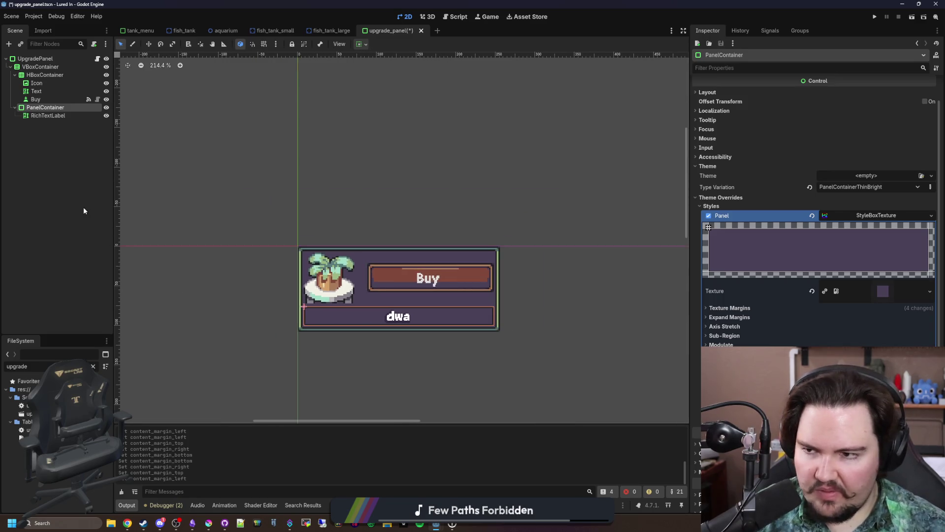
left_click(347, 188)
scroll(371, 307, "up", 1)
key("ctrl+s")
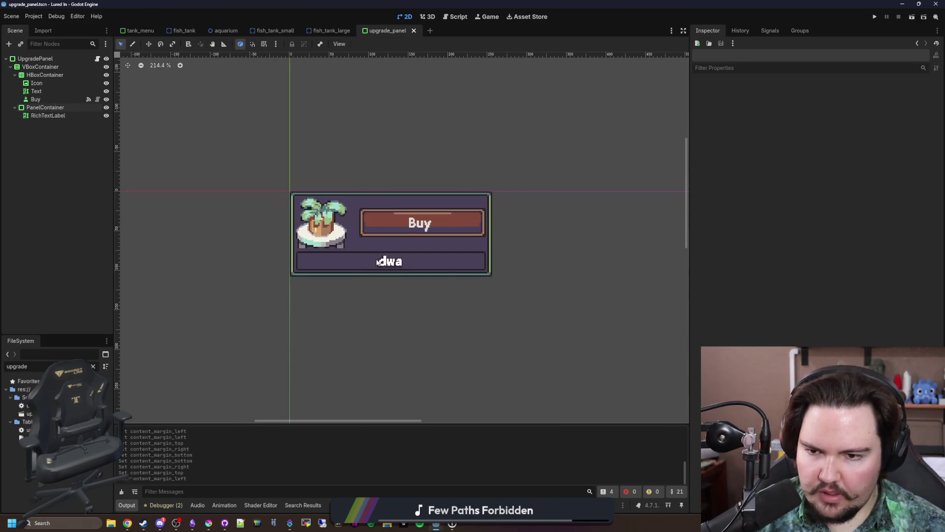
scroll(376, 256, "up", 2)
key("ctrl+s")
left_click(61, 115)
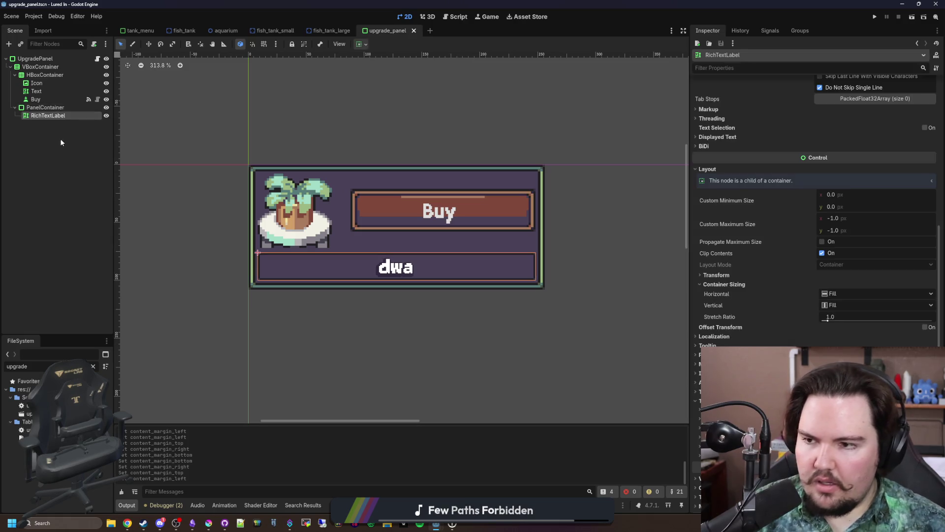
key("ctrl+s")
left_click(98, 59)
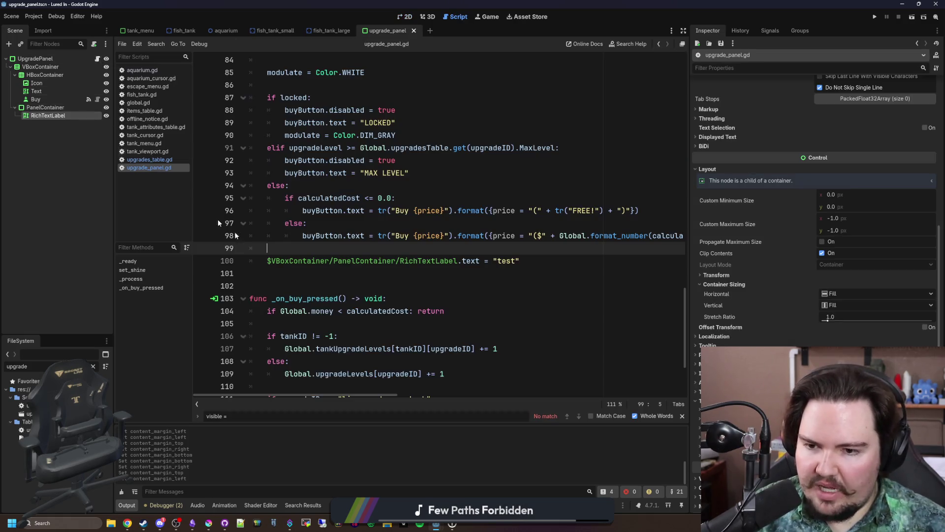
- Declare var tooltipText : String = "" at the top of _process
left_click(352, 272)
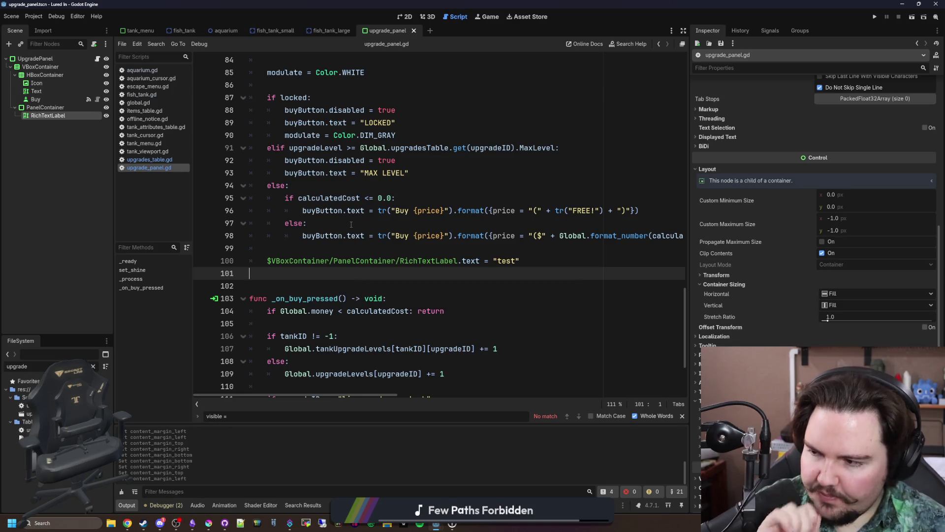
left_click(503, 248)
left_click_drag(691, 236, 862, 236)
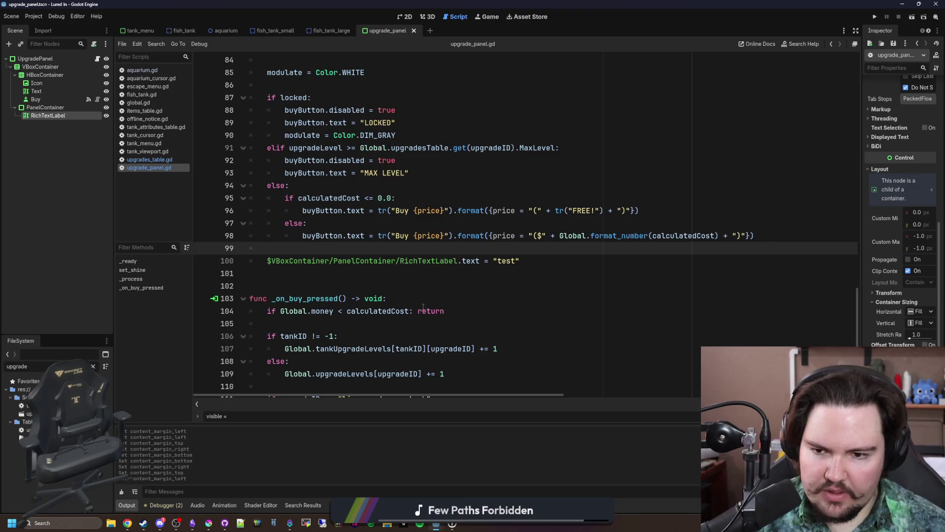
scroll(423, 306, "up", 10)
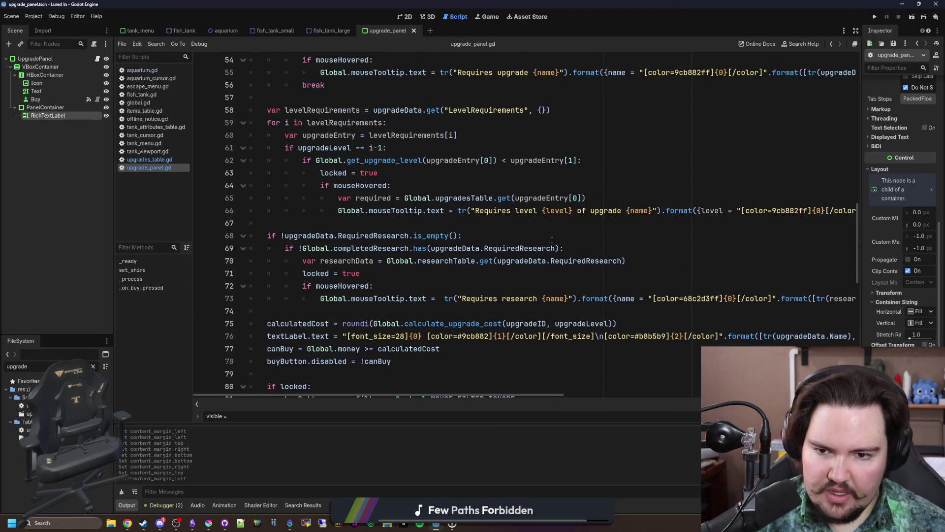
scroll(442, 223, "up", 10)
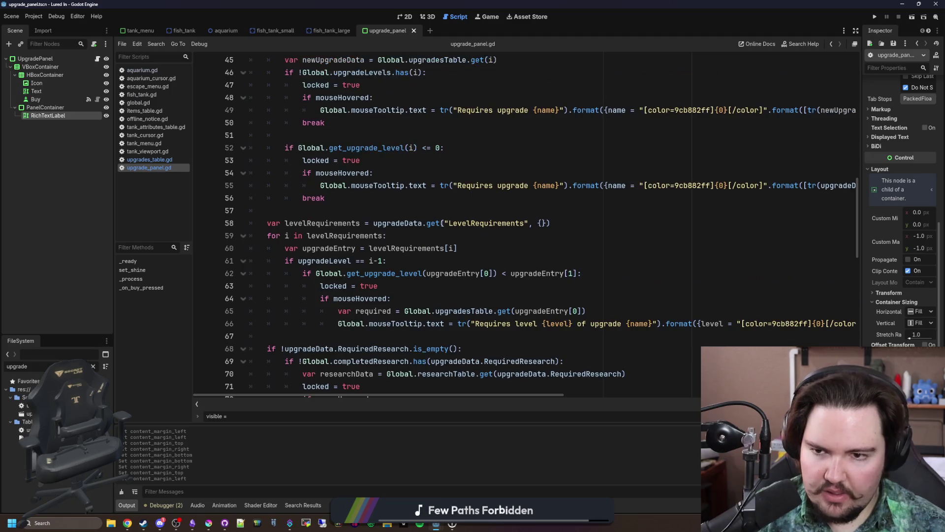
left_click(333, 211)
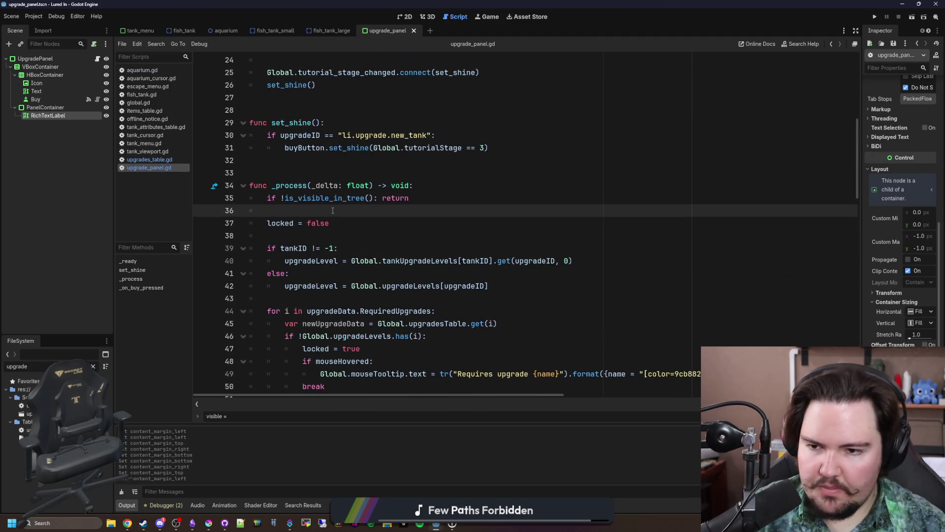
key("Return")
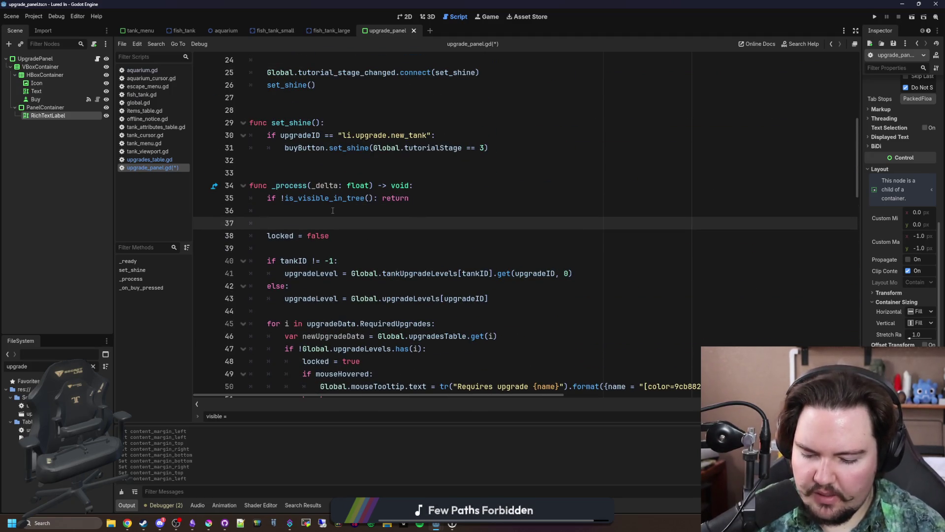
type("t")
key("BackSpace")
type("var tooltipT")
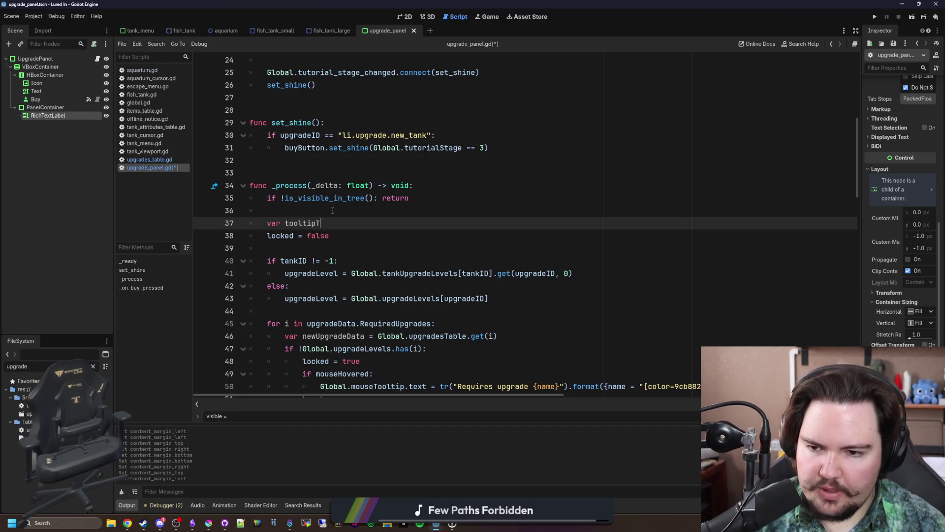
type("ext : String = '")
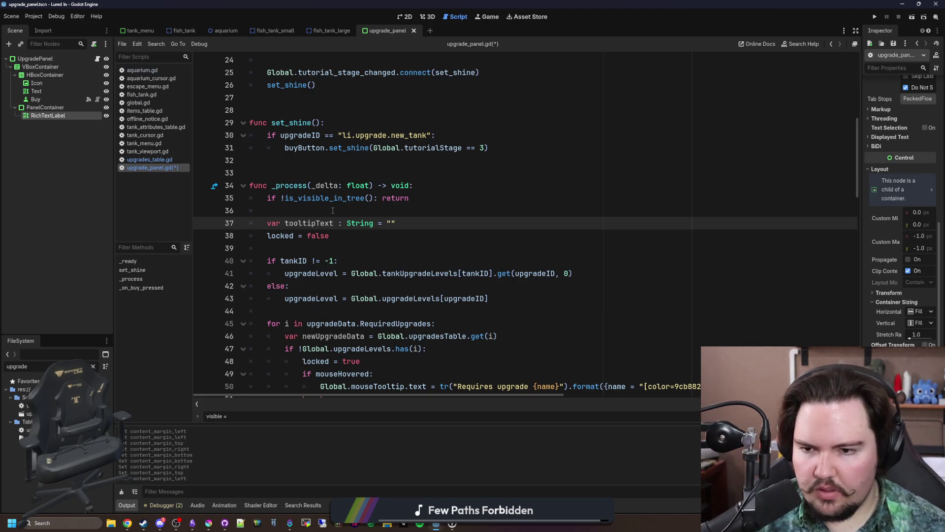
- Add a line above the RichTextLabel assignment that sets Global.mouseTooltip.text to tooltipText
double_click(311, 223)
scroll(434, 226, "down", 4)
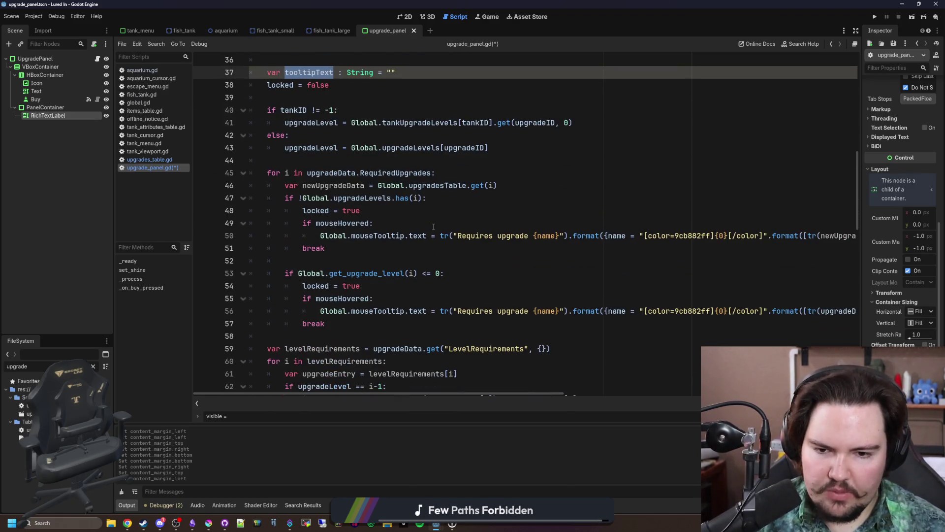
left_click(403, 250)
left_click_drag(427, 235, 317, 235)
key("ctrl+c")
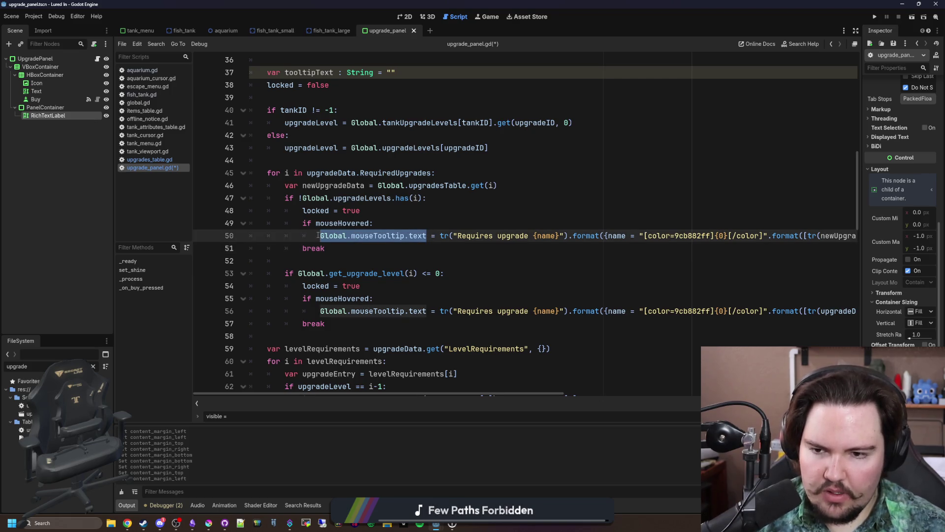
scroll(421, 282, "down", 17)
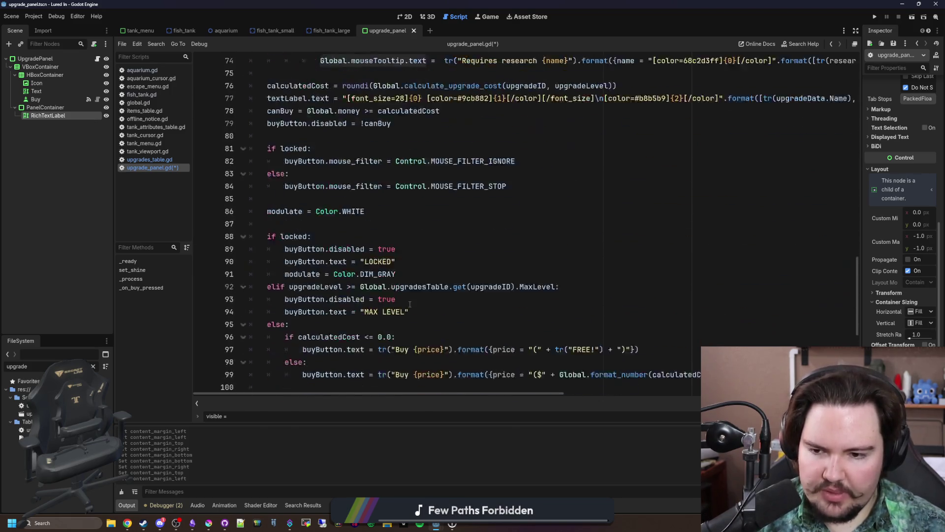
left_click(421, 220)
key("Return")
key("ctrl+v")
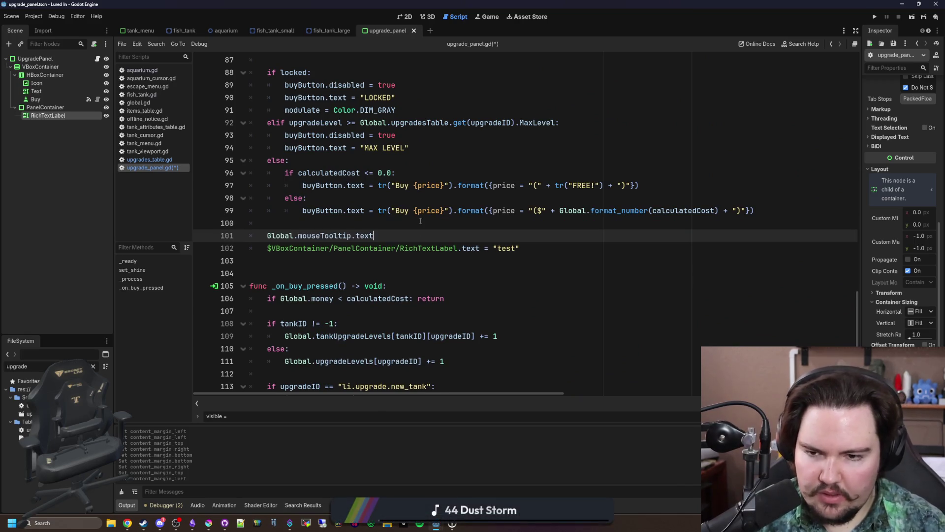
type("tooltipText")
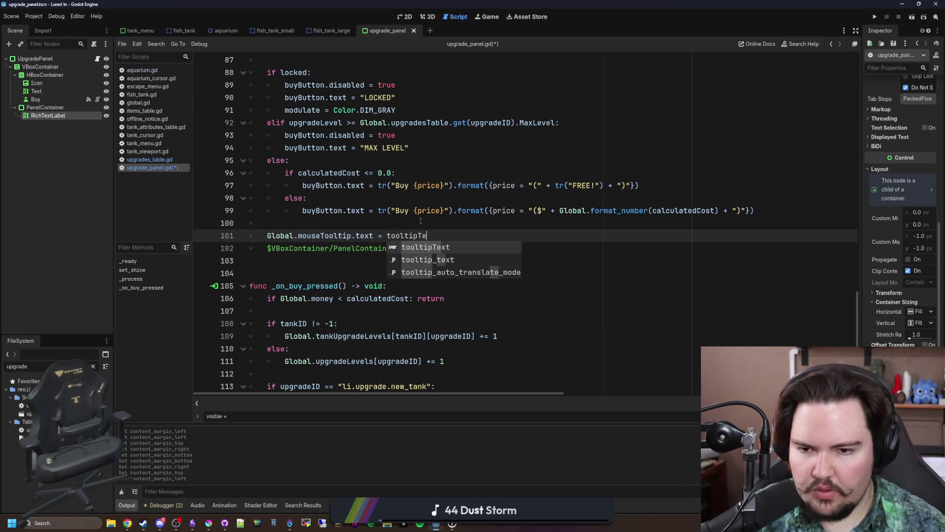
left_click(421, 221)
- Replace the placeholder "test" string in the RichTextLabel assignment with tooltipText
left_click(525, 248)
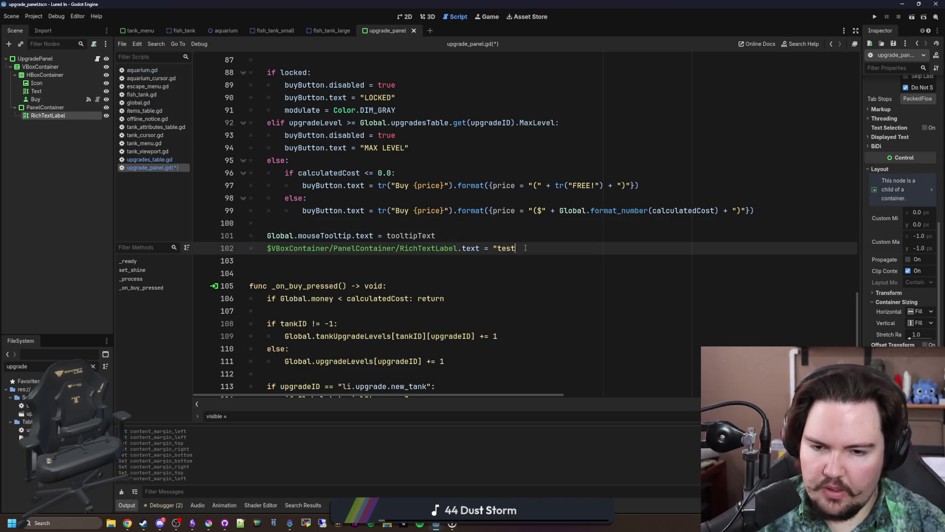
key("BackSpace")
key("BackSpace")
key("BackSpace")
type("tooltipT")
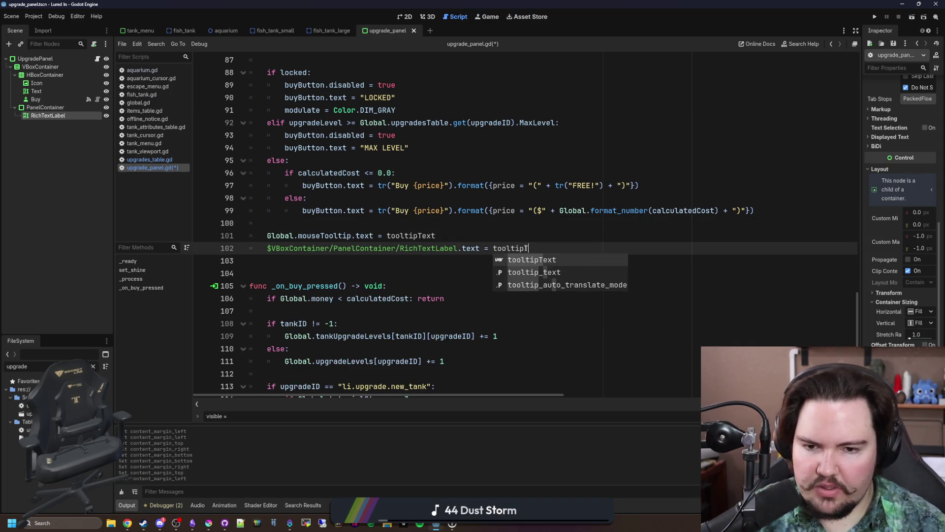
key("Return")
left_click(556, 234)
- Replace the Global.mouseTooltip.text targets on lines 50 and 56 with tooltipText
scroll(555, 233, "up", 6)
scroll(556, 233, "up", 15)
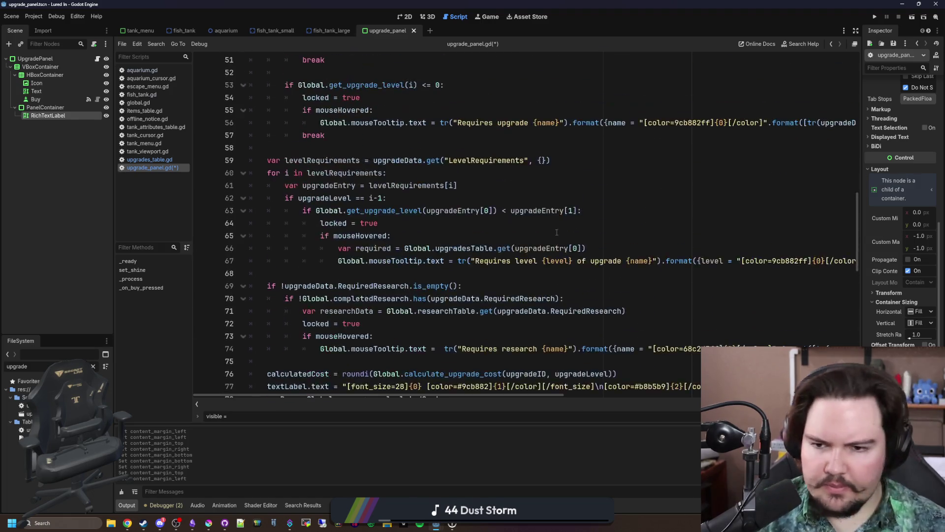
double_click(325, 223)
key("ctrl+c")
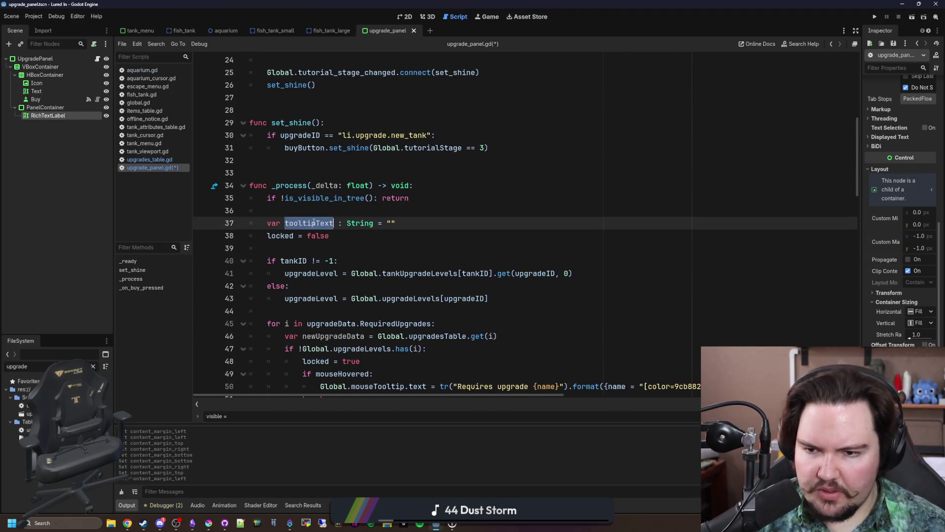
scroll(426, 232, "down", 4)
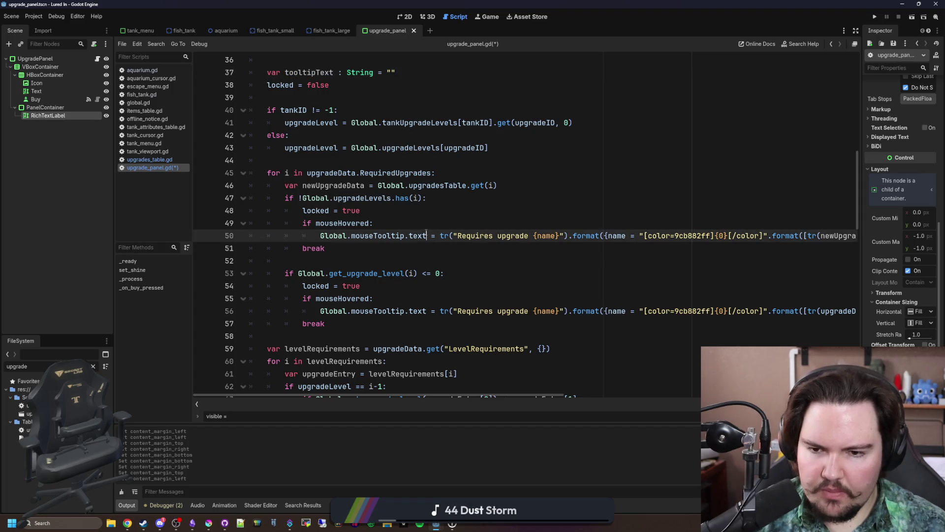
left_click_drag(427, 236, 320, 235)
key("ctrl+v")
left_click(431, 310)
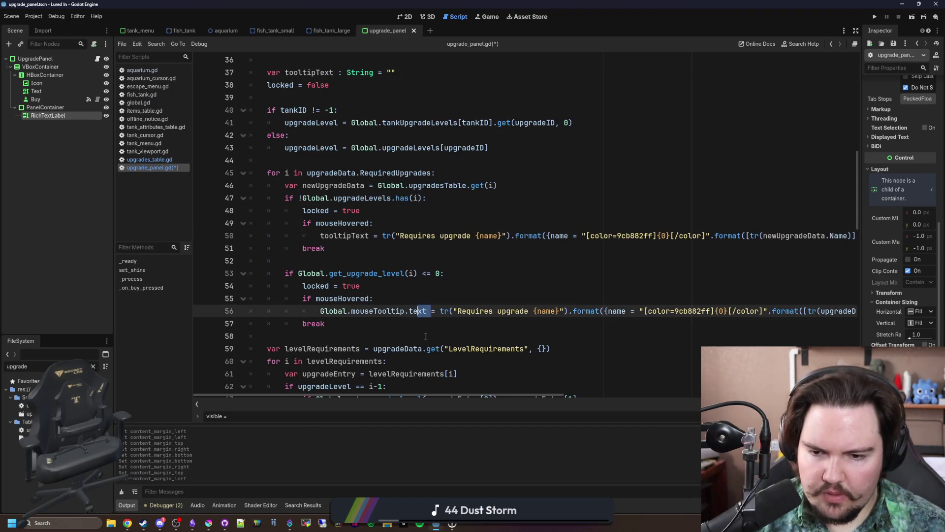
key("Down")
left_click_drag(425, 311, 319, 310)
key("ctrl+v")
- Replace the targets on lines 67 and 74 with tooltipText, then save the script
scroll(399, 295, "down", 3)
scroll(399, 296, "down", 2)
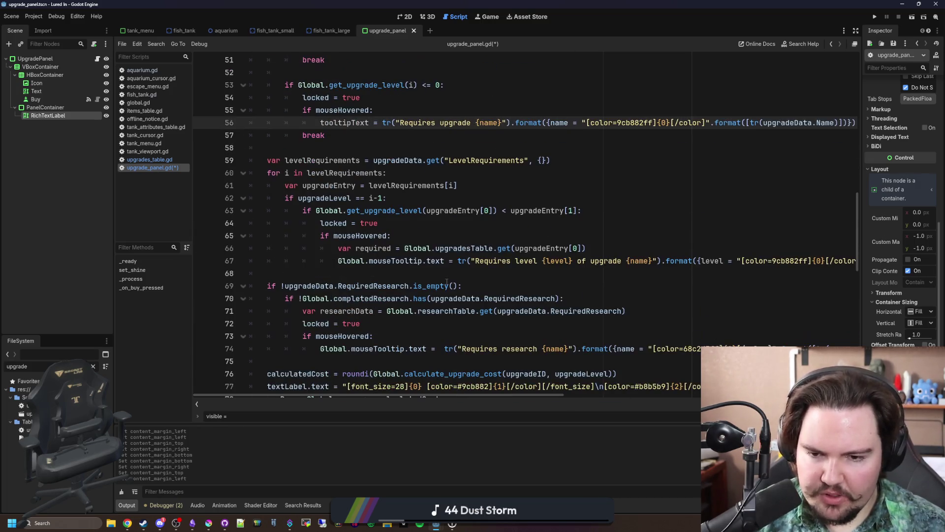
left_click_drag(428, 261, 338, 261)
key("ctrl+v")
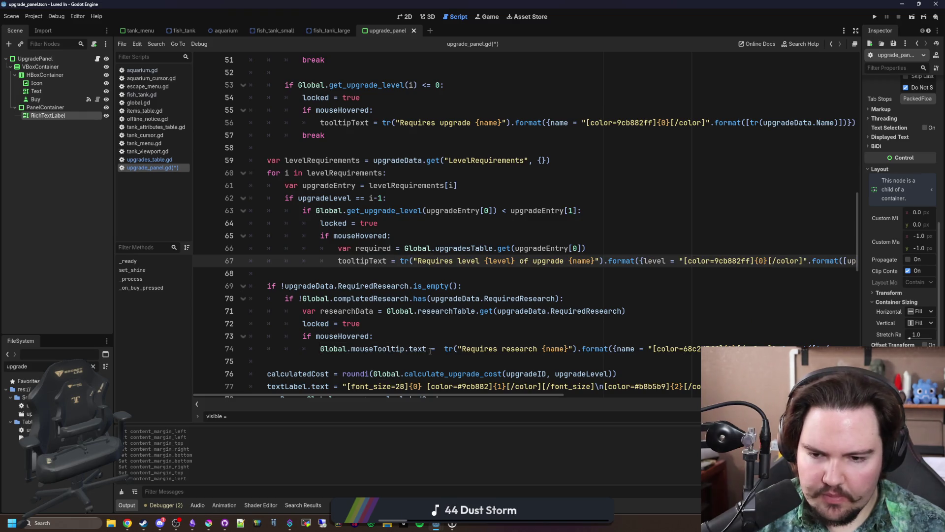
left_click_drag(430, 349, 319, 349)
key("ctrl+v")
scroll(416, 336, "down", 3)
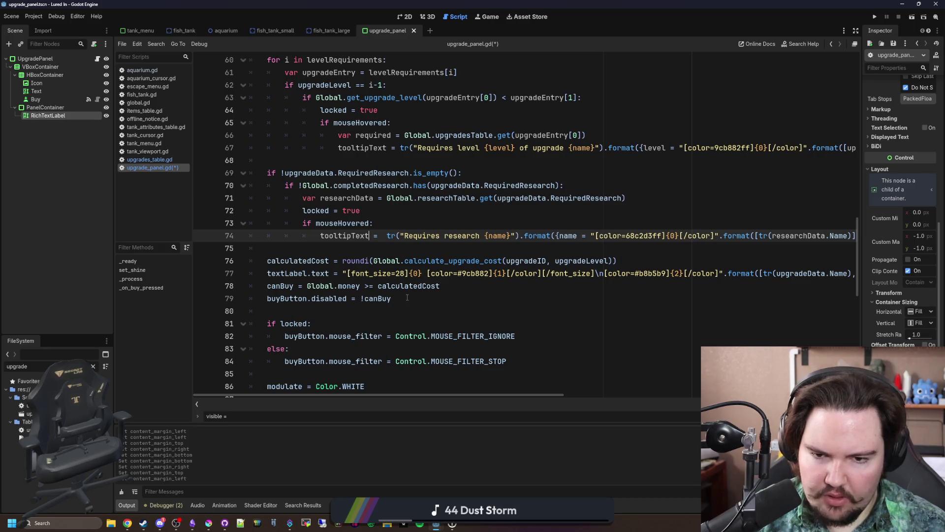
scroll(407, 297, "down", 10)
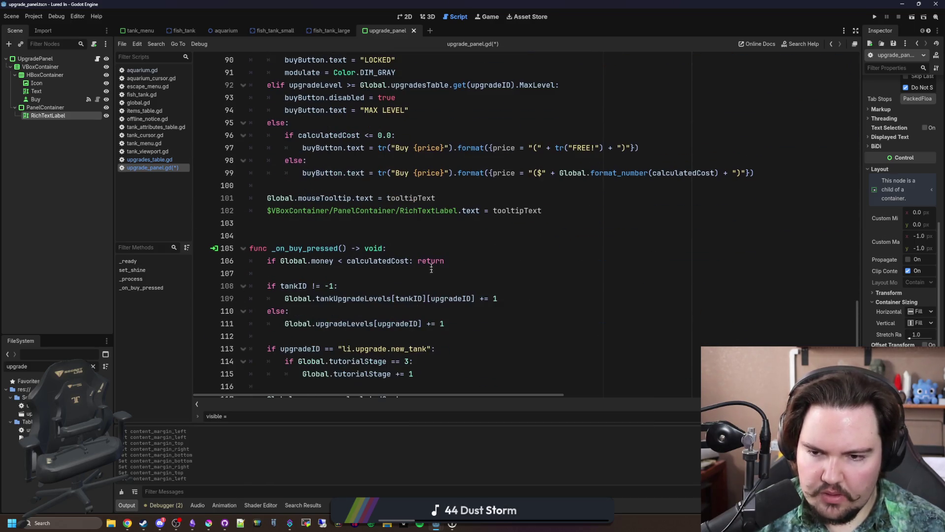
left_click(431, 225)
key("ctrl+s")
left_click(875, 17)
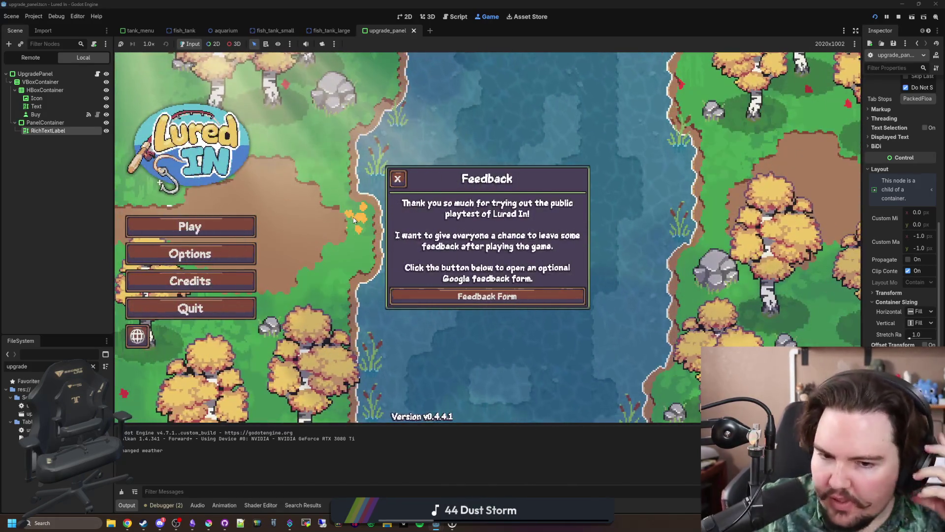
left_click(358, 278)
left_click(192, 226)
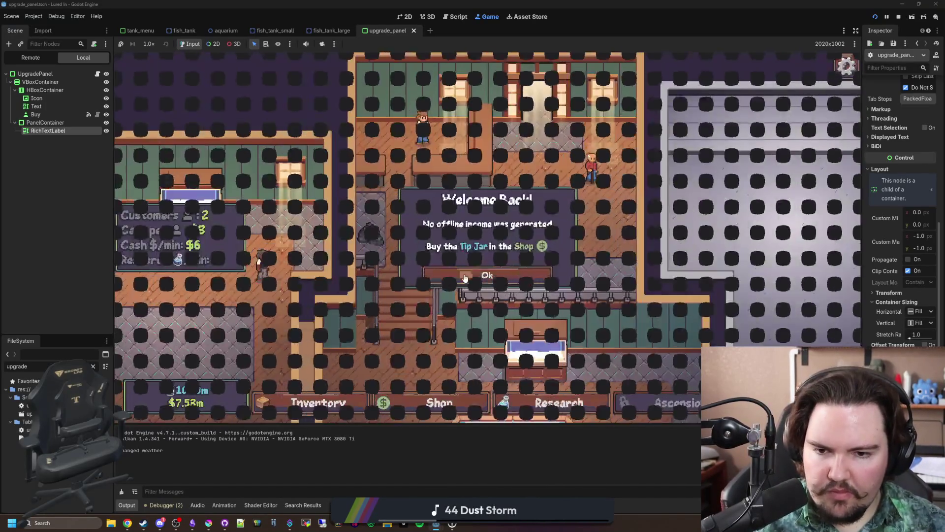
left_click(490, 276)
left_click(435, 402)
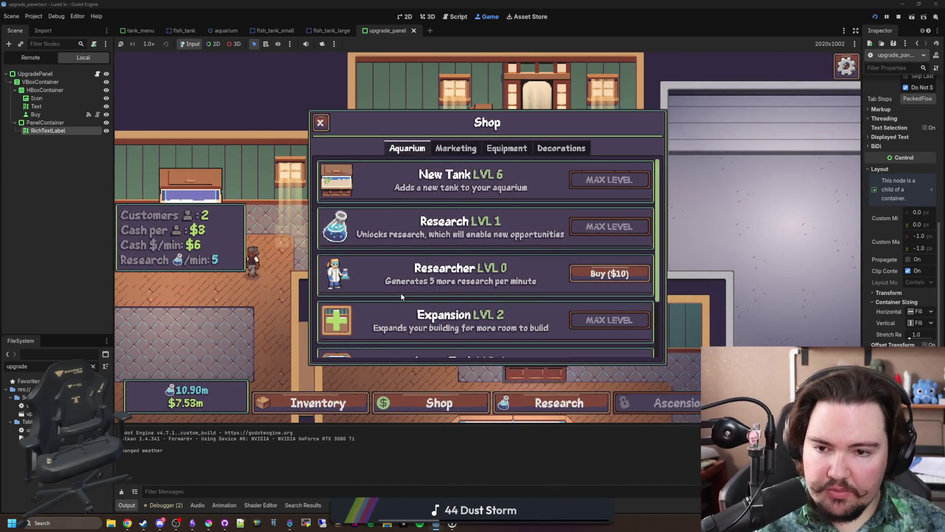
scroll(438, 267, "down", 2)
scroll(438, 267, "up", 2)
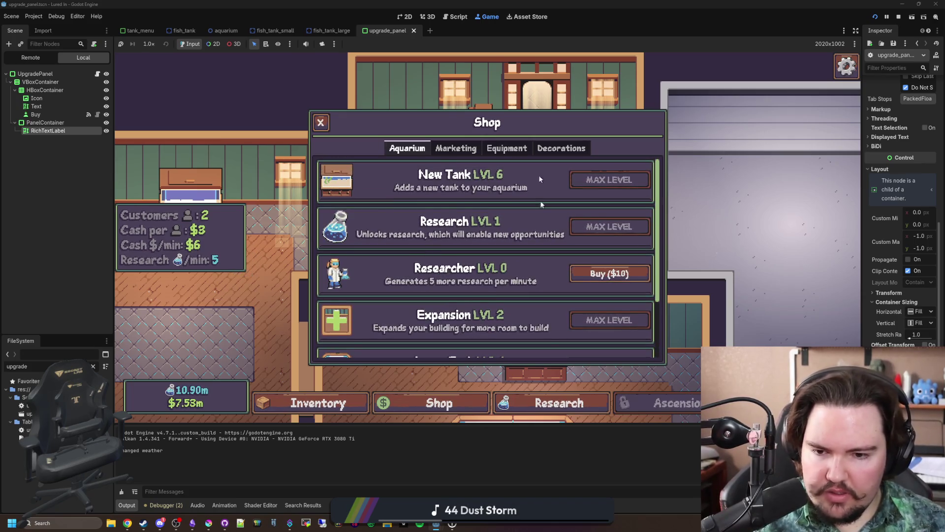
left_click(899, 17)
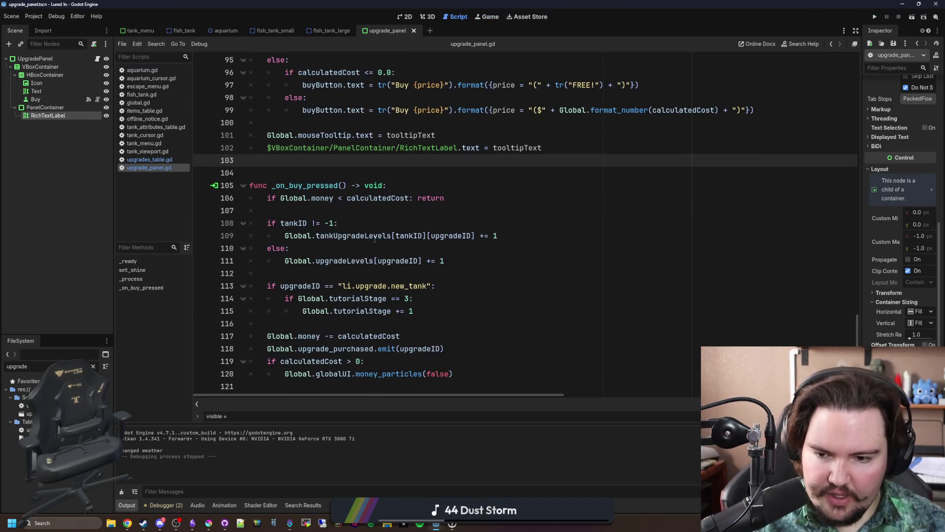
- Add line 103 setting the RichTextLabel's visible = !tooltipText.is_empty(), and save
scroll(410, 300, "up", 2)
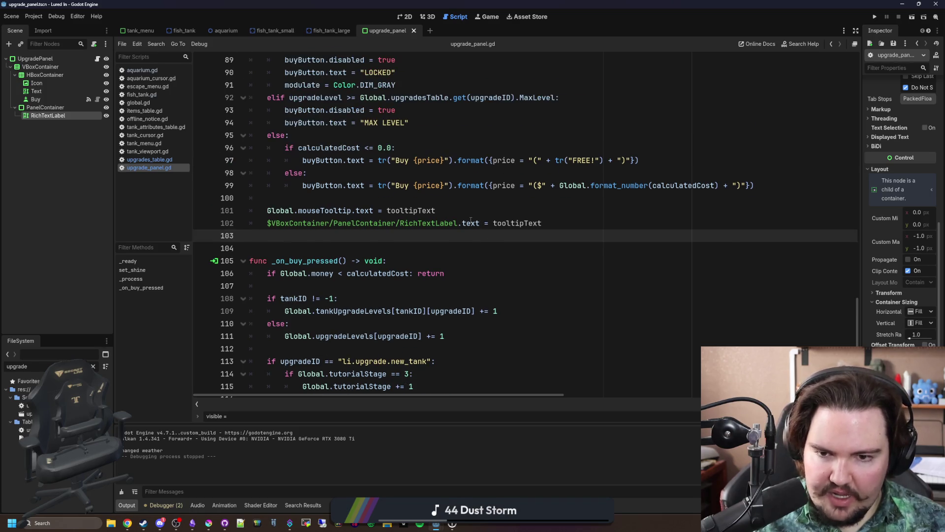
left_click(531, 211)
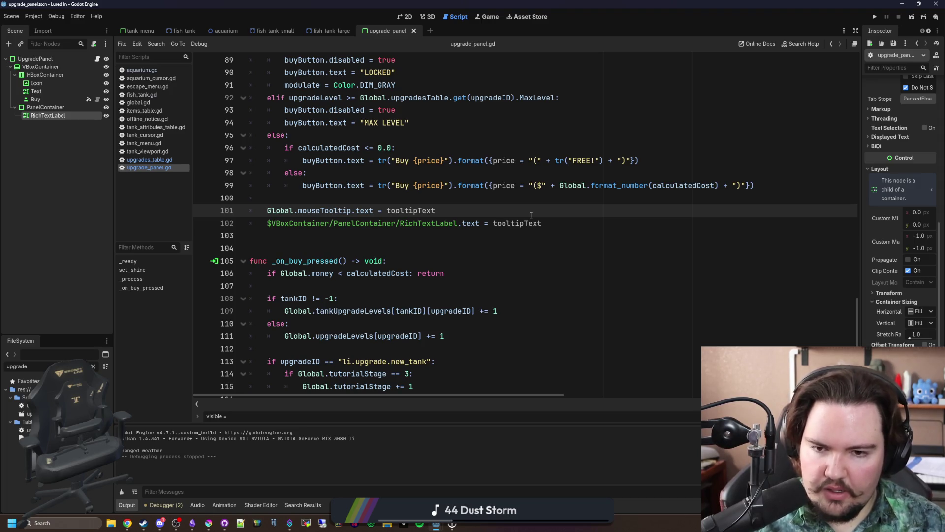
key("Down")
key("End")
key("Return")
type("$VBoxContainer/PanelContainer/RichTextLabel")
type("vi")
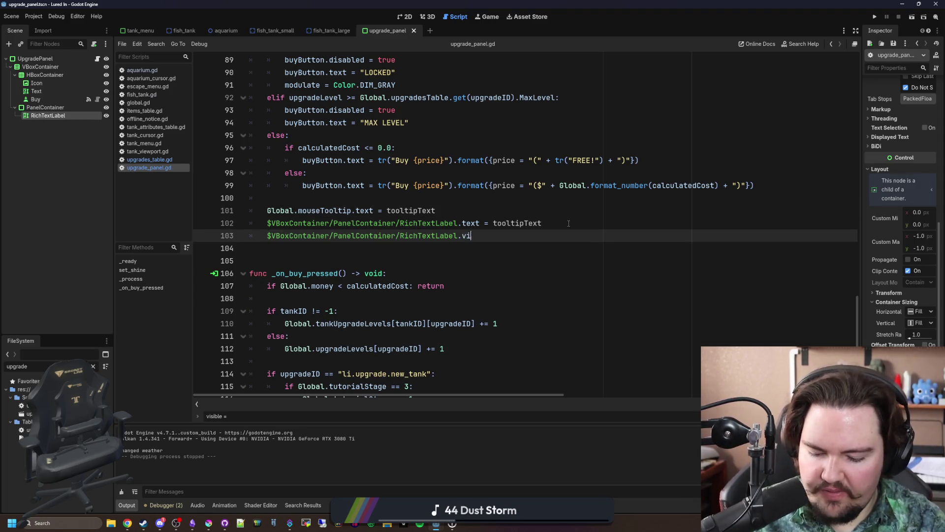
type("sible = tooltip")
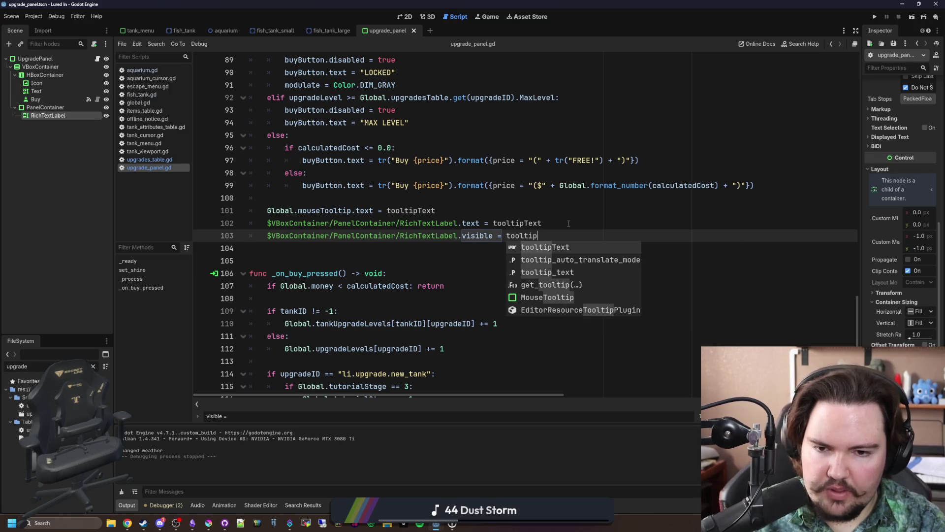
type("Text.is_e")
key("Return")
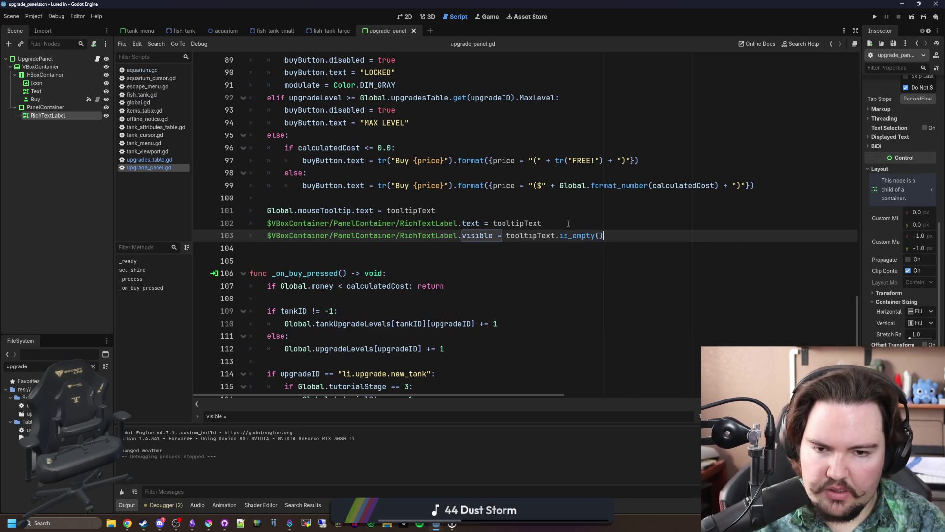
type("!")
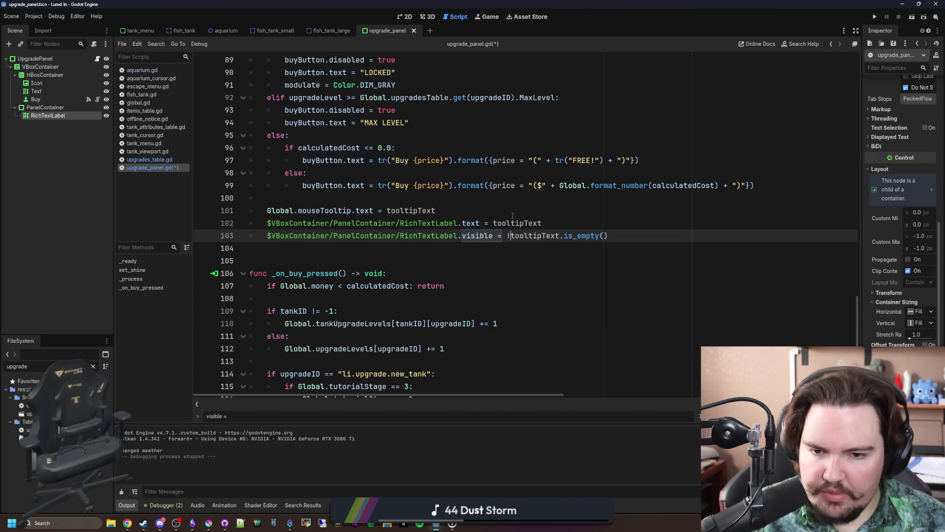
left_click(562, 212)
key("ctrl+s")
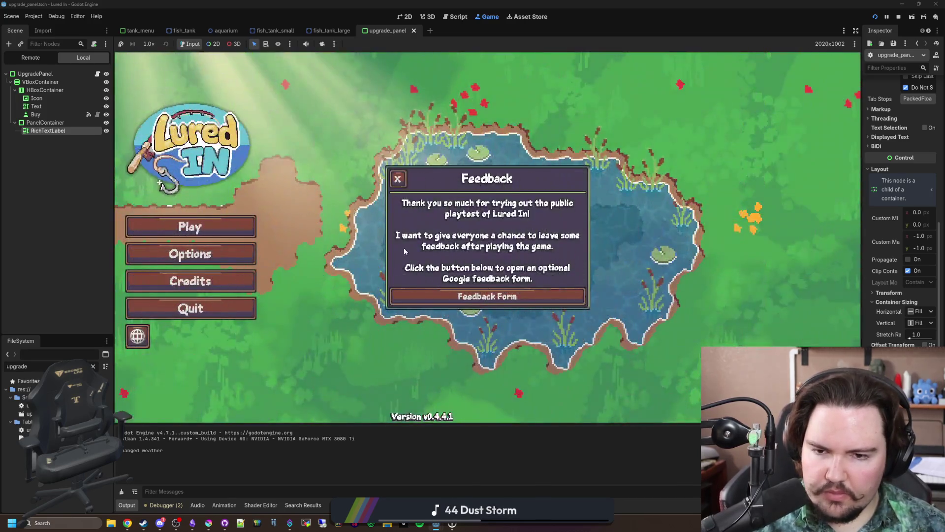
- Launch the game and run secret commands setting Expansion to level 1 and new_tank to 0
left_click(398, 179)
left_click(190, 226)
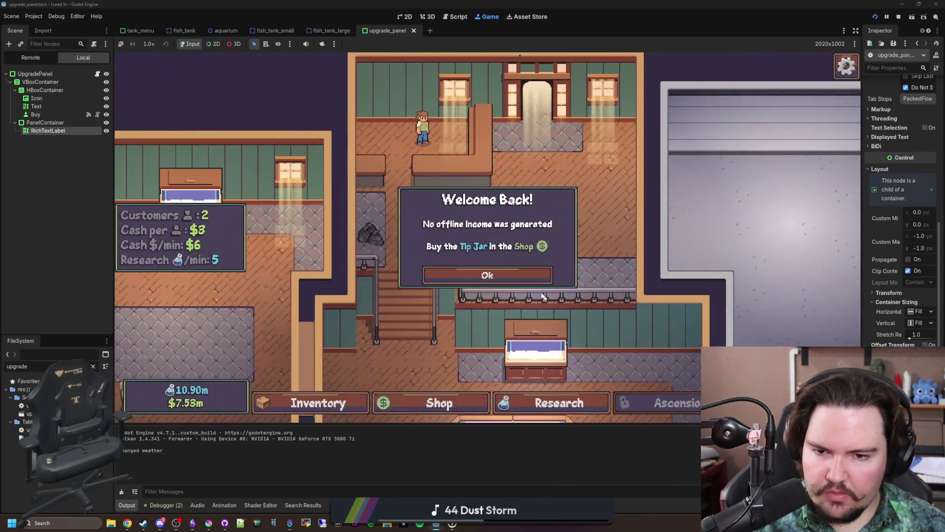
left_click(537, 275)
key("quoteleft")
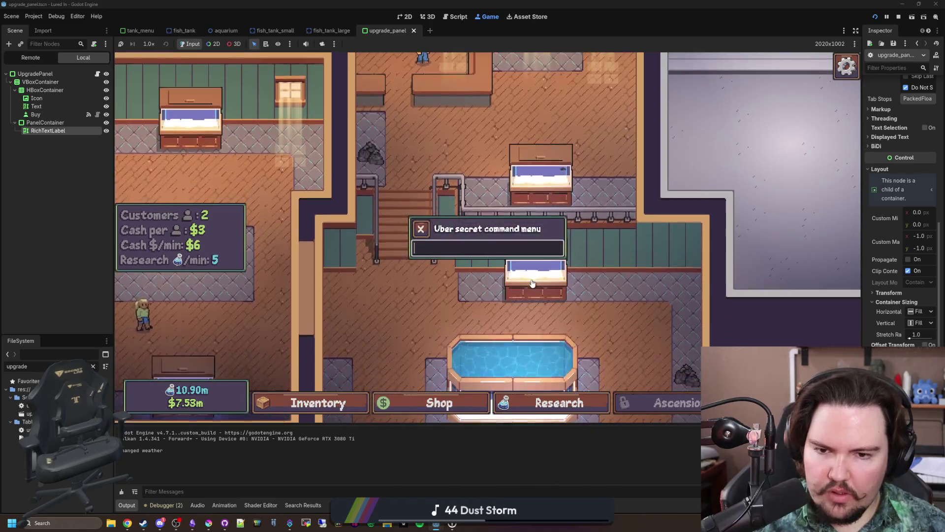
key("quoteleft")
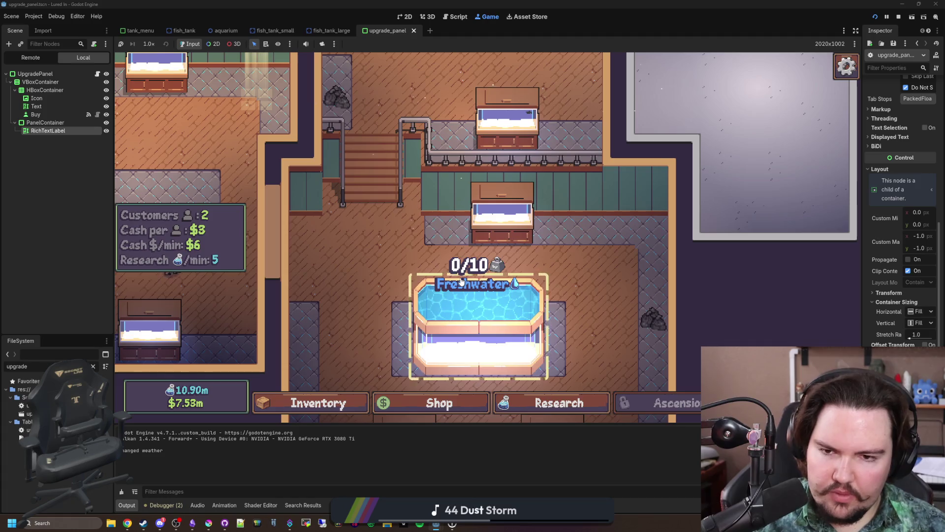
key("quoteleft")
type("setupgr")
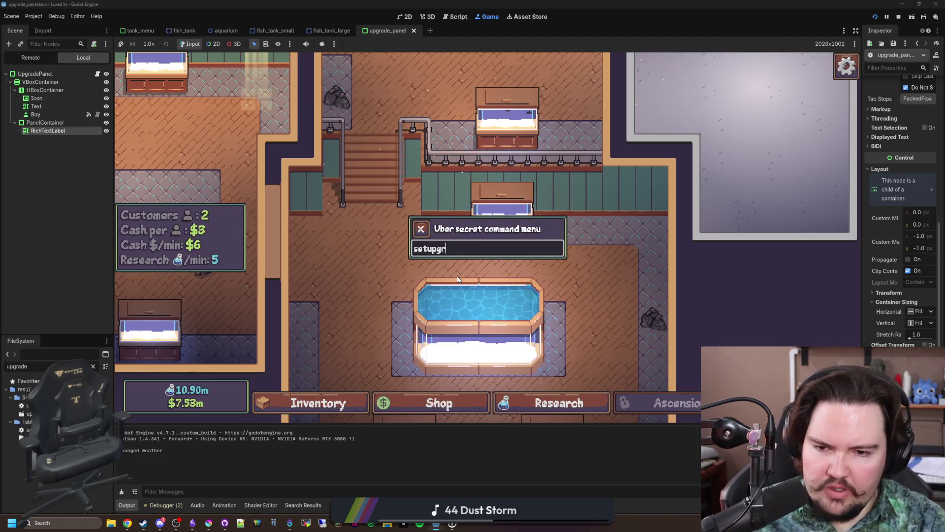
type("ade li.upgrade.")
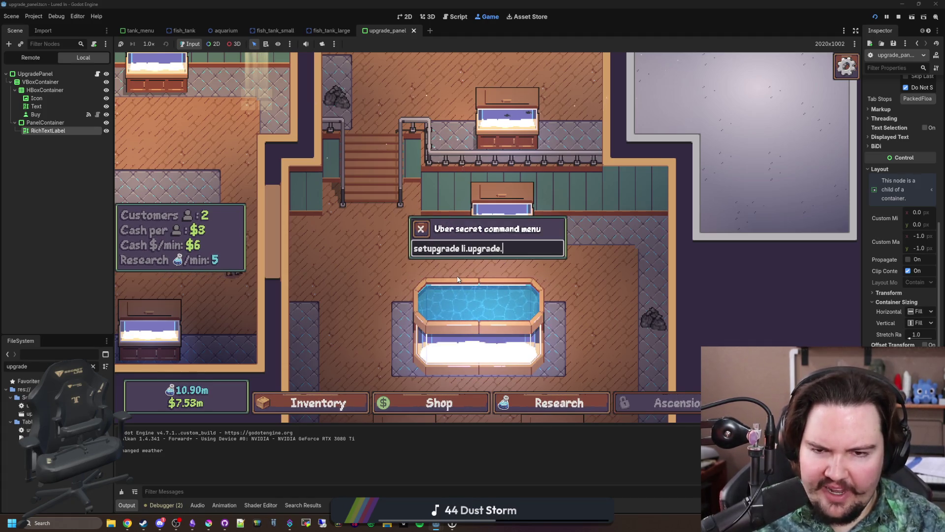
type("pansion 1")
key("Return")
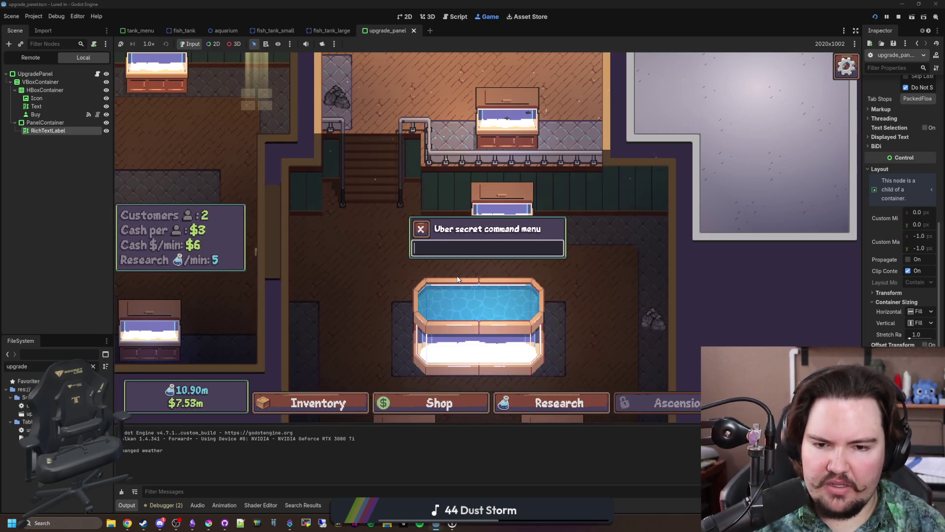
type("setupgrade li")
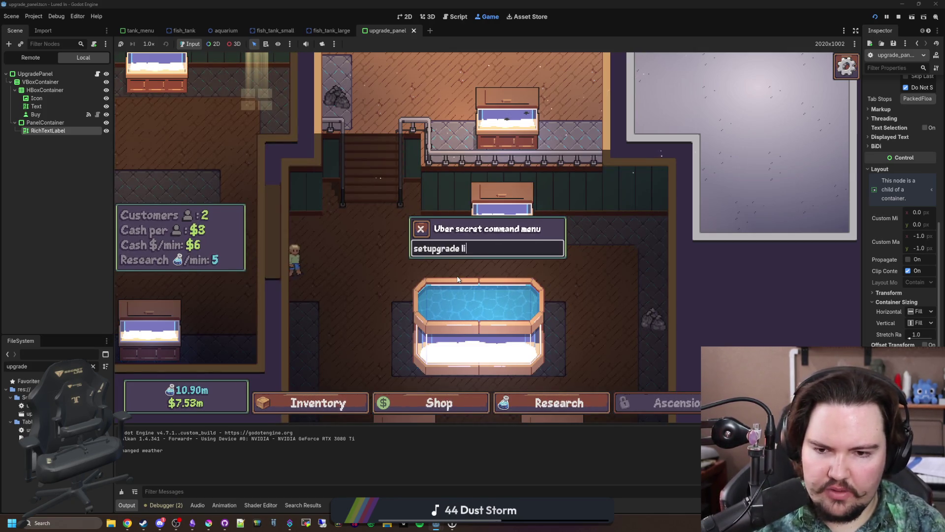
type(".upgrade.new_tank 0")
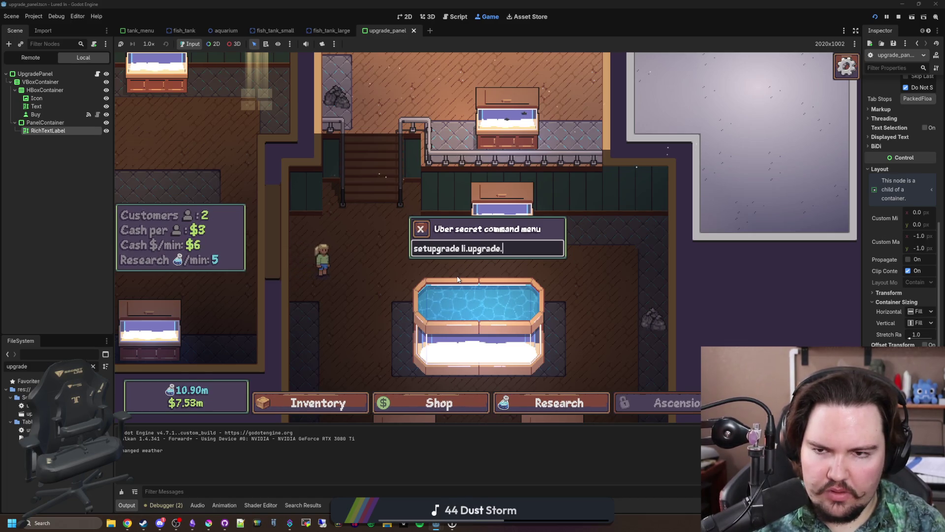
key("Return")
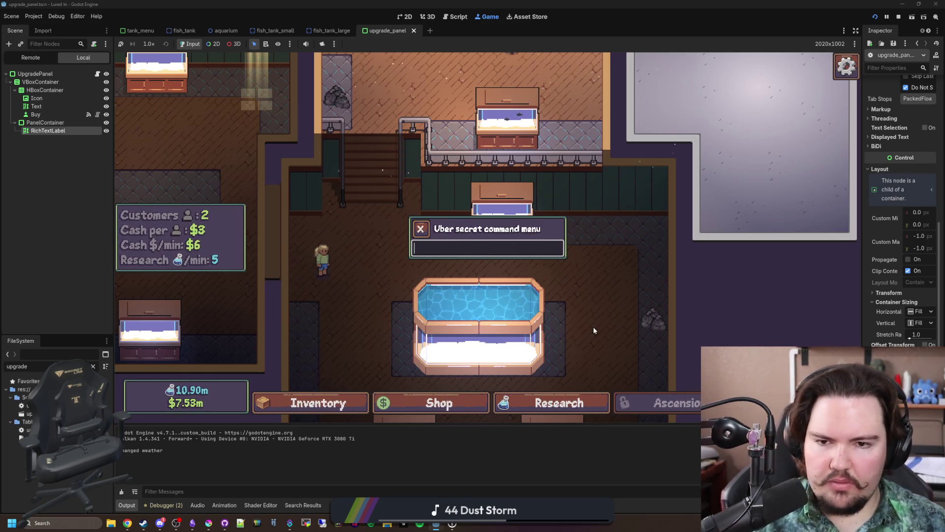
- Reload via the title screen and check the Shop's Large Tank requirement text, then stop with F8
key("Escape")
key("Escape")
left_click(457, 266)
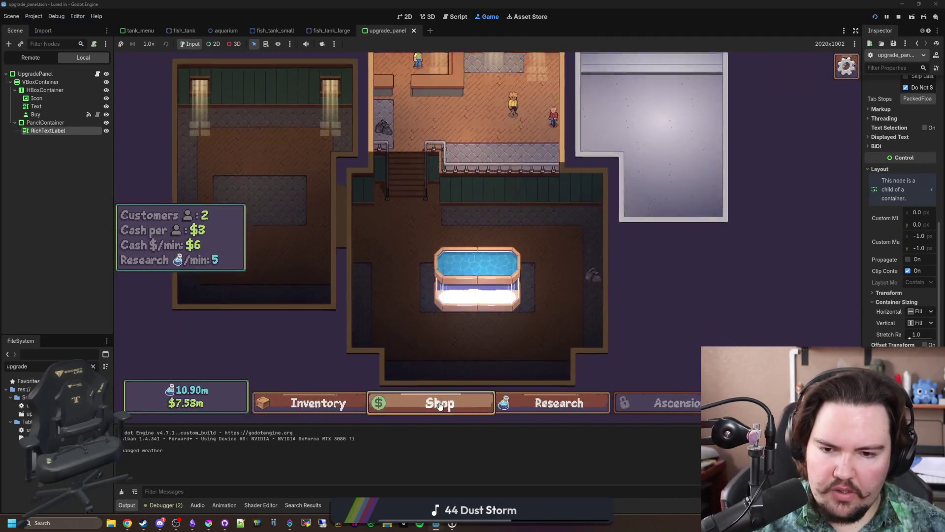
left_click(436, 402)
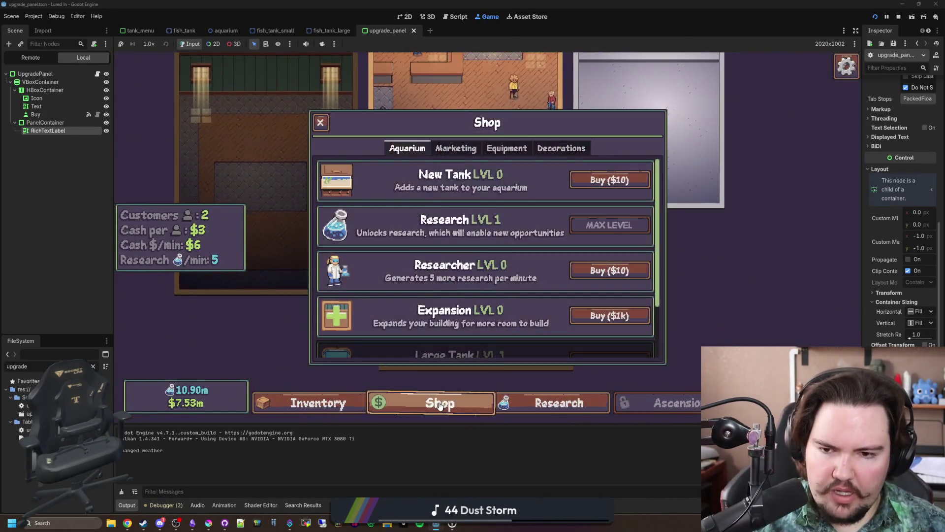
scroll(407, 224, "down", 2)
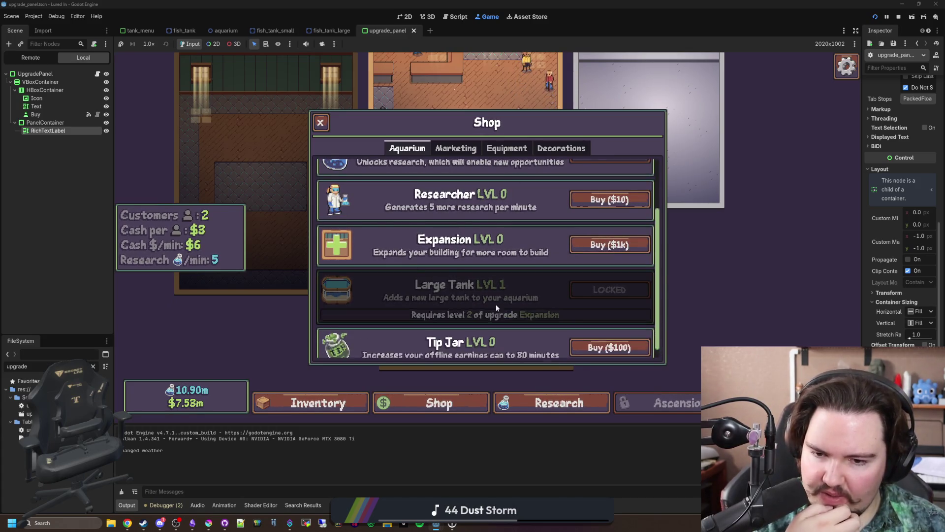
mouse_move(478, 296)
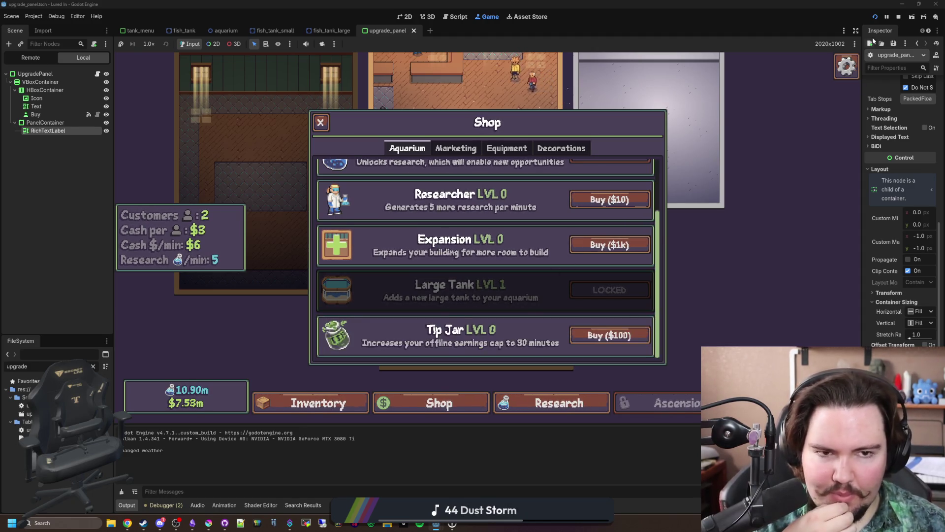
key("F8")
scroll(408, 279, "up", 13)
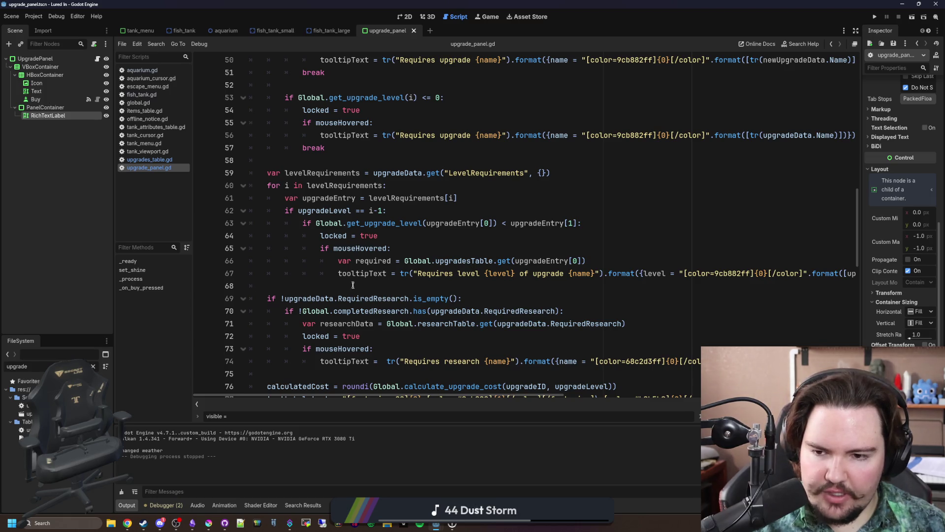
- Remove the if mouseHovered: checks on lines 65 and 55, un-indenting their bodies
left_click_drag(352, 285, 221, 256)
key("shift+Tab")
left_click(386, 248)
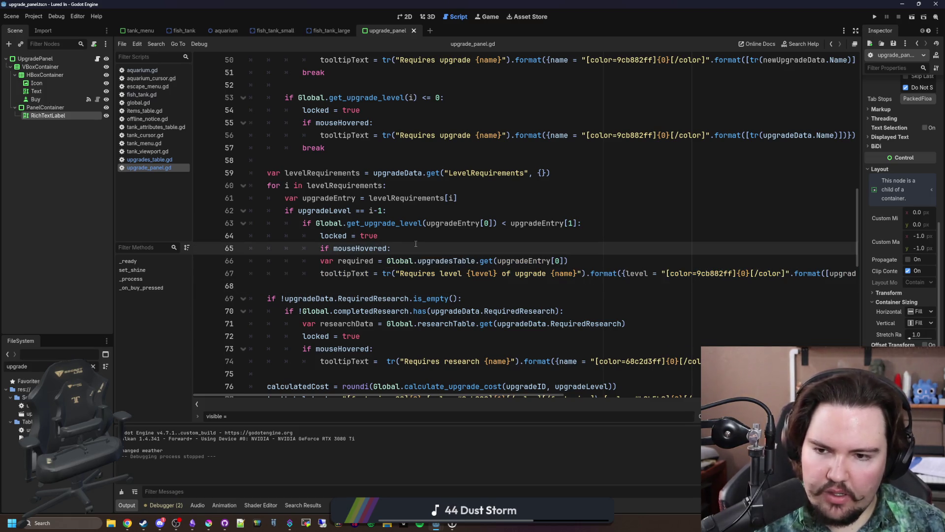
left_click_drag(415, 243, 320, 248)
key("BackSpace")
key("BackSpace")
key("BackSpace")
key("BackSpace")
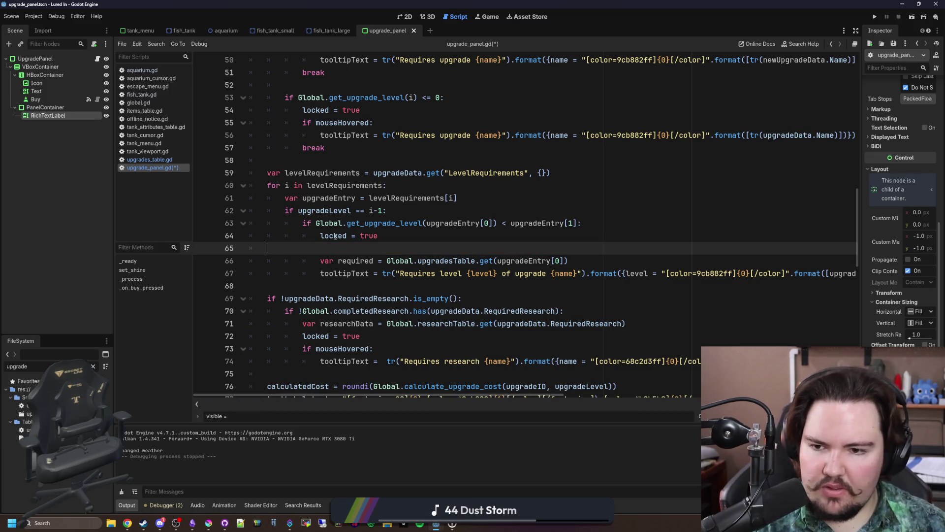
scroll(386, 210, "up", 2)
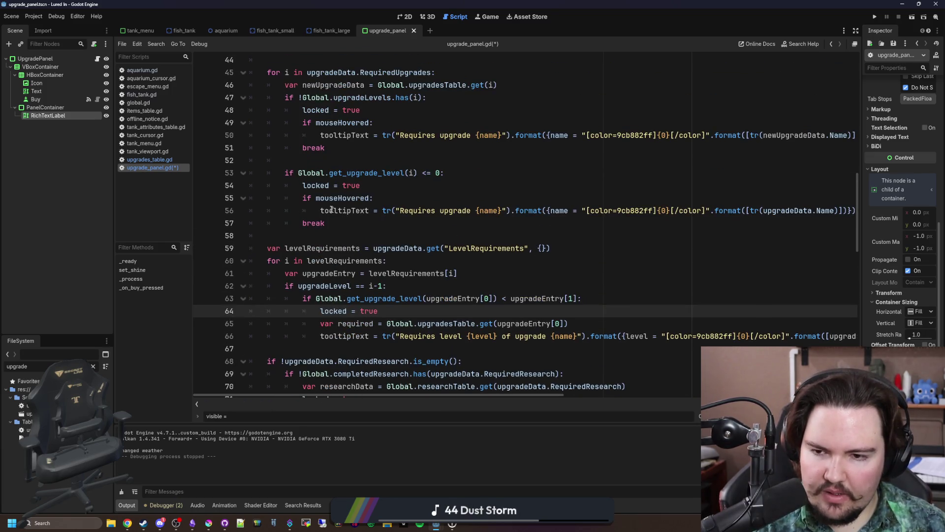
left_click_drag(398, 194, 302, 198)
key("BackSpace")
- Un-indent the tooltipText line and delete the hover check before the research tooltip
key("BackSpace")
key("BackSpace")
key("BackSpace")
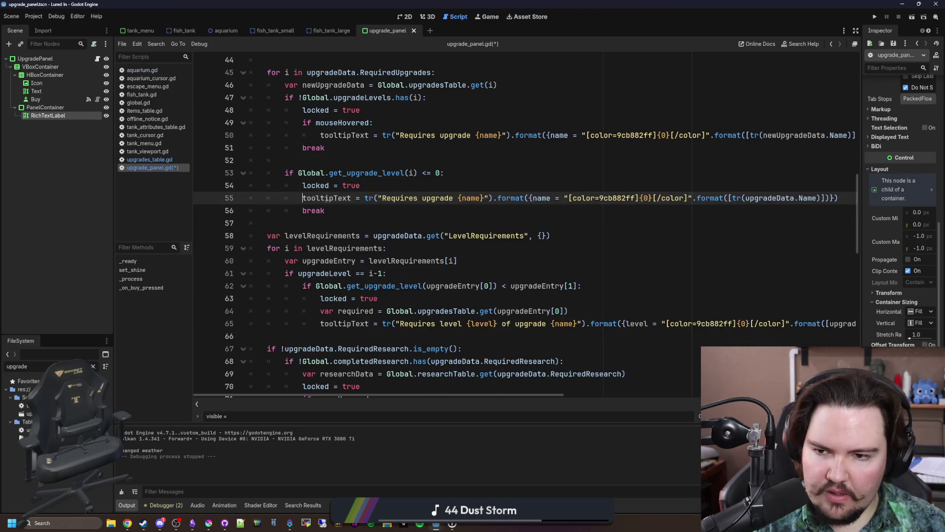
scroll(373, 186, "up", 1)
left_click_drag(302, 160, 320, 172)
key("BackSpace")
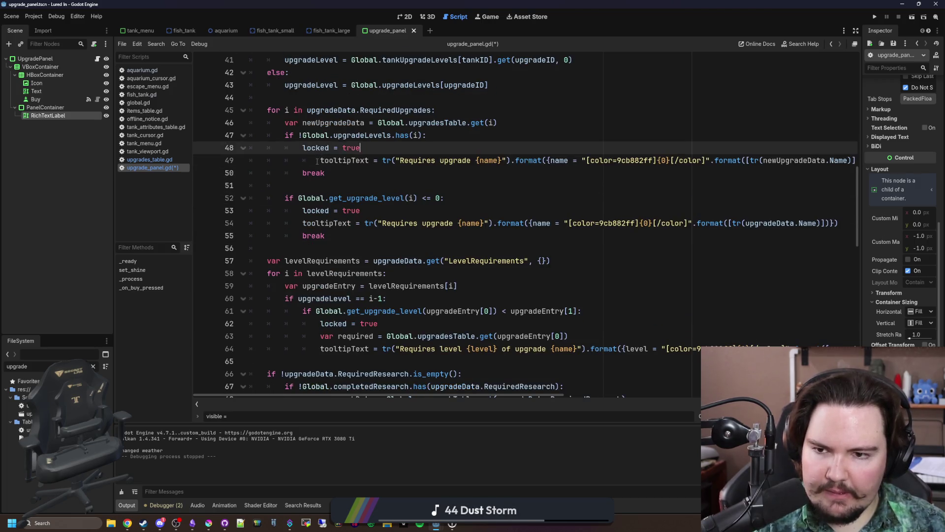
scroll(309, 203, "up", 3)
scroll(310, 204, "down", 4)
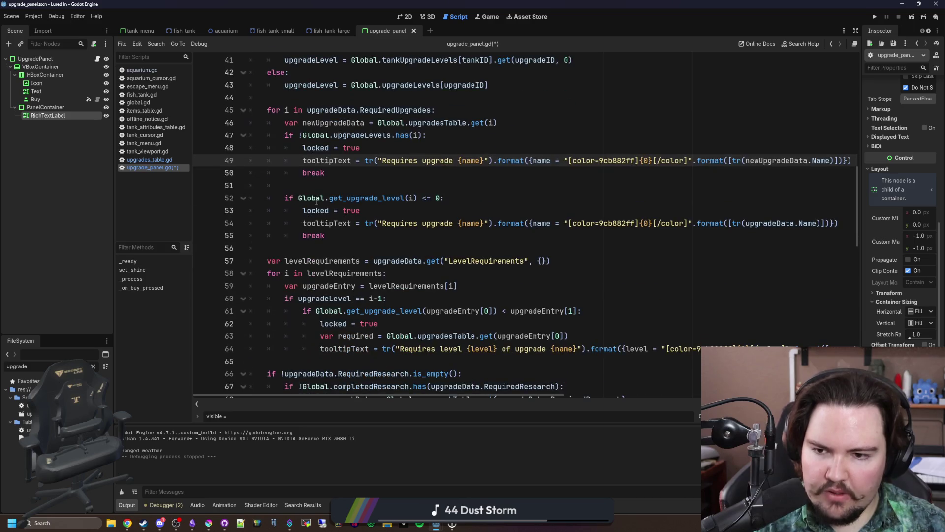
scroll(317, 201, "down", 1)
scroll(362, 309, "down", 3)
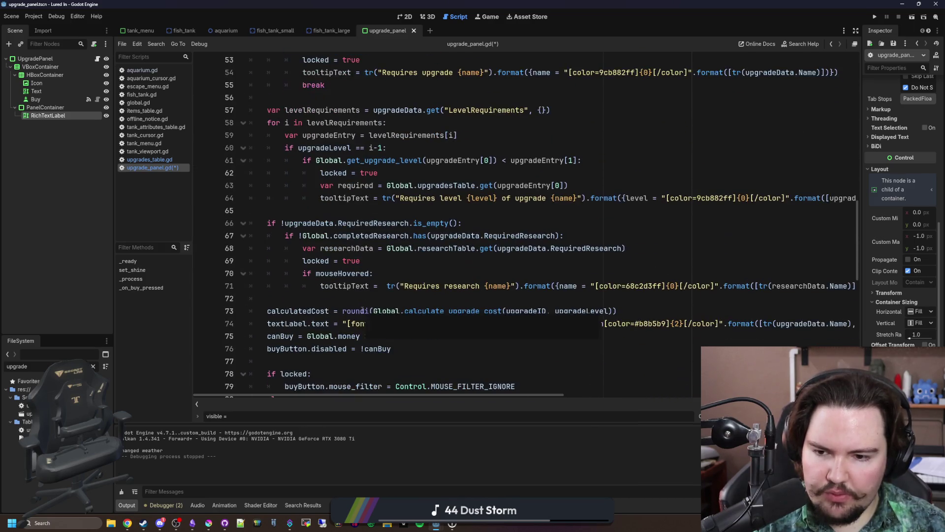
left_click_drag(372, 274, 311, 268)
key("BackSpace")
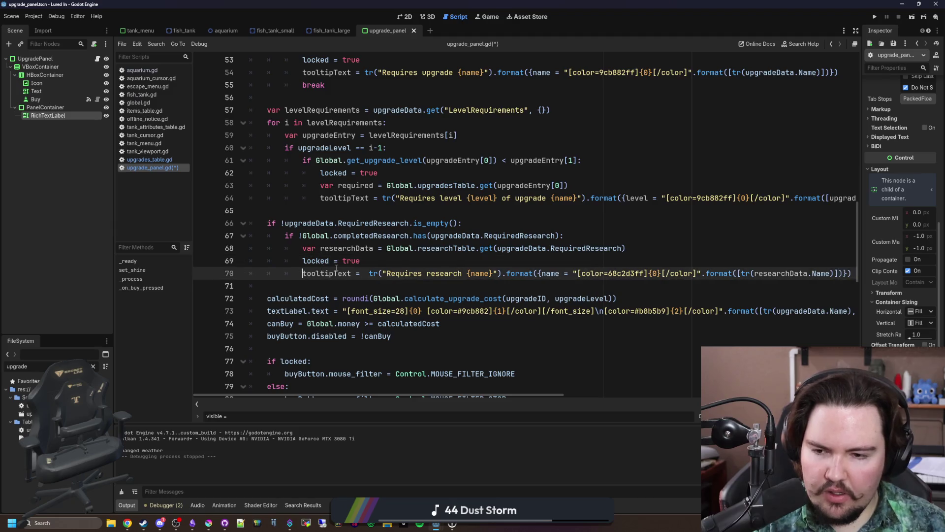
scroll(345, 296, "down", 13)
scroll(368, 316, "up", 3)
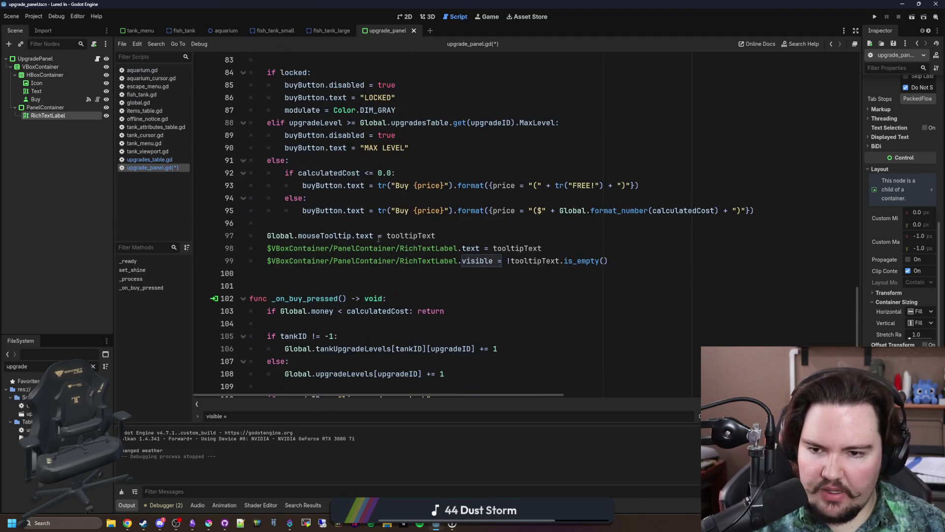
- Indent the Global.mouseTooltip.text assignment under the mouseHovered check, save, and run the project
left_click(399, 226)
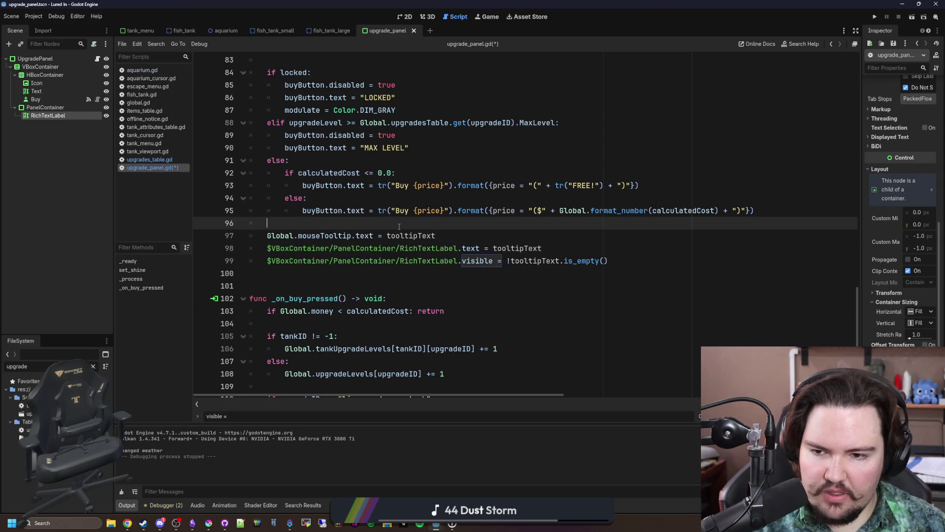
key("Return")
type("if mouseHovered:")
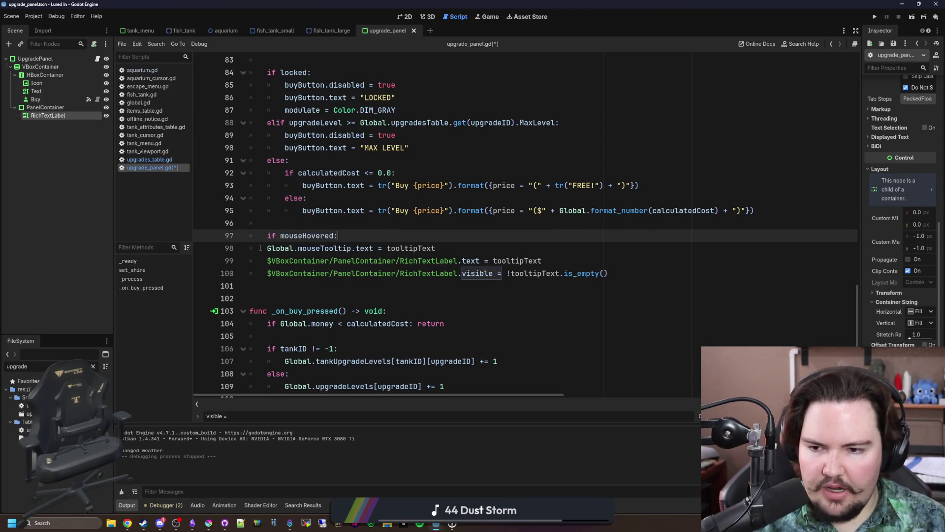
left_click(261, 247)
key("Tab")
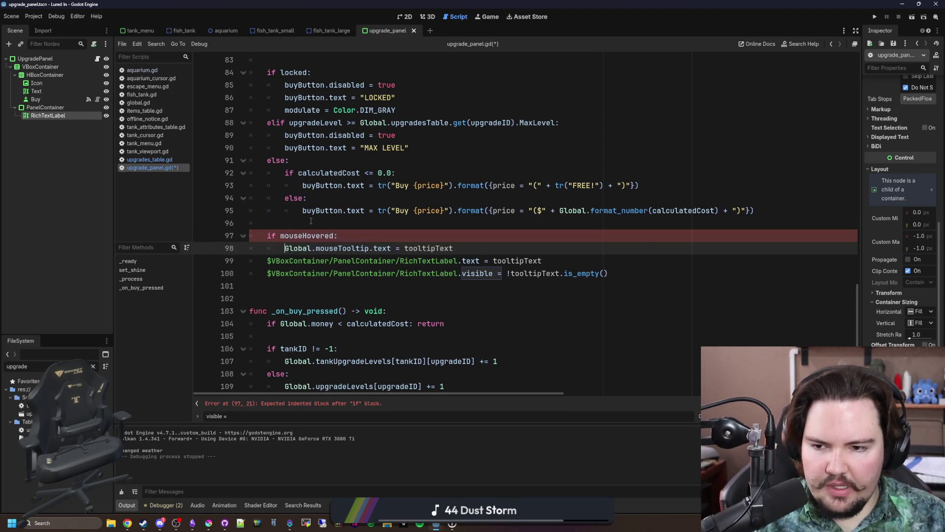
key("Up")
key("Up")
key("ctrl+s")
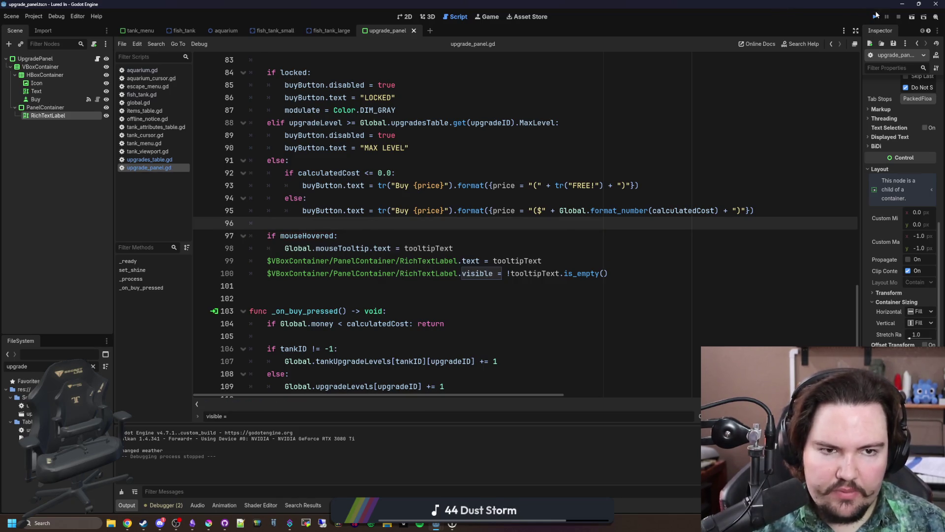
left_click(875, 17)
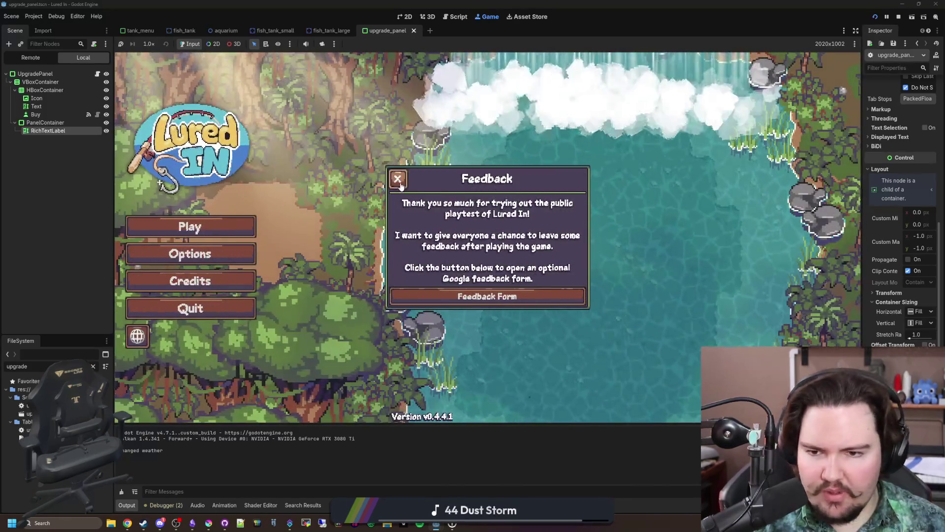
- Dismiss the Feedback and Welcome Back popups, open the Shop and scroll to the locked tank
left_click(432, 241)
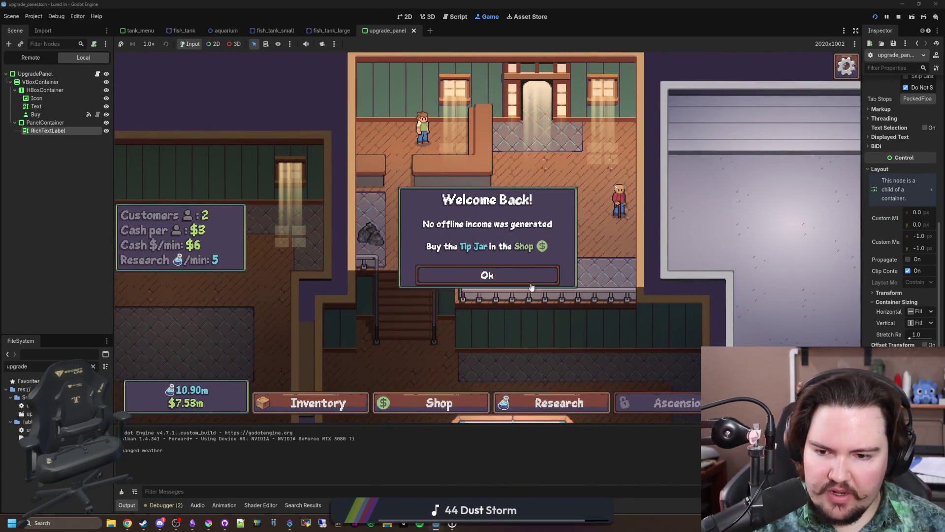
left_click(487, 274)
left_click(451, 403)
scroll(492, 296, "down", 3)
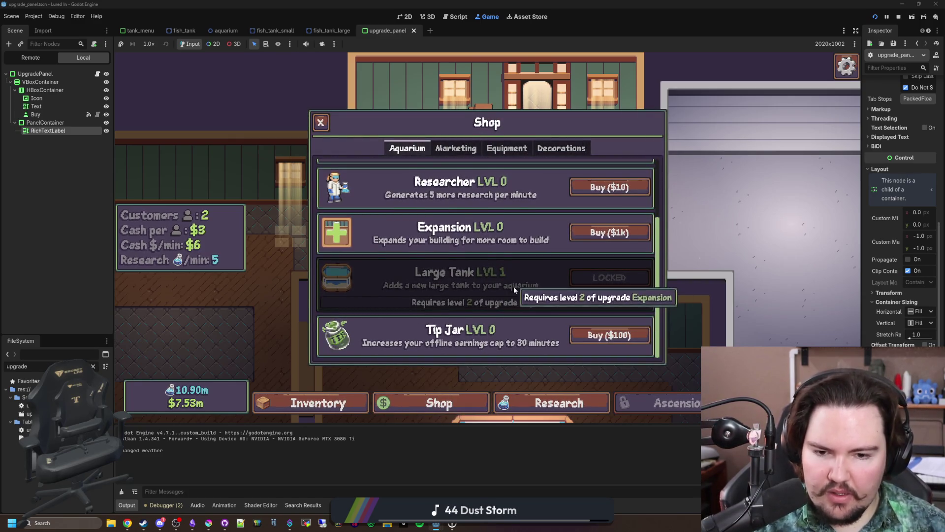
mouse_move(532, 282)
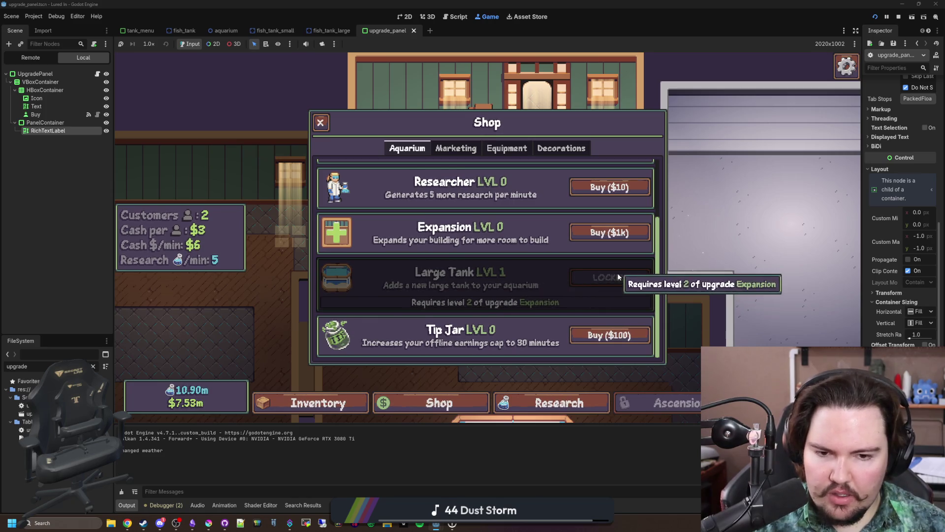
scroll(507, 295, "up", 3)
scroll(509, 251, "down", 3)
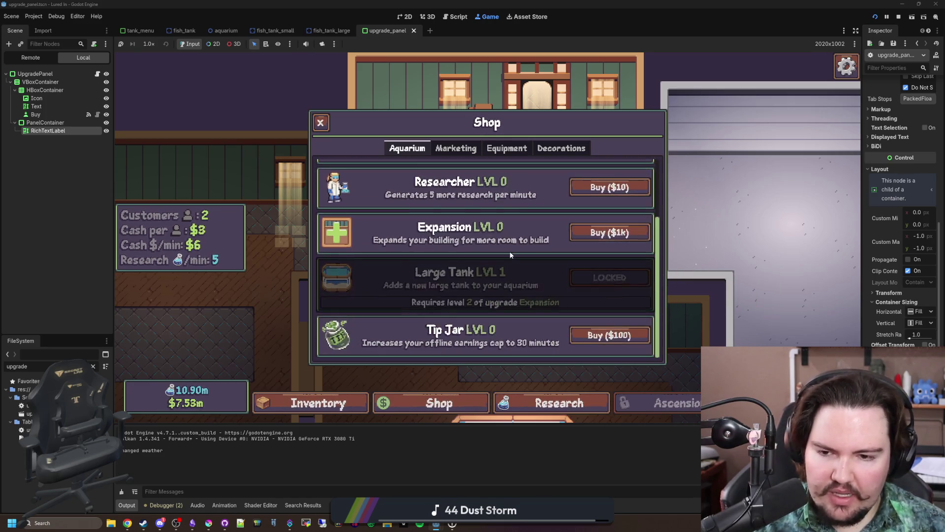
scroll(541, 272, "up", 3)
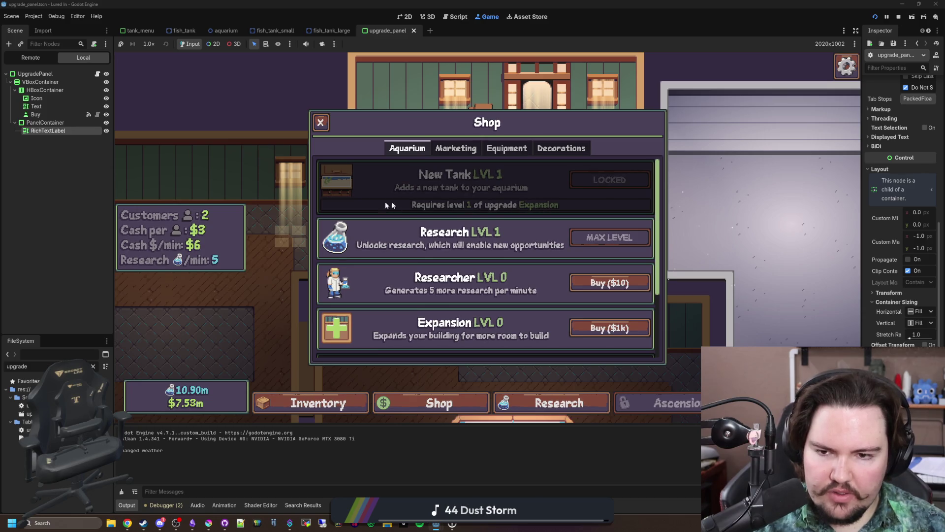
- Select PanelContainer with RichTextLabel, change their Mouse Filter option, and save the scene
left_click(62, 123, "ctrl")
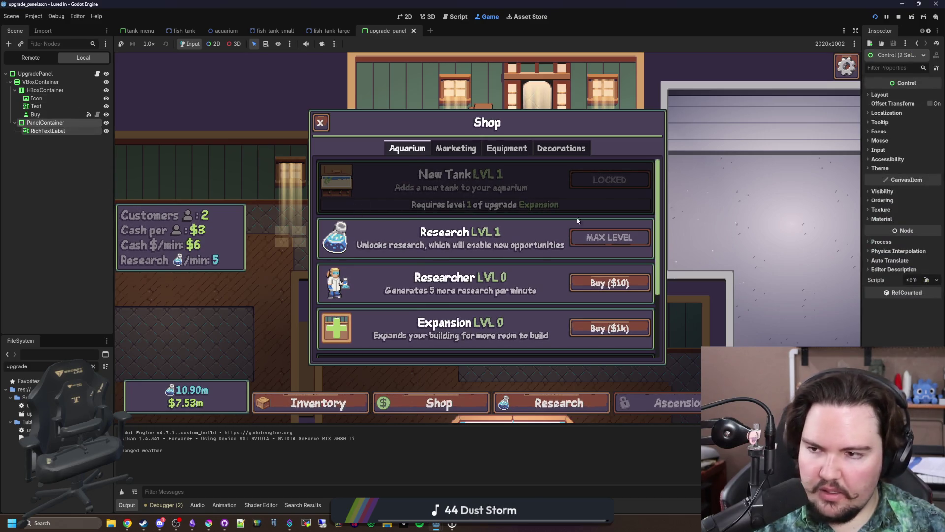
left_click(875, 142)
left_click(922, 150)
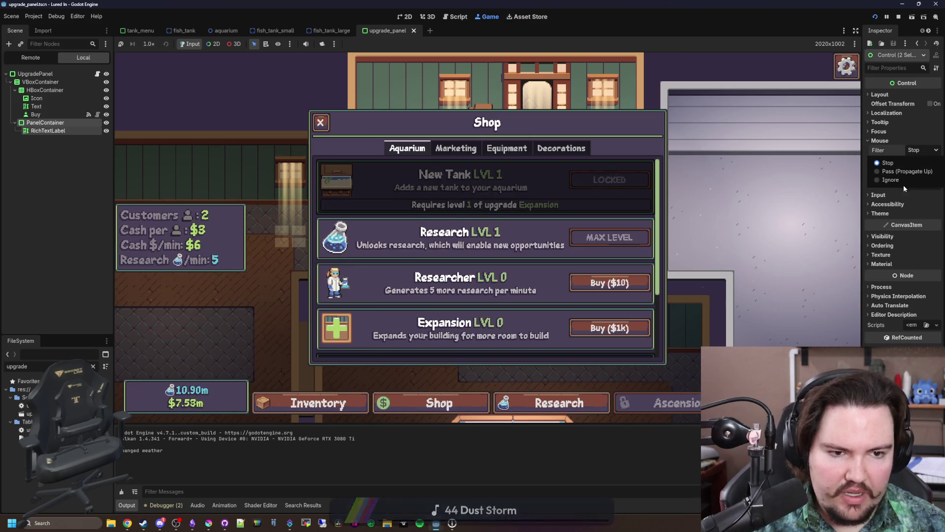
left_click(919, 181)
left_click(42, 284)
key("ctrl+s")
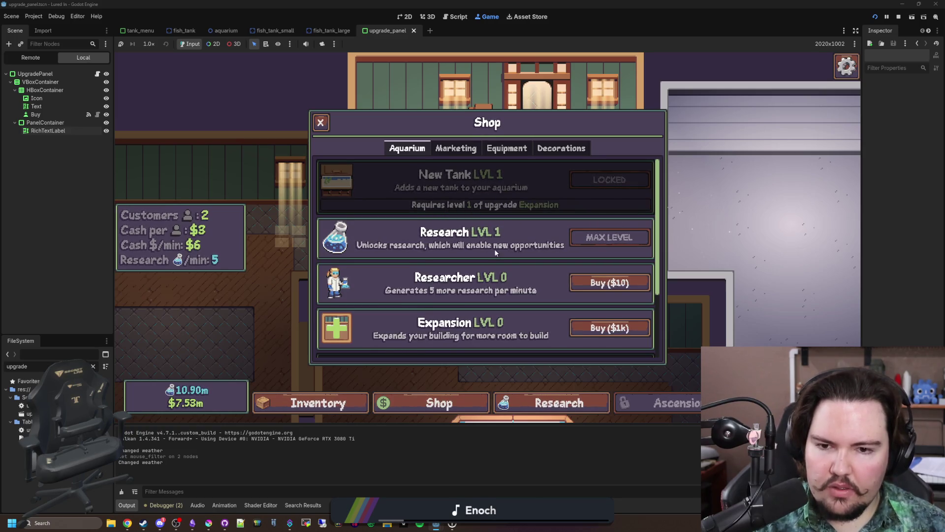
scroll(494, 250, "down", 2)
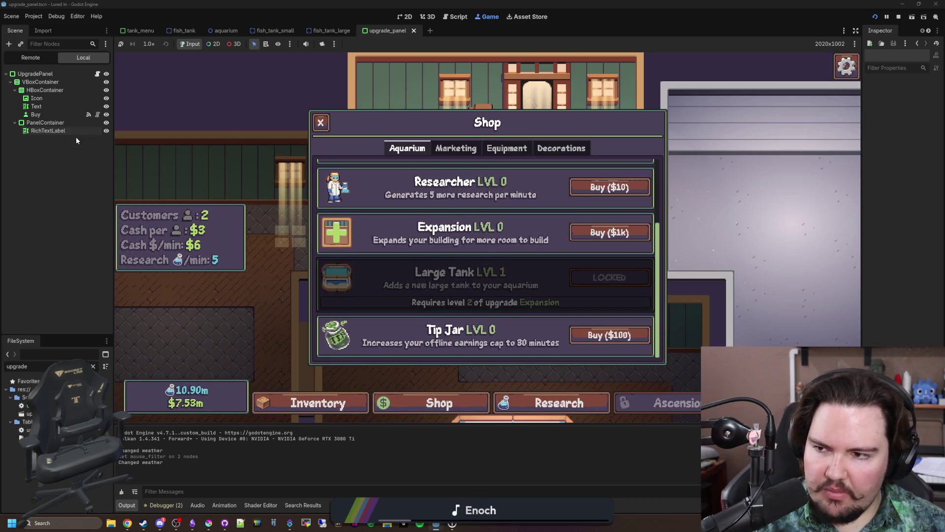
- Select PanelContainer, widen the Inspector, and toggle Visibility > Top Level on then off
left_click(45, 122)
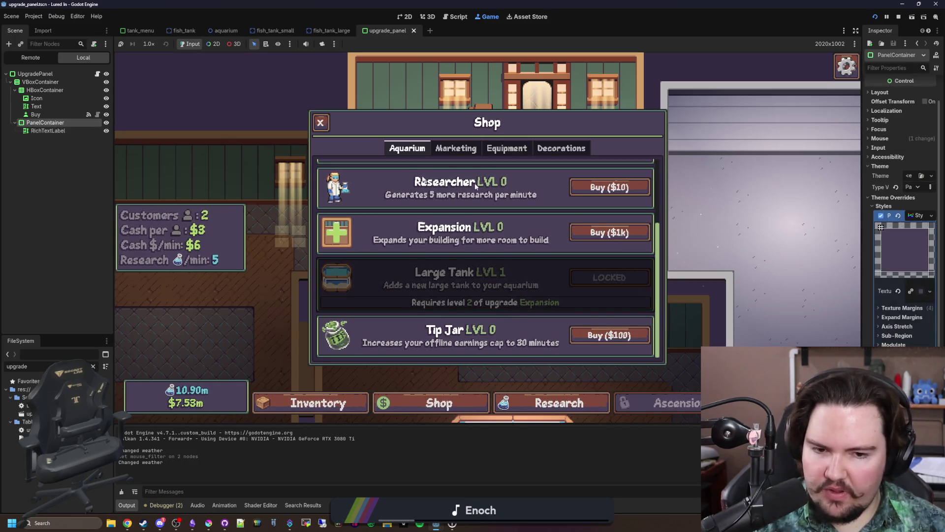
left_click_drag(861, 276, 668, 203)
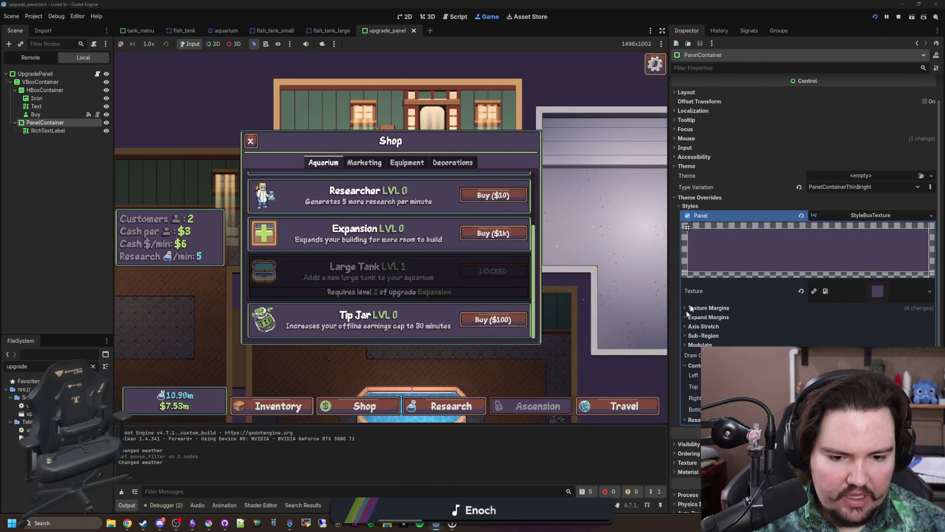
scroll(698, 175, "down", 5)
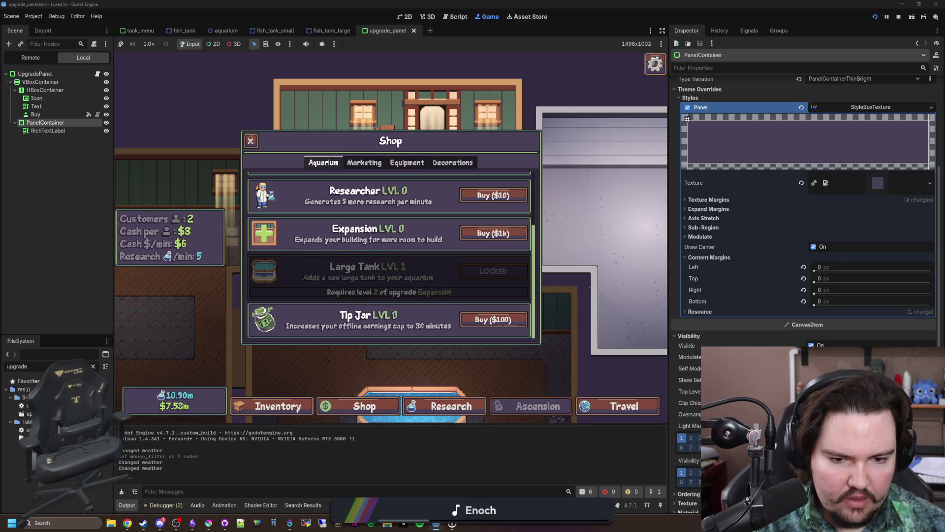
left_click(813, 391)
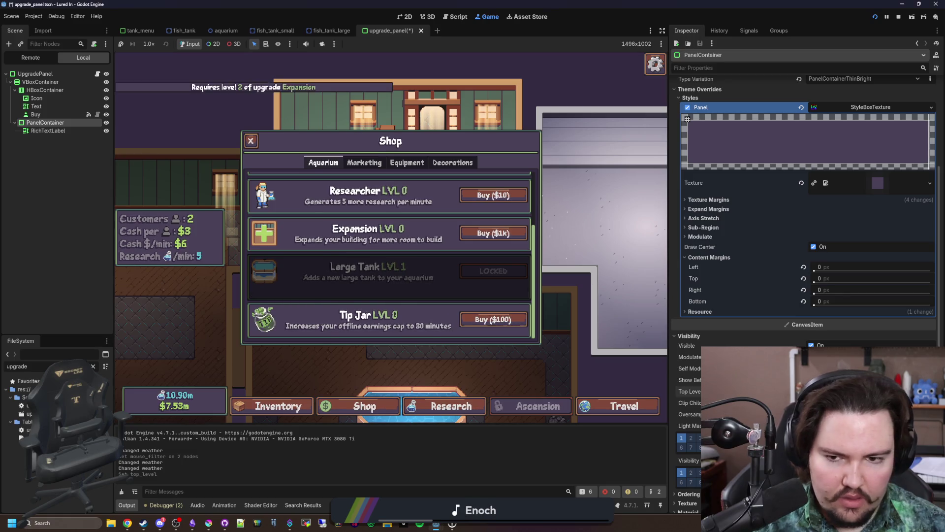
left_click(813, 391)
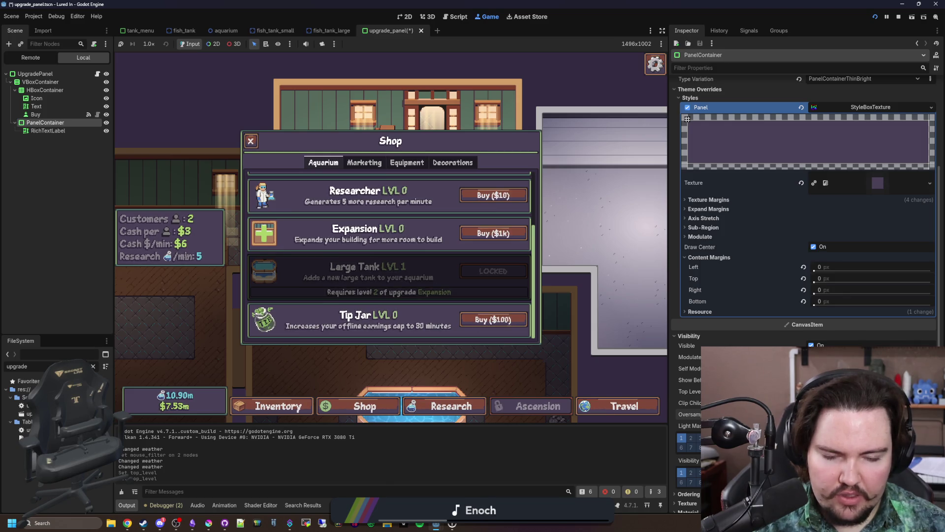
- Collapse the theme override properties and briefly expand then collapse Accessibility
scroll(687, 119, "down", 3)
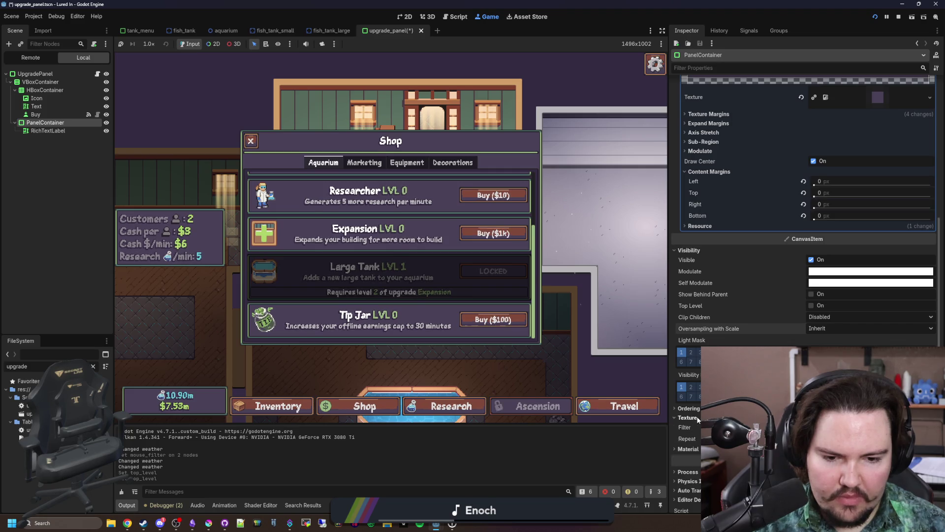
scroll(695, 430, "up", 8)
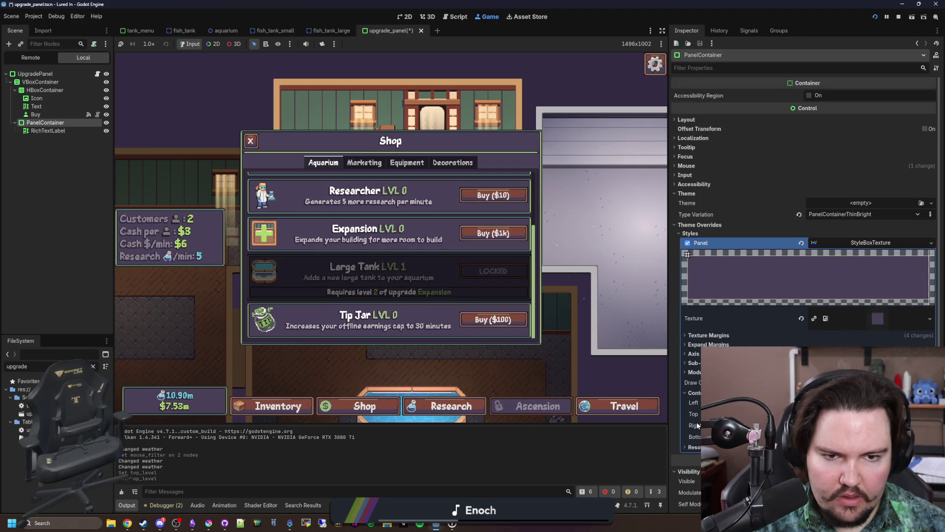
left_click(700, 227)
left_click(695, 184)
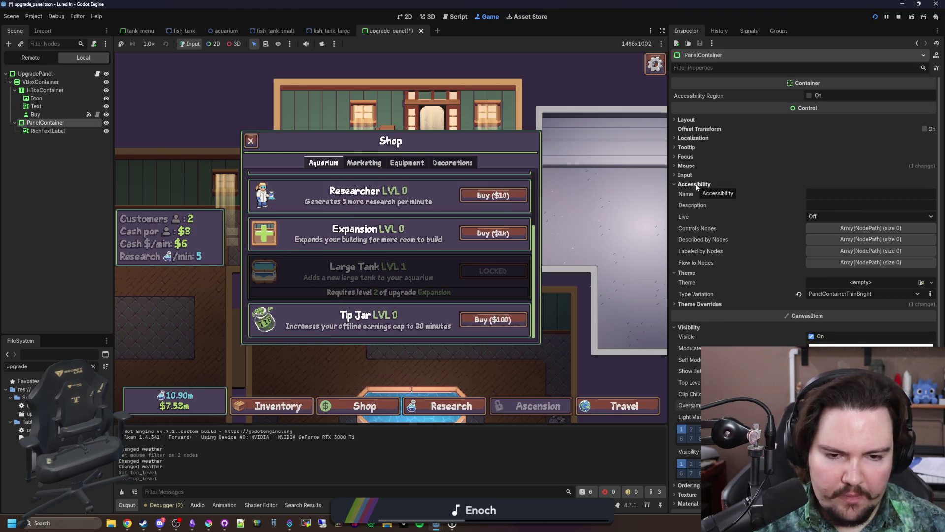
left_click(695, 184)
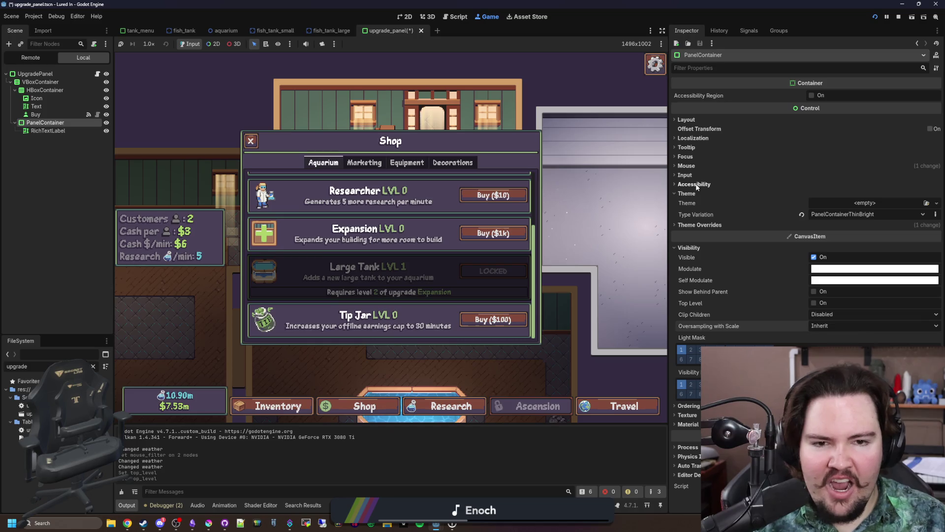
- Return to upgrade_panel.gd and add a blank line above the mouseHovered check on line 96
left_click(691, 120)
left_click(691, 120)
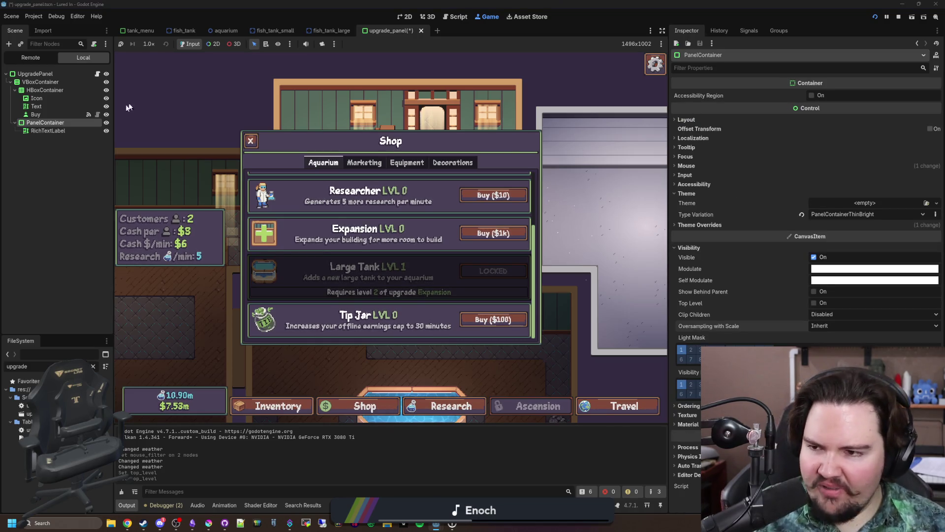
left_click(97, 74)
left_click(372, 230)
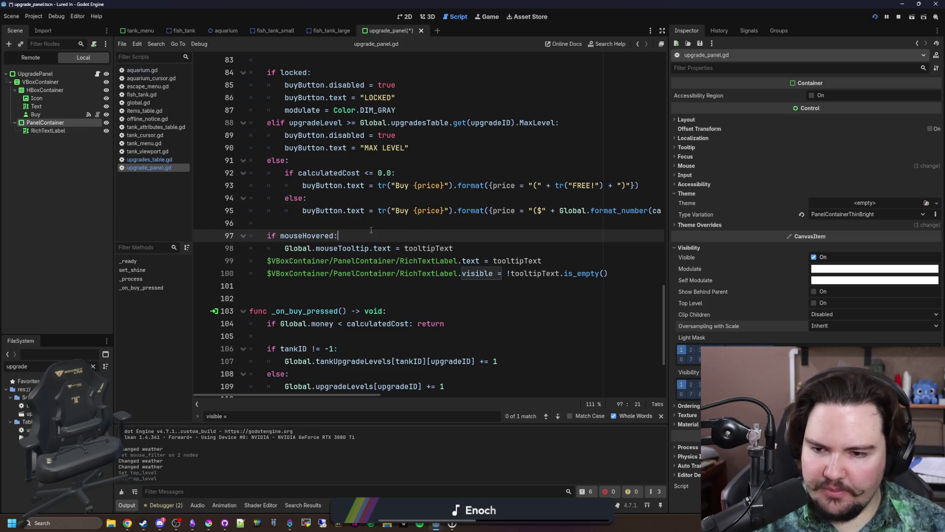
left_click(388, 228)
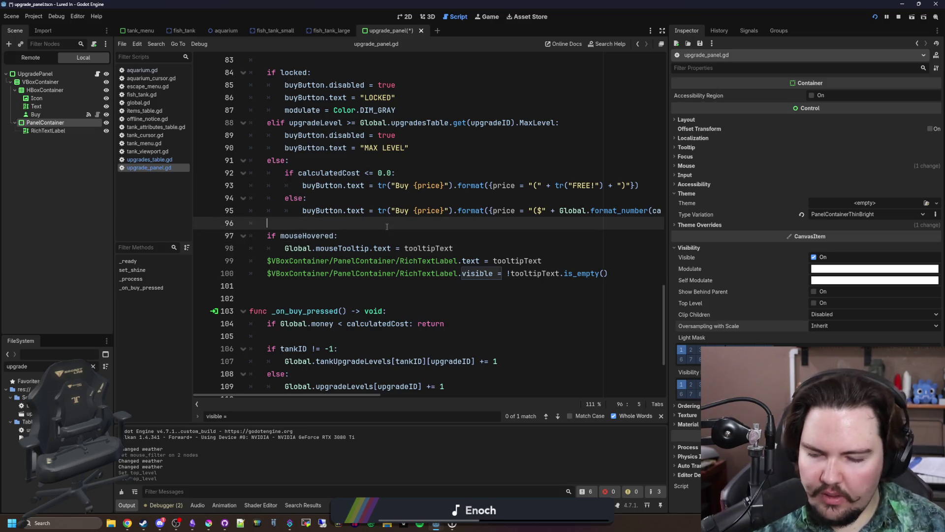
key("Return")
key("Return")
key("Up")
- Open the Control class reference and read through its description, properties and methods
type("l")
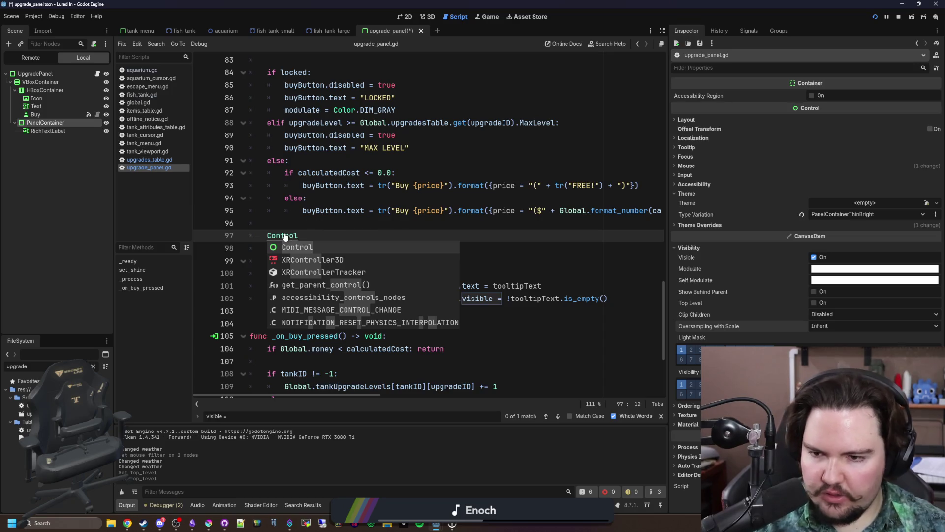
left_click(284, 237, "ctrl")
scroll(391, 217, "down", 6)
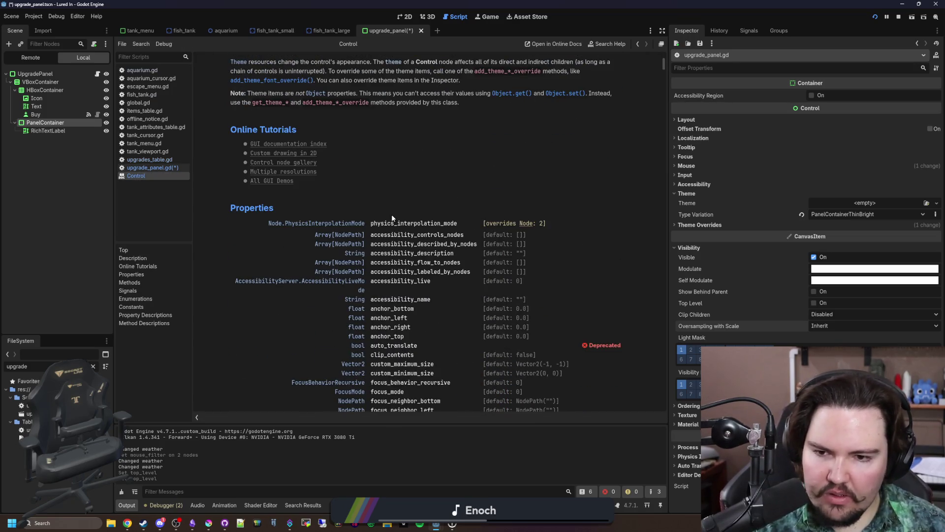
scroll(382, 201, "down", 2)
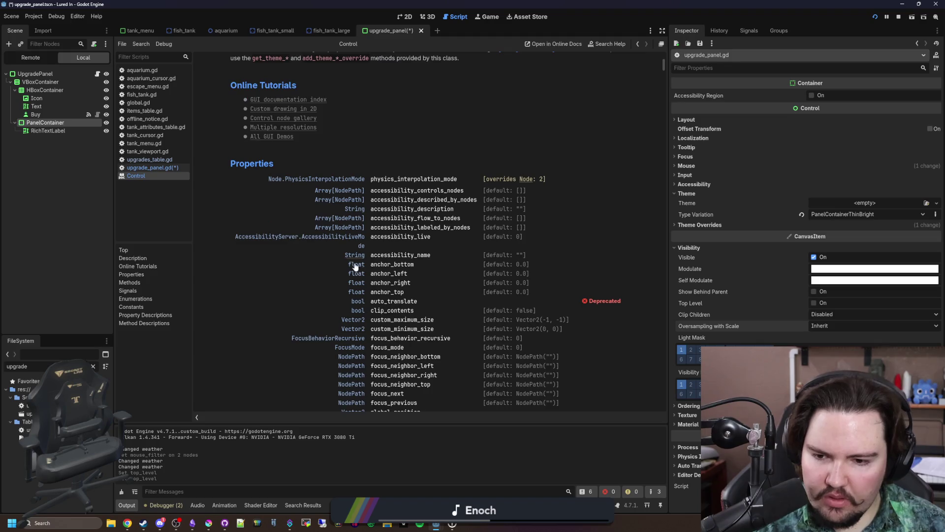
scroll(372, 286, "down", 2)
scroll(371, 286, "down", 4)
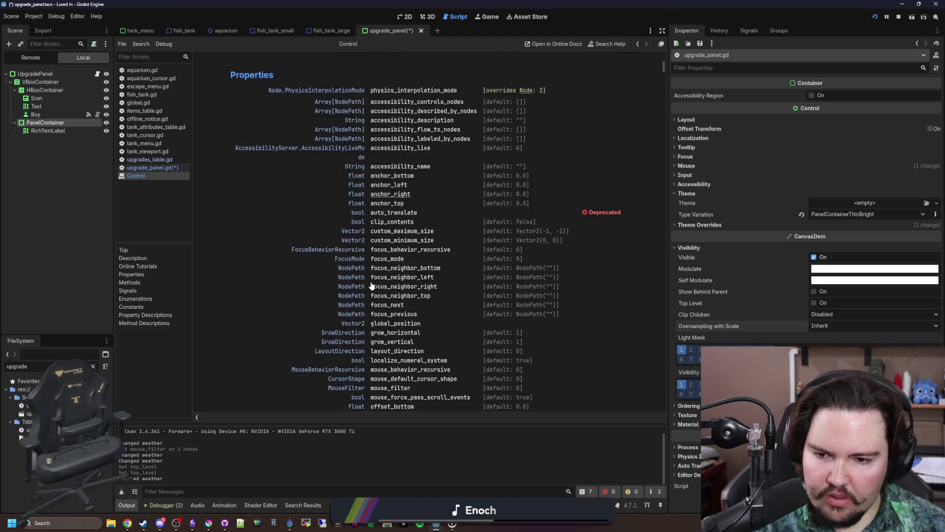
scroll(387, 300, "down", 3)
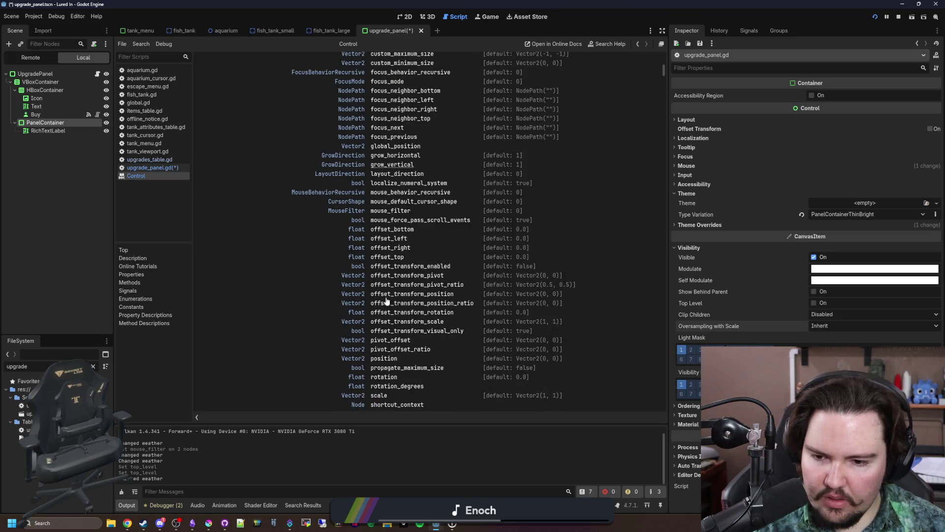
scroll(386, 300, "down", 1)
scroll(448, 331, "down", 1)
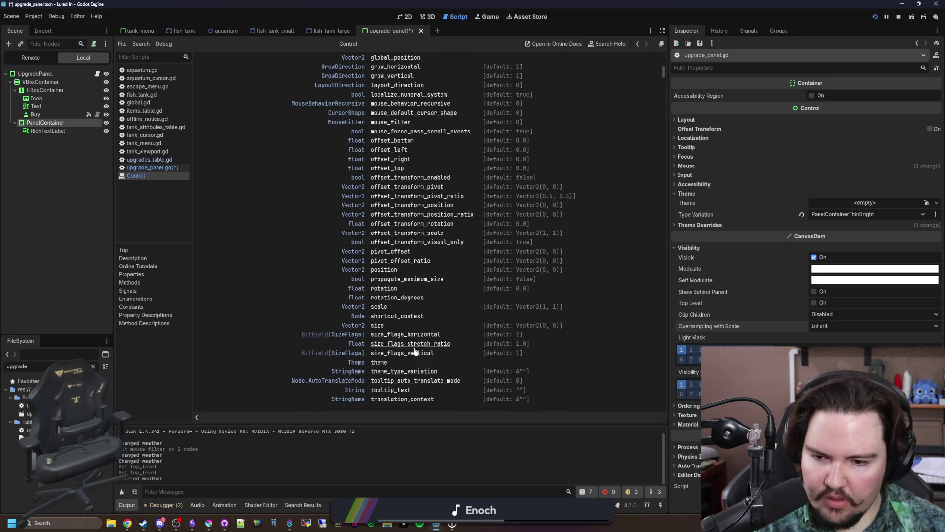
scroll(391, 355, "down", 1)
scroll(428, 336, "down", 6)
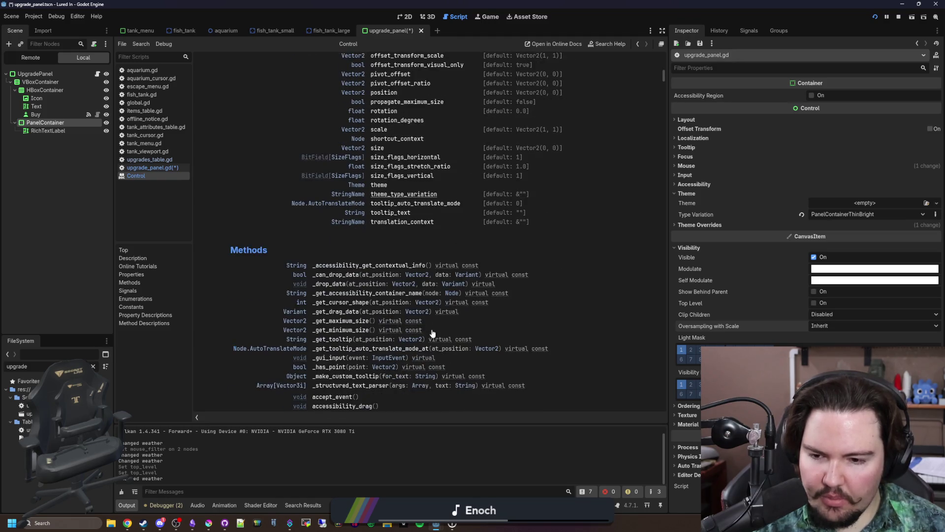
scroll(354, 310, "down", 1)
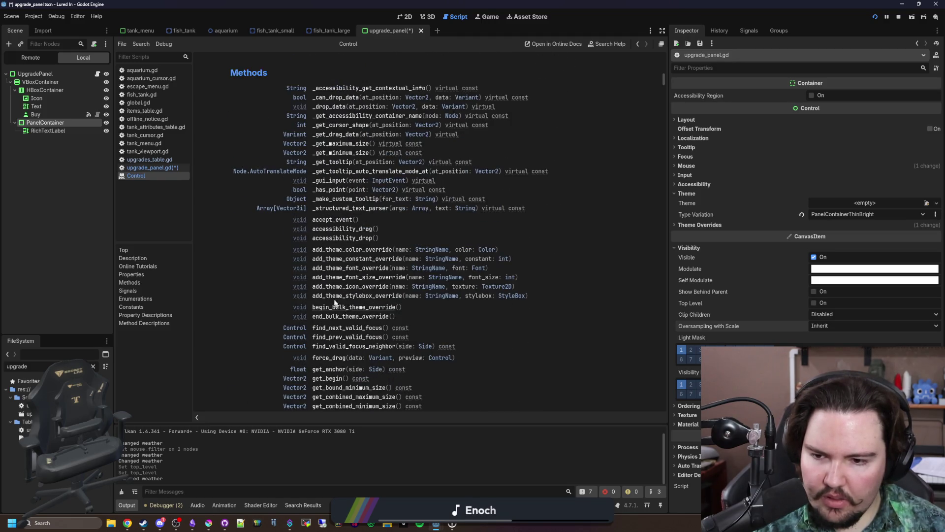
scroll(341, 271, "down", 6)
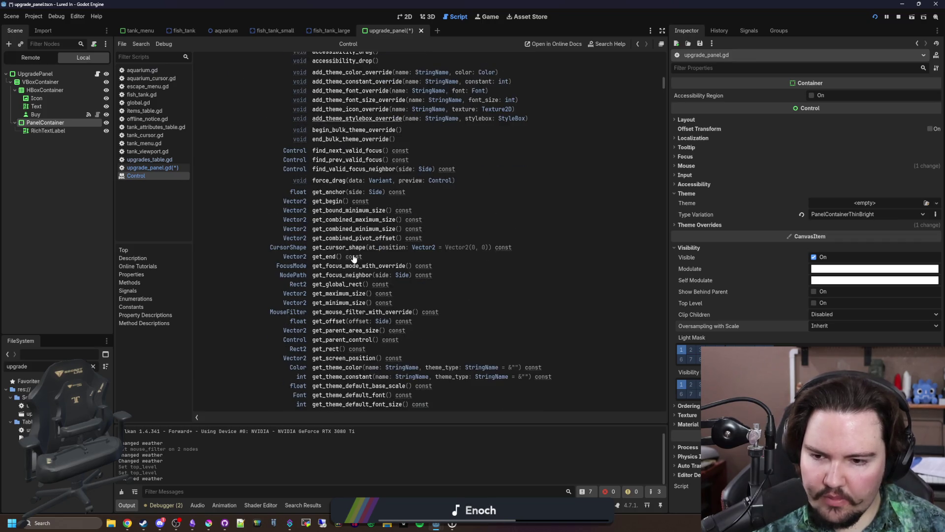
scroll(353, 258, "up", 20)
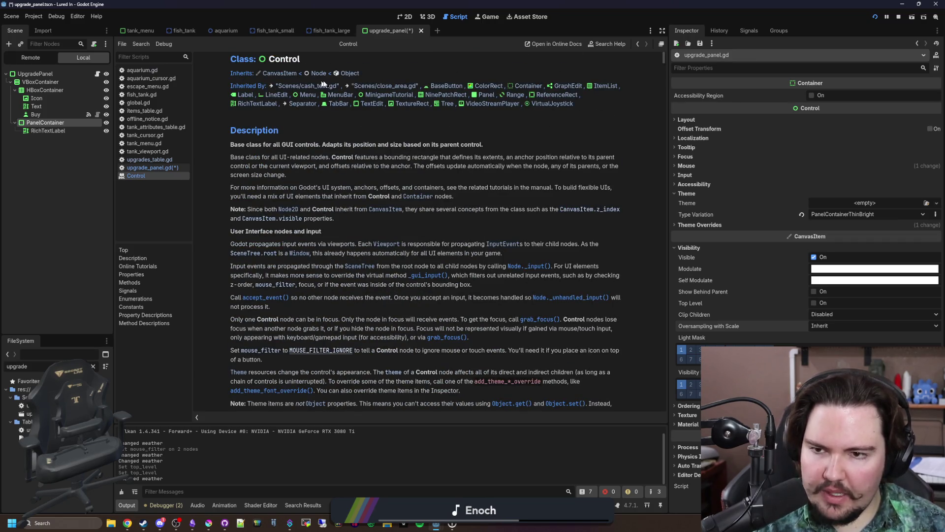
- Read the CanvasItem class reference, then return to upgrade_panel.gd at the end of line 97 ('Control')
left_click(279, 73)
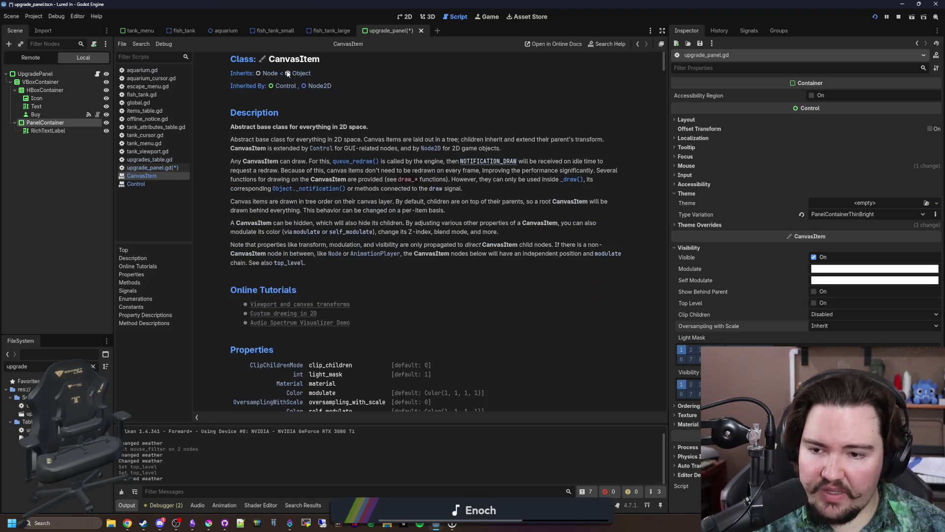
scroll(288, 73, "down", 2)
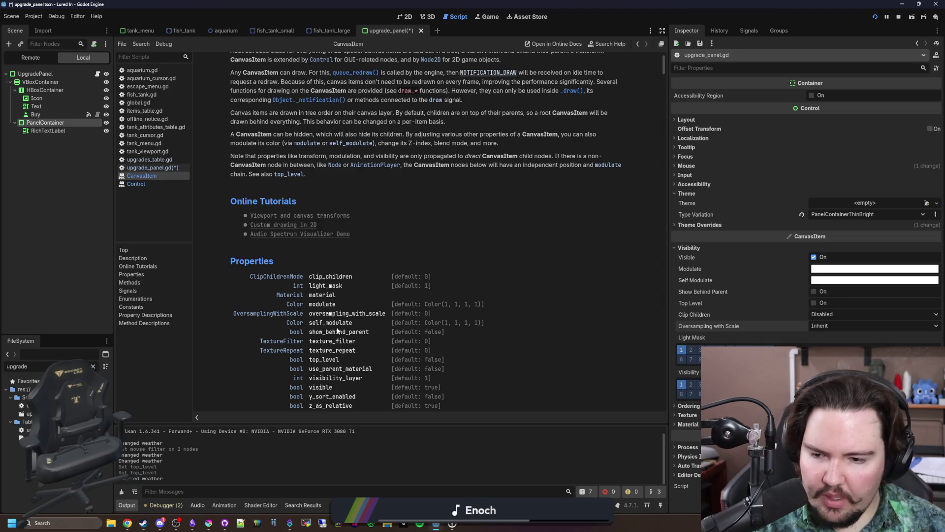
scroll(340, 327, "down", 1)
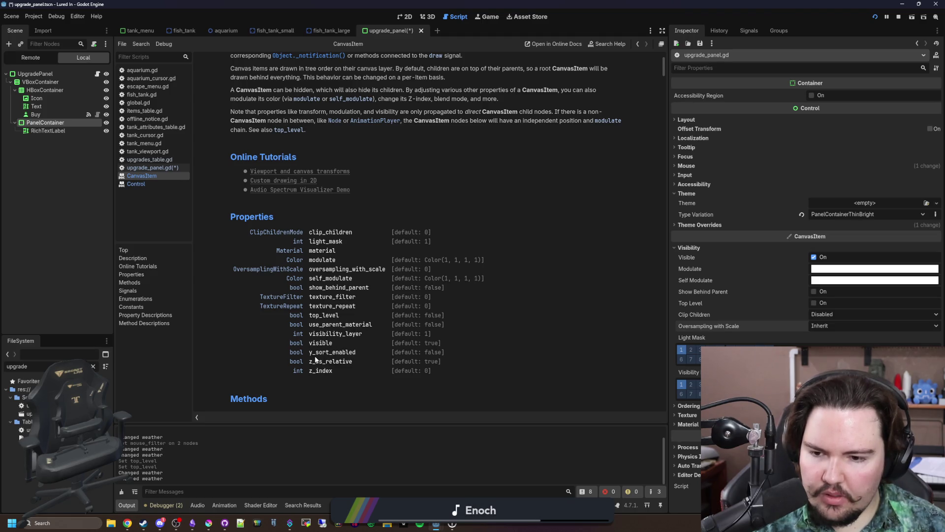
scroll(315, 359, "down", 10)
scroll(315, 356, "down", 12)
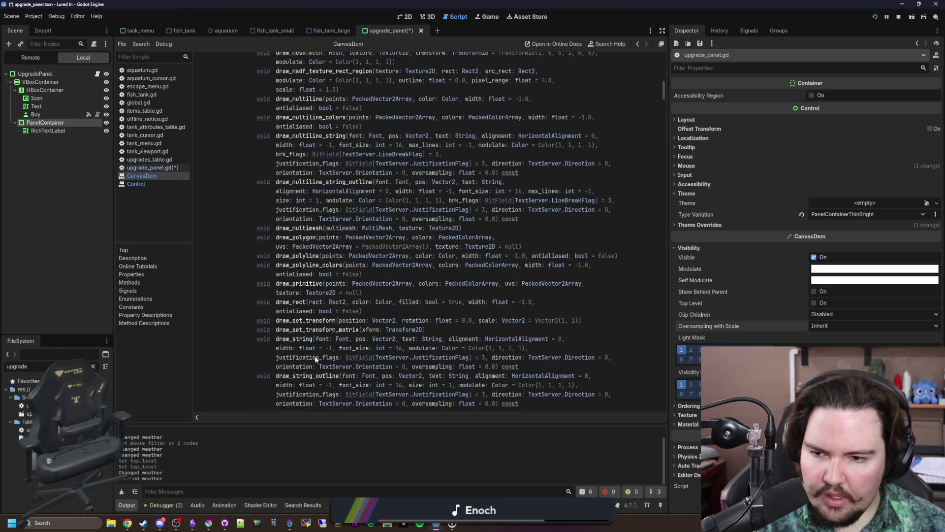
scroll(315, 360, "down", 3)
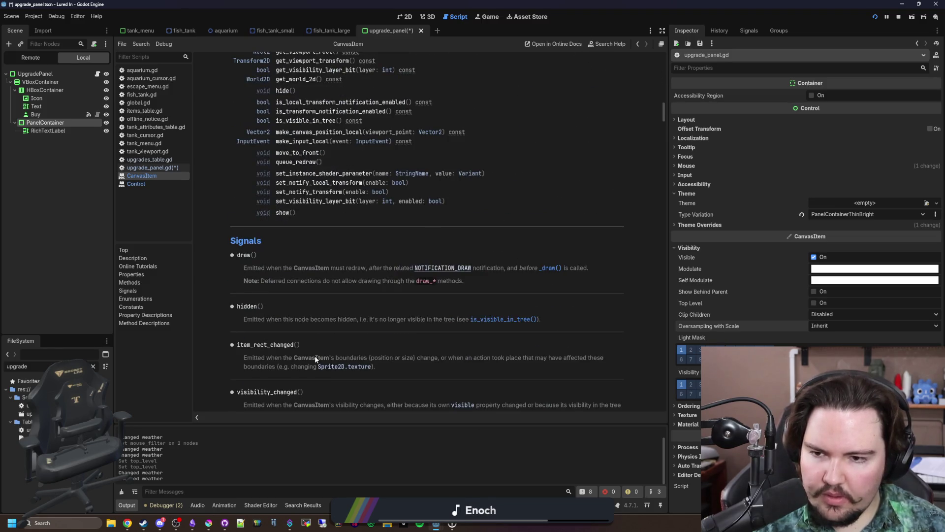
scroll(345, 342, "up", 20)
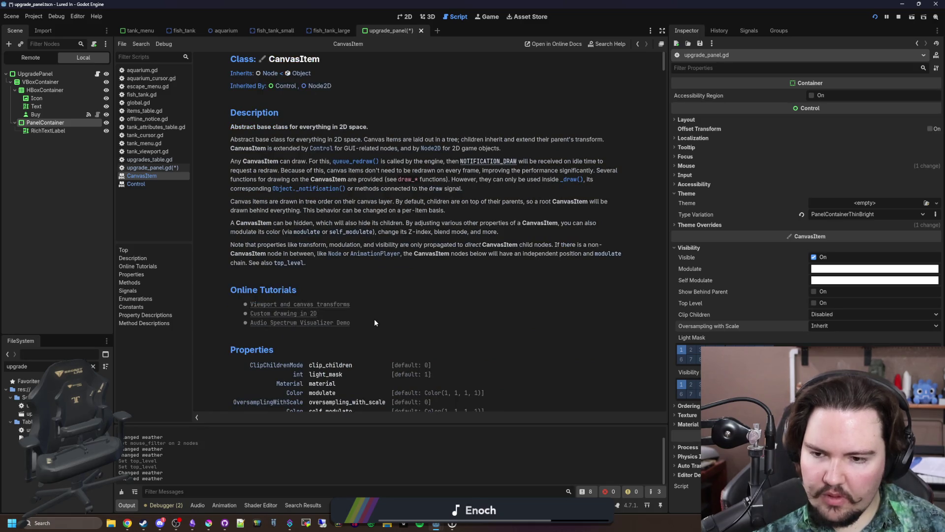
scroll(374, 320, "down", 2)
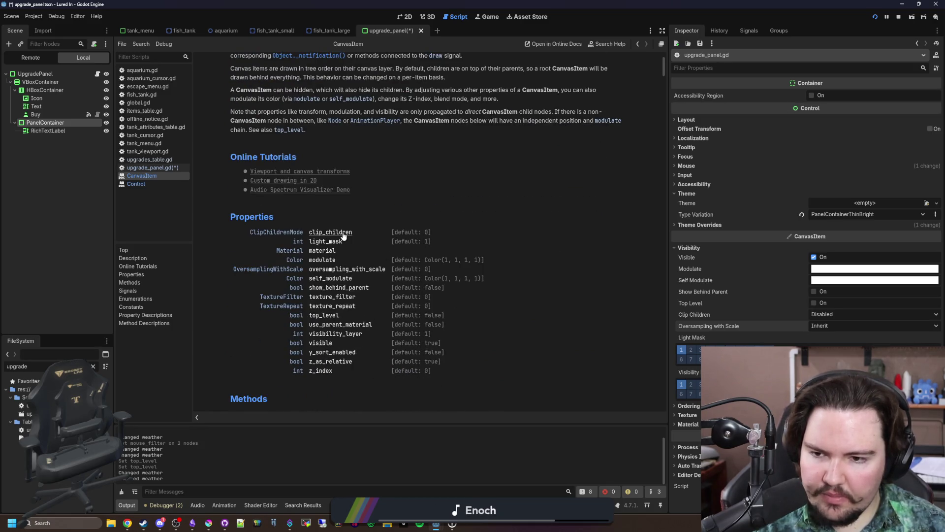
scroll(343, 236, "up", 2)
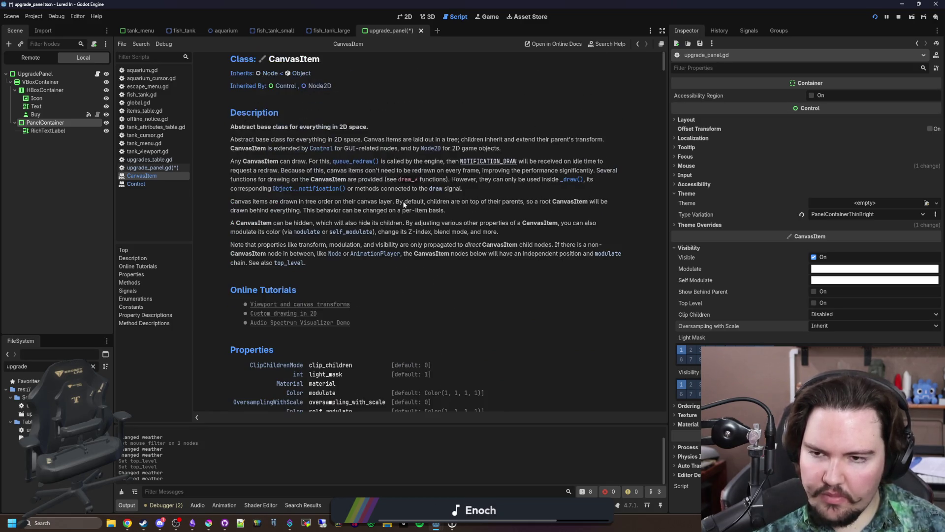
left_click(97, 74)
key("End")
- Move to the empty line 98 below Control, then bring up the Chrome browser
key("Down")
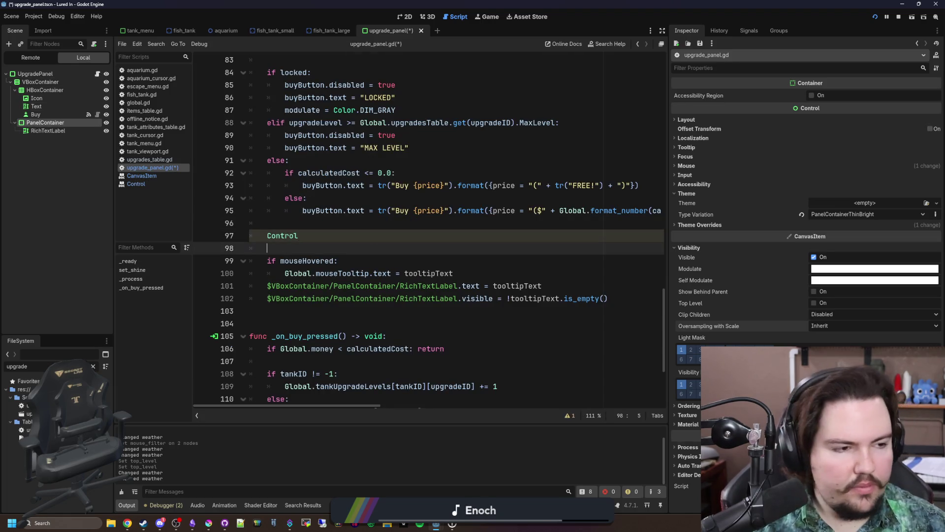
left_click(127, 523)
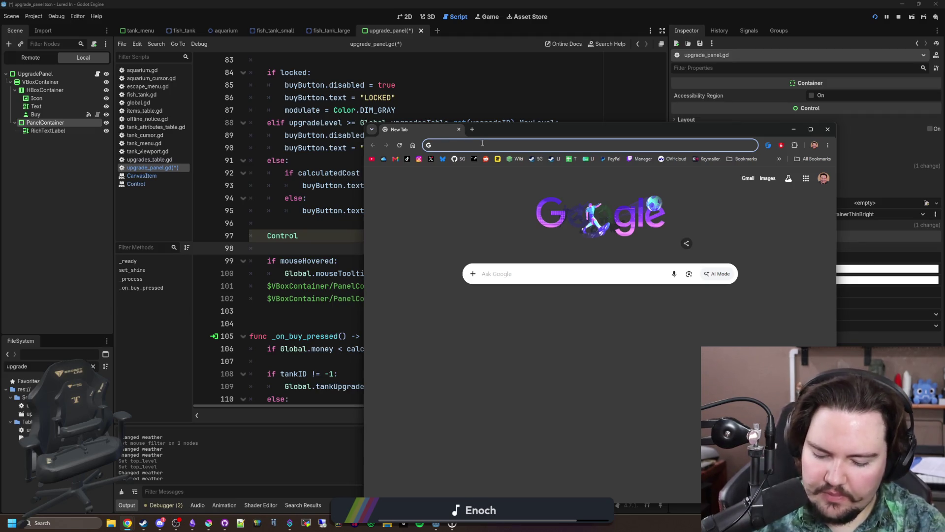
- Google 'godot make node not inherit modulate' and read the Reddit thread on ignoring parent modulate
type("godot")
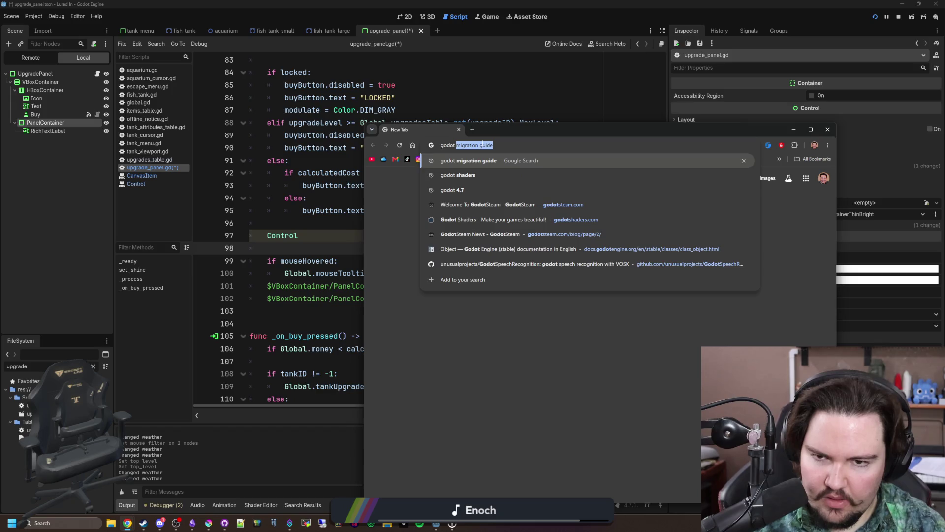
type(" make nod")
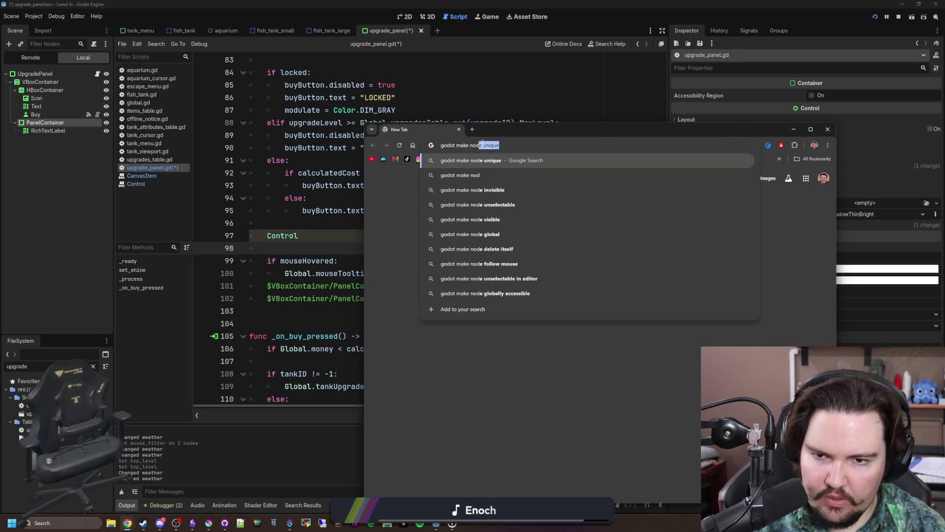
type("e not inherit modulati")
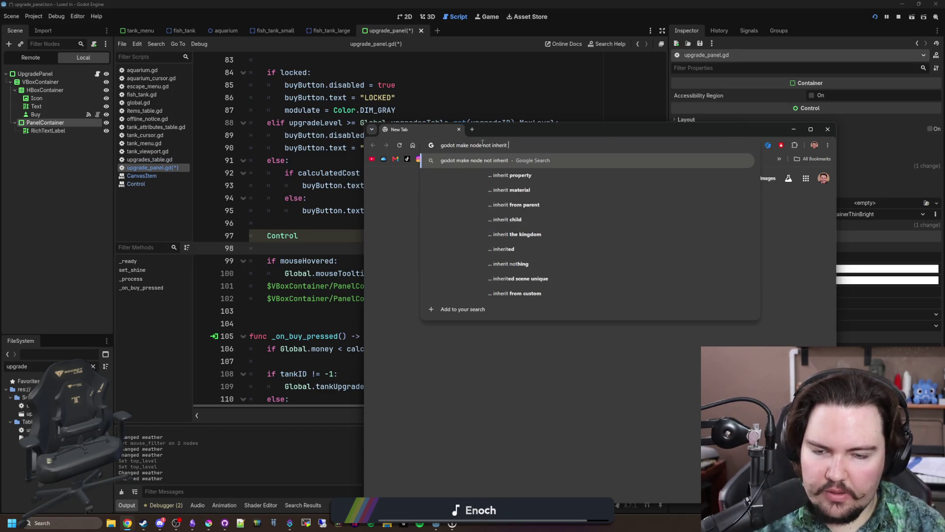
key("BackSpace")
type("e")
key("Return")
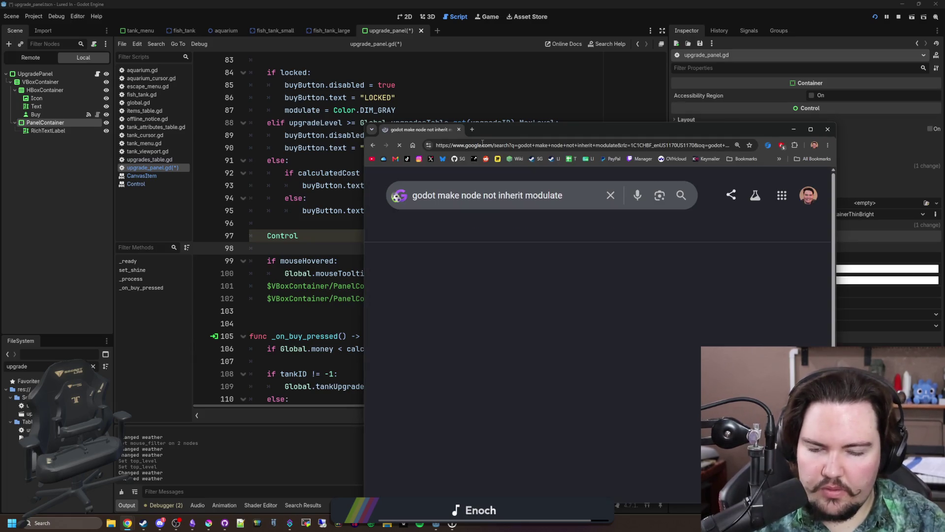
left_click(591, 315)
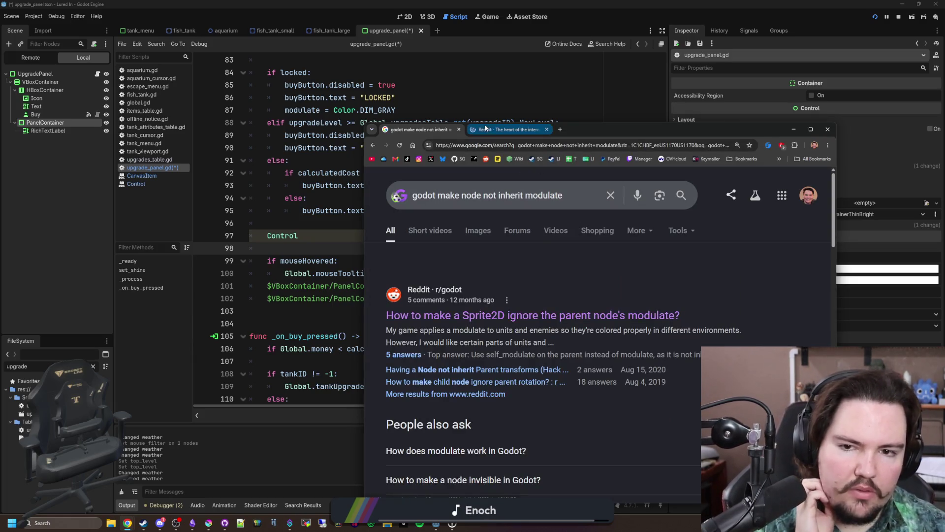
scroll(533, 294, "down", 1)
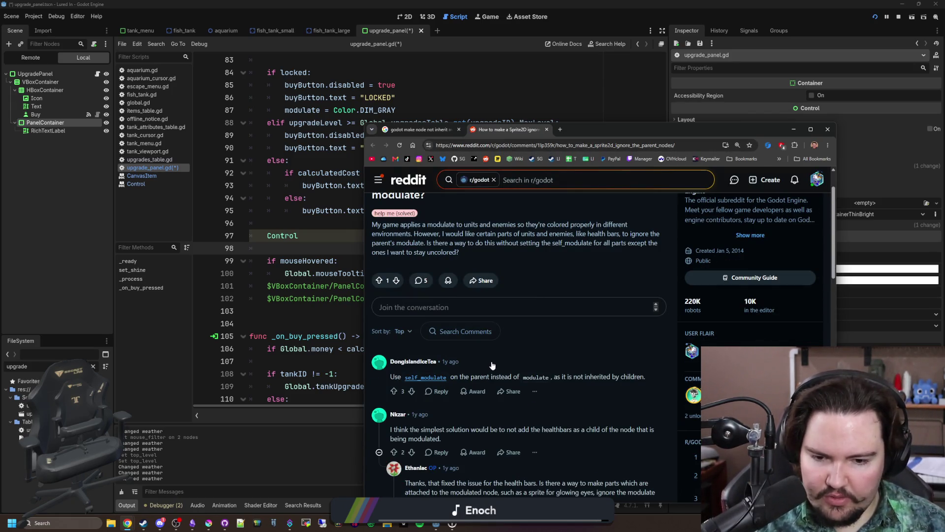
scroll(492, 367, "down", 1)
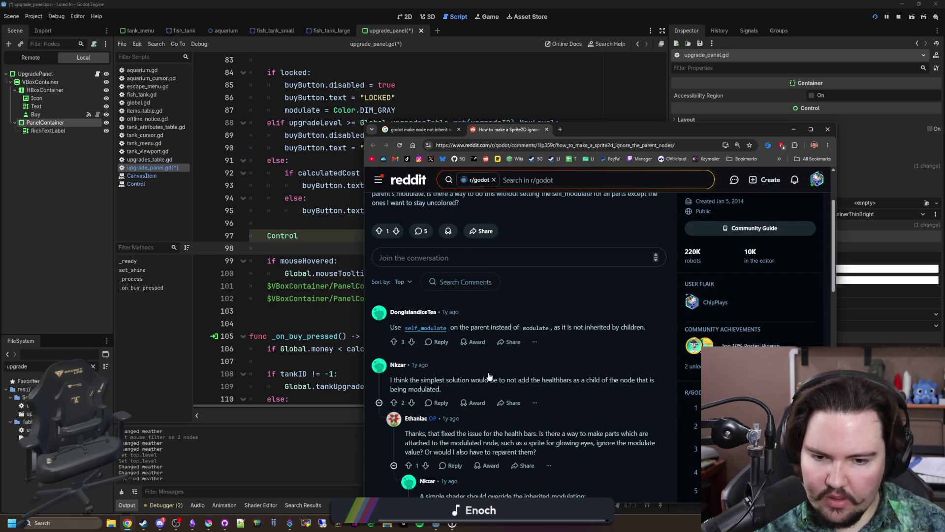
scroll(479, 381, "down", 2)
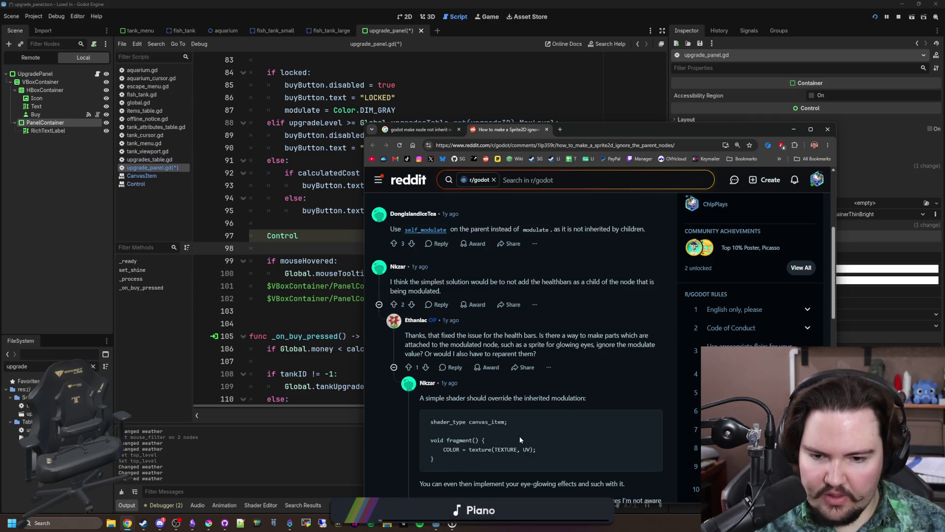
- Back in Godot, select RichTextLabel then PanelContainer in the Scene dock, and place the cursor on line 103
key("alt+Tab")
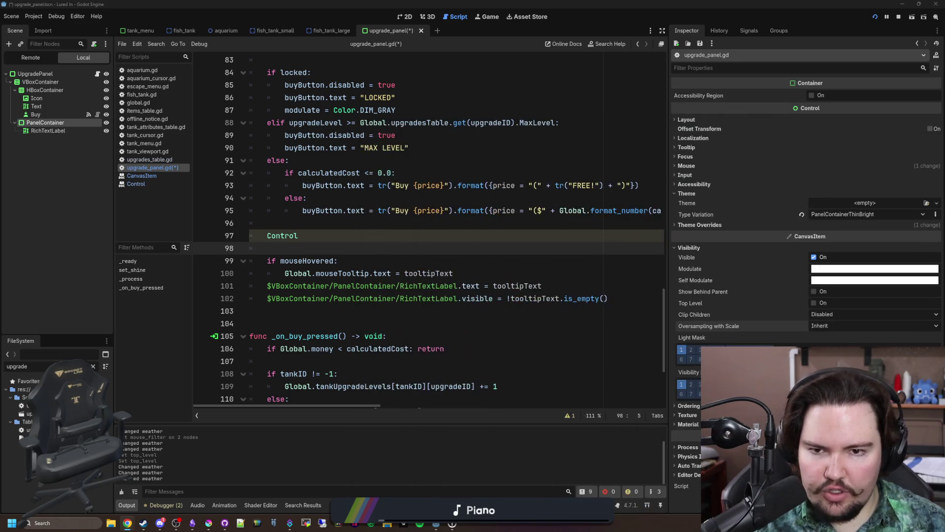
scroll(429, 222, "down", 1)
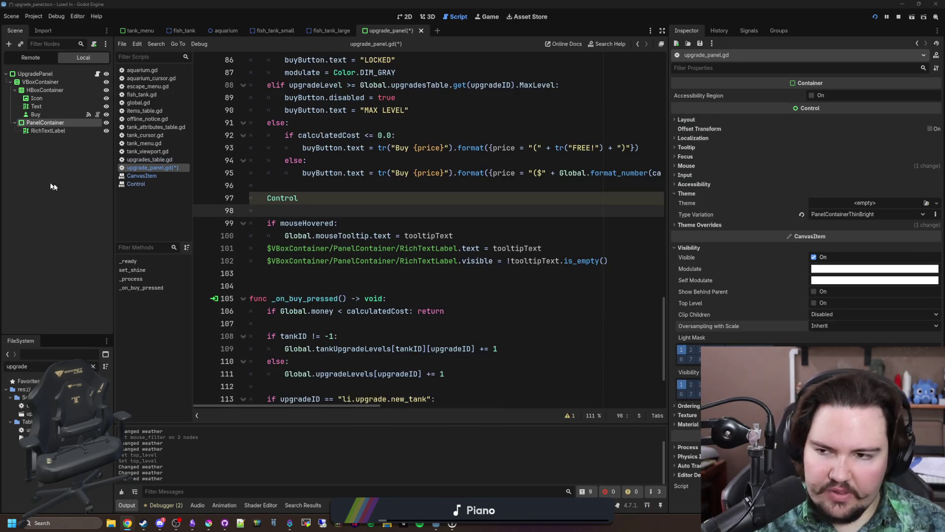
left_click(54, 127)
left_click(54, 123)
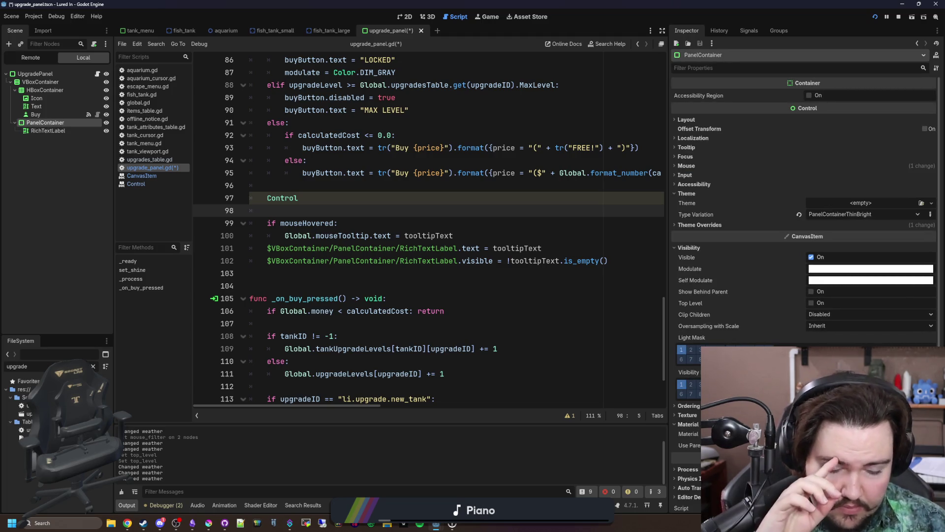
left_click(344, 273)
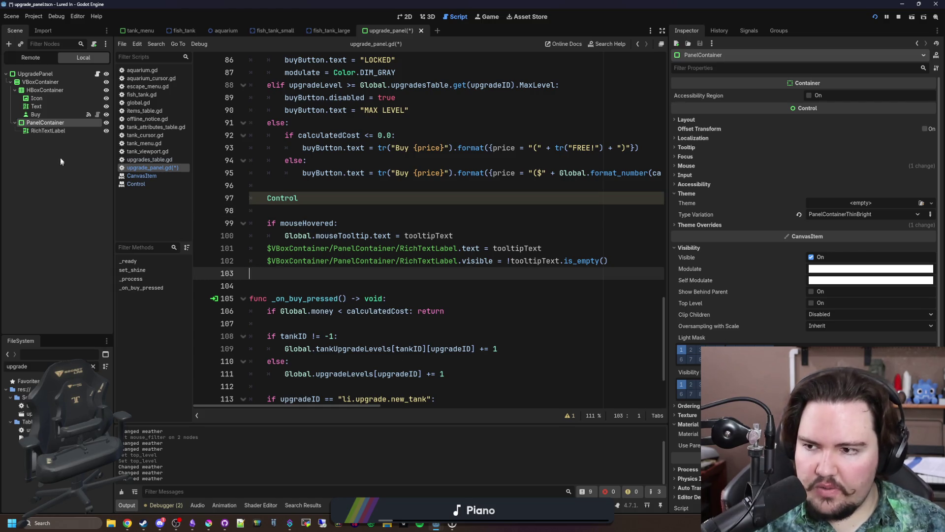
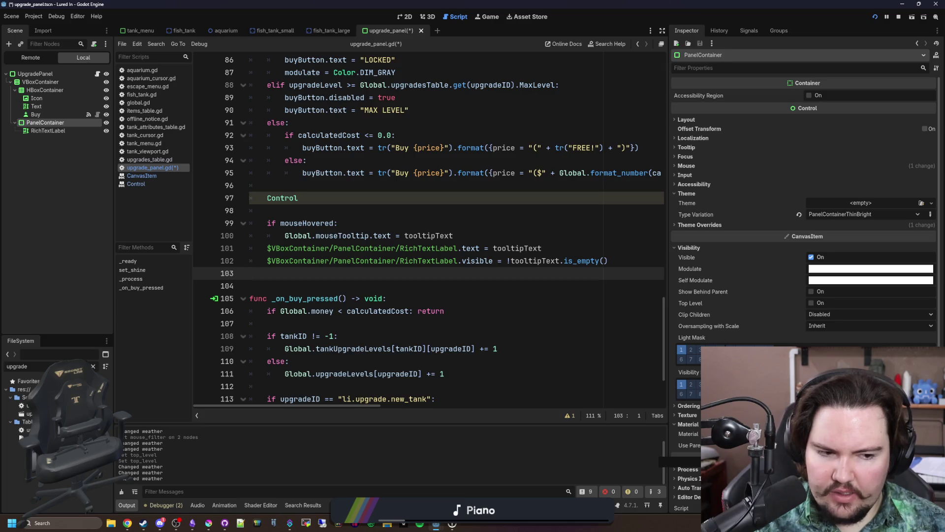
- Delete the stray 'Control' line from upgrade_panel.gd and save
left_click_drag(279, 212, 296, 185)
key("BackSpace")
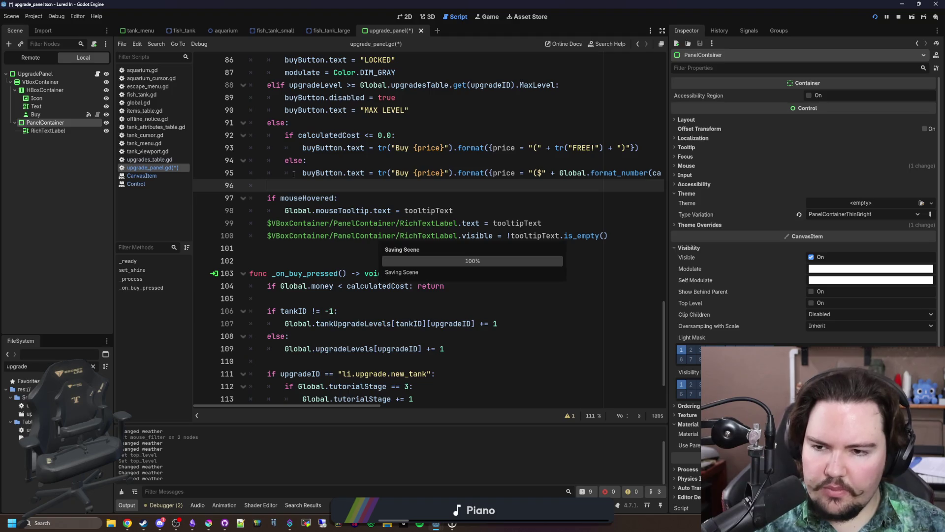
key("ctrl+s")
- Inspect the Buy, Text, Icon and HBoxContainer nodes in 2D, then go back to upgrade_panel.gd
left_click(405, 16)
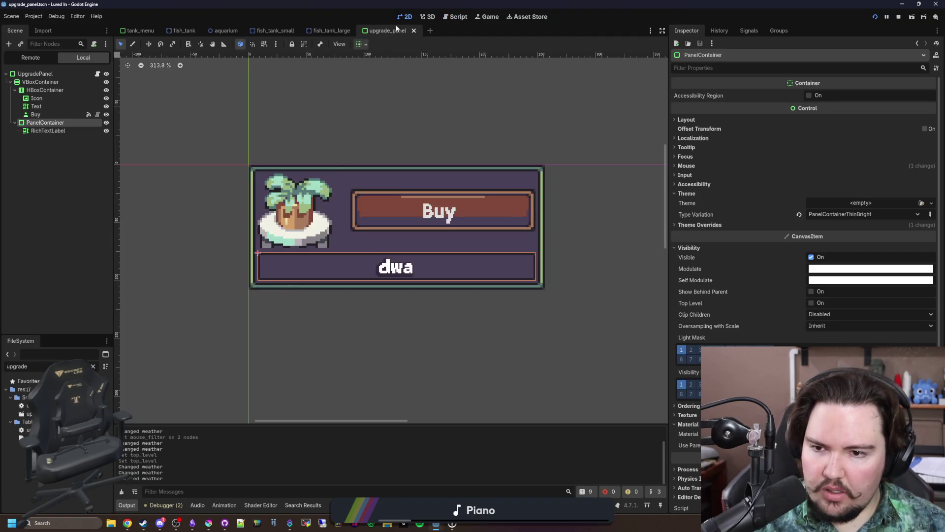
left_click(49, 114)
left_click(53, 106)
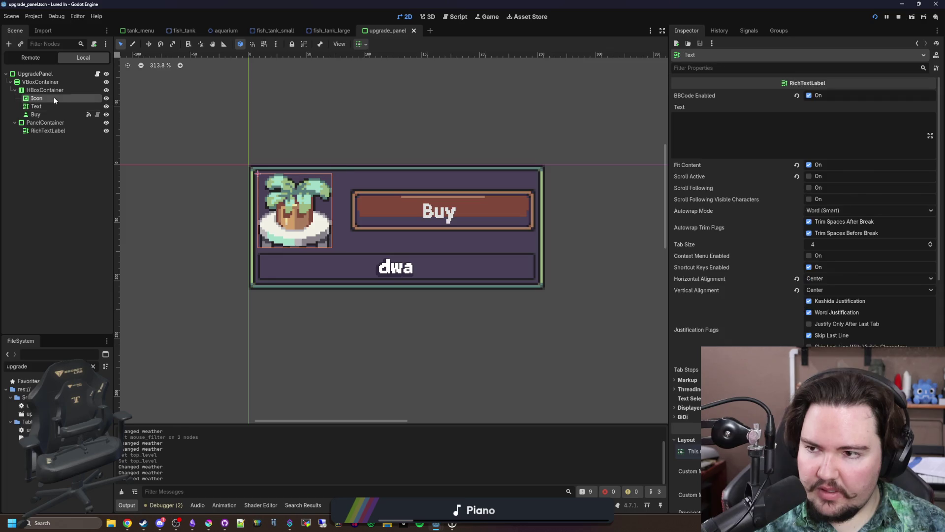
left_click(54, 98)
left_click(45, 90)
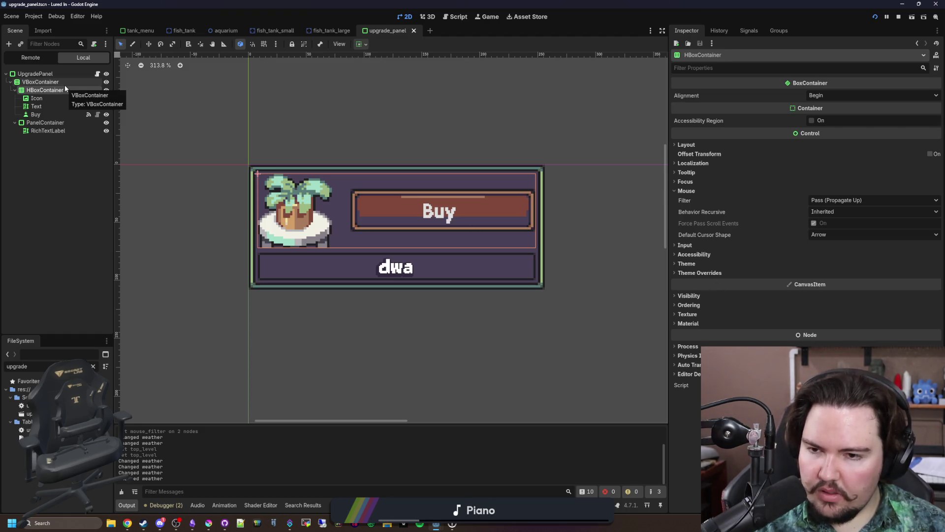
left_click(97, 74)
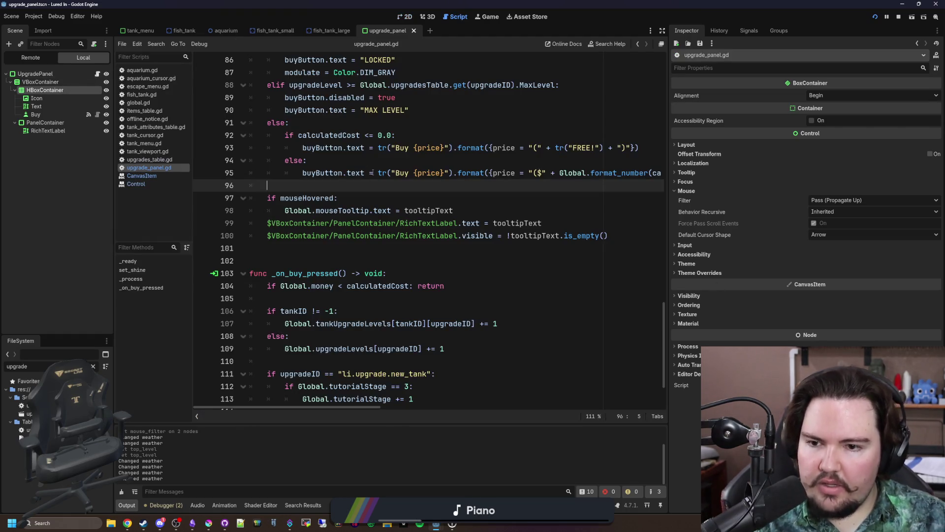
- Add a new line after the LOCKED line and drag in the HBoxContainer node path
scroll(374, 192, "up", 1)
left_click(421, 212)
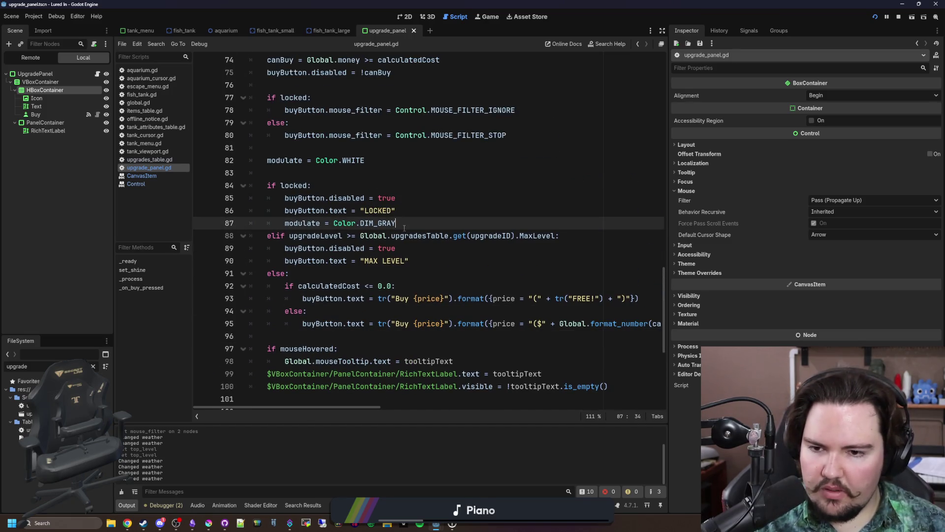
key("Return")
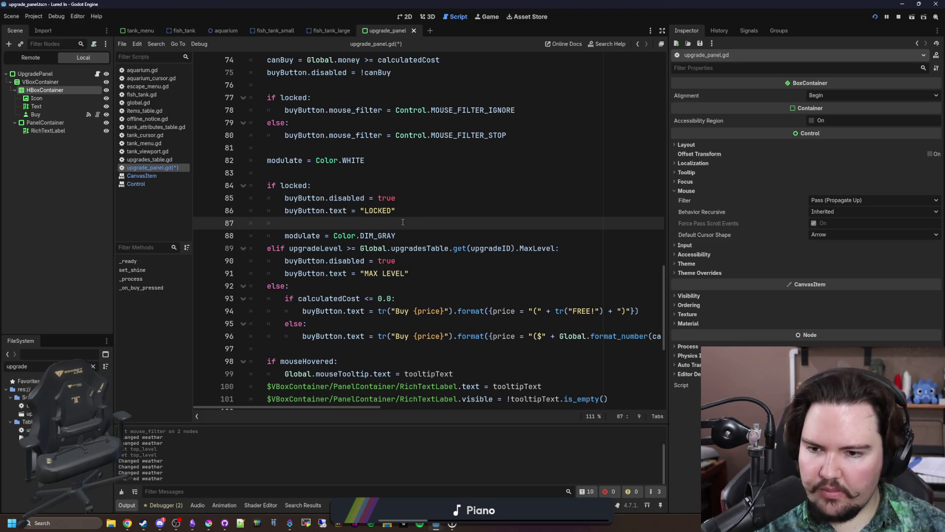
key("BackSpace")
key("BackSpace")
key("BackSpace")
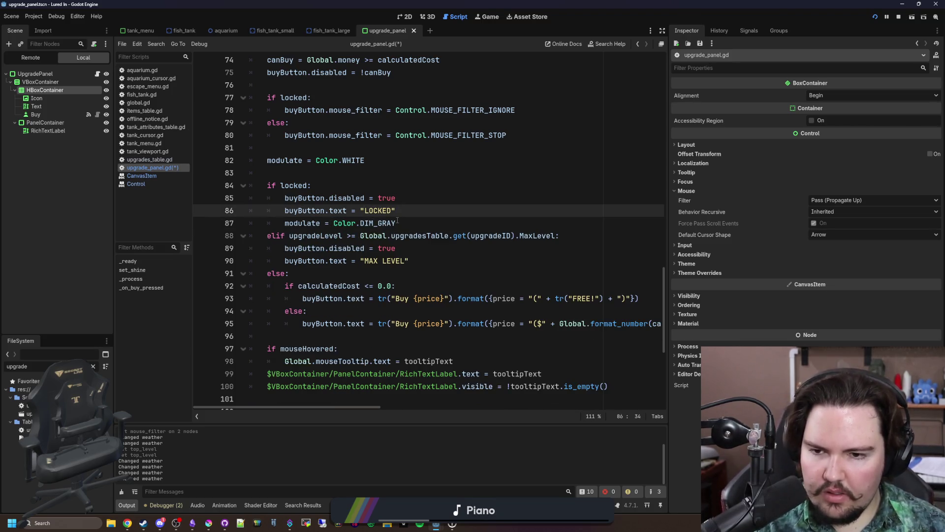
key("Return")
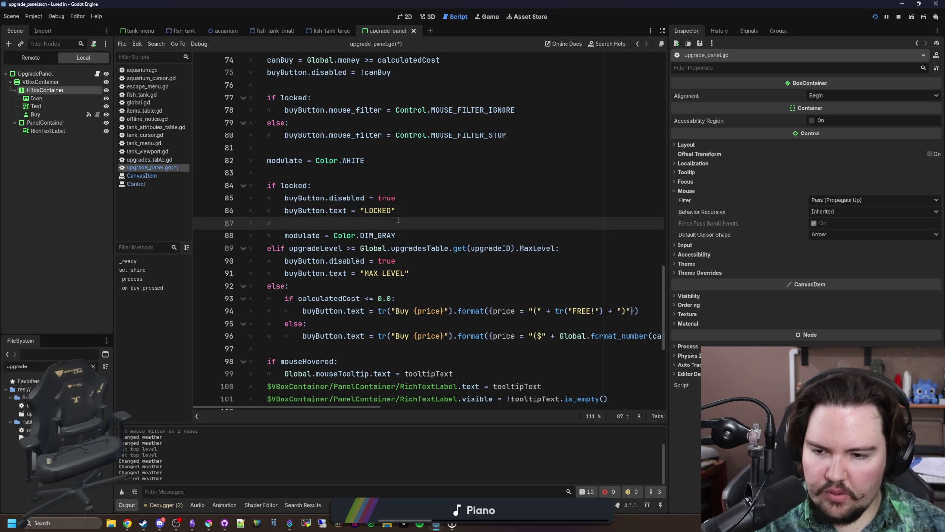
scroll(434, 220, "down", 1)
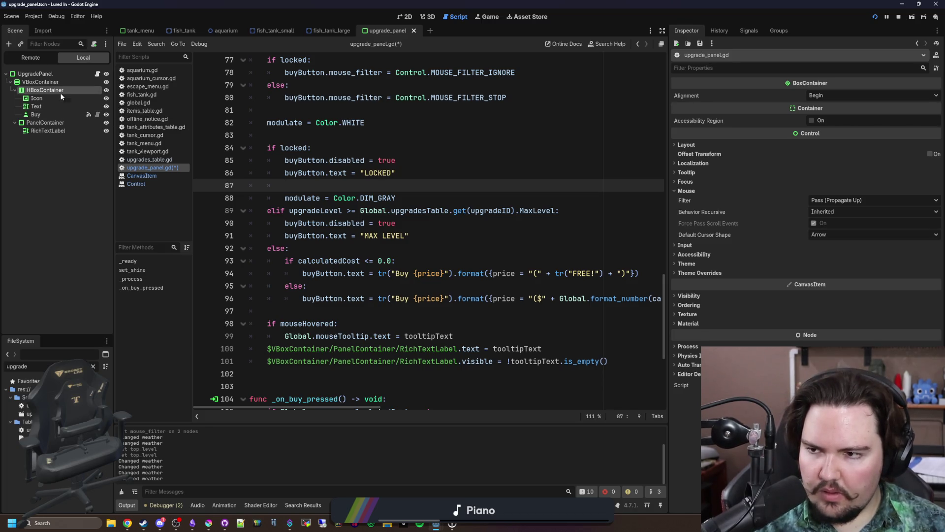
mouse_move(60, 93)
left_mouse_down()
mouse_move(445, 187)
mouse_move(256, 185)
mouse_move(284, 185)
left_mouse_up()
left_click(352, 185)
- Remove the inserted HBoxContainer path line again
mouse_move(397, 198)
left_mouse_down()
mouse_move(269, 197)
mouse_move(285, 198)
left_mouse_up()
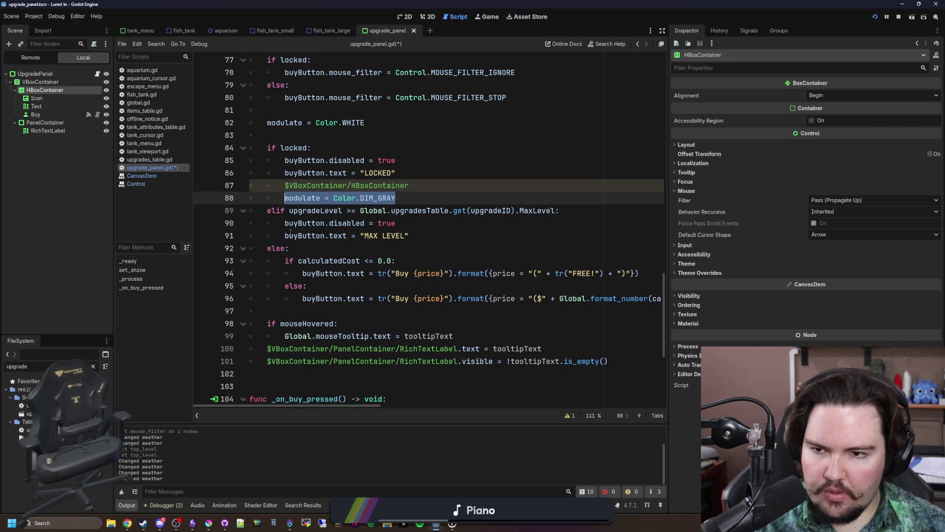
scroll(291, 232, "up", 5)
scroll(313, 231, "down", 3)
left_click_drag(397, 249, 410, 260)
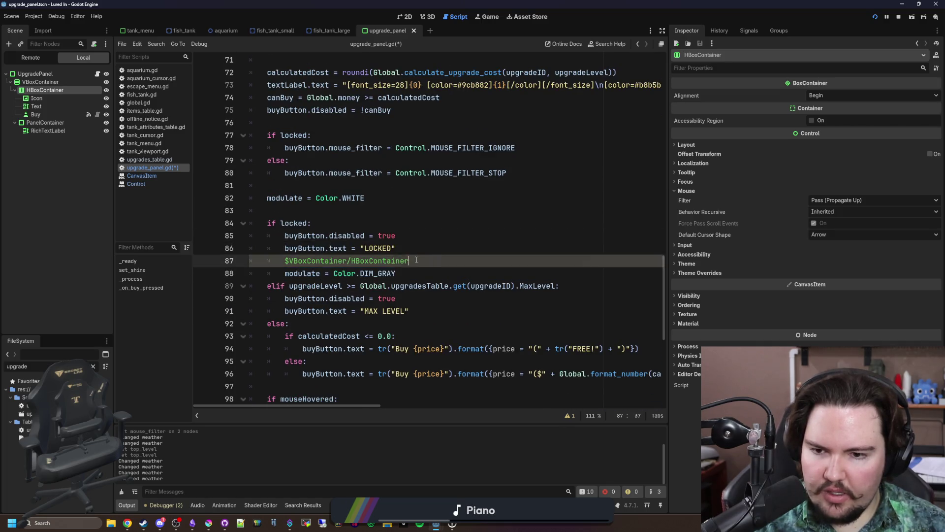
key("BackSpace")
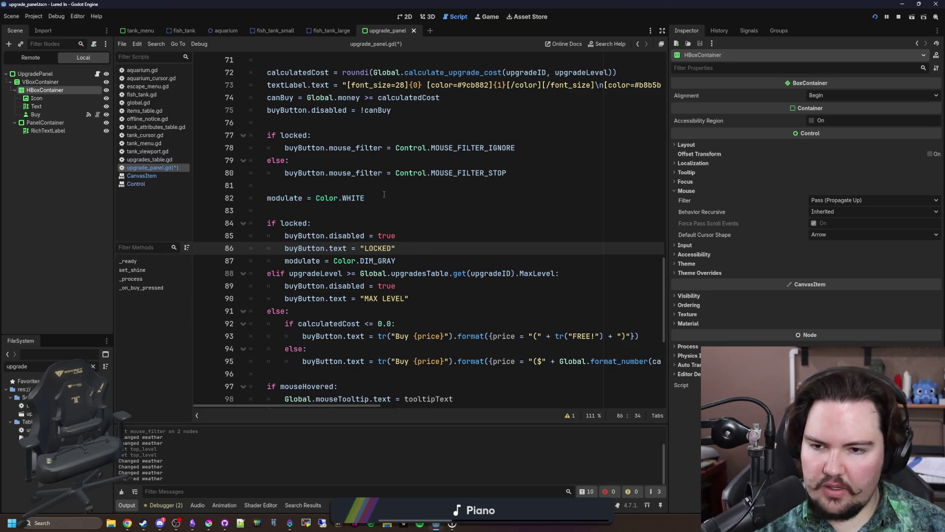
- Move the modulate = Color.WHITE line to after the else block
triple_click(384, 194)
key("BackSpace")
key("BackSpace")
key("BackSpace")
scroll(312, 310, "down", 2)
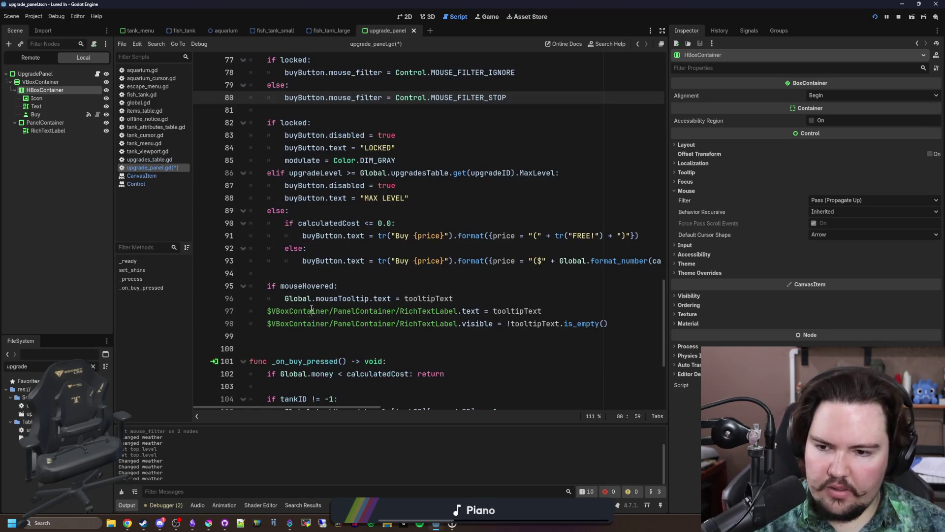
left_click(315, 273)
key("Return")
key("Return")
key("Up")
type("modulate = Color.WHITE")
- Declare var lockColor = Color.WHITE on line 81 with blank lines around it
scroll(329, 169, "up", 1)
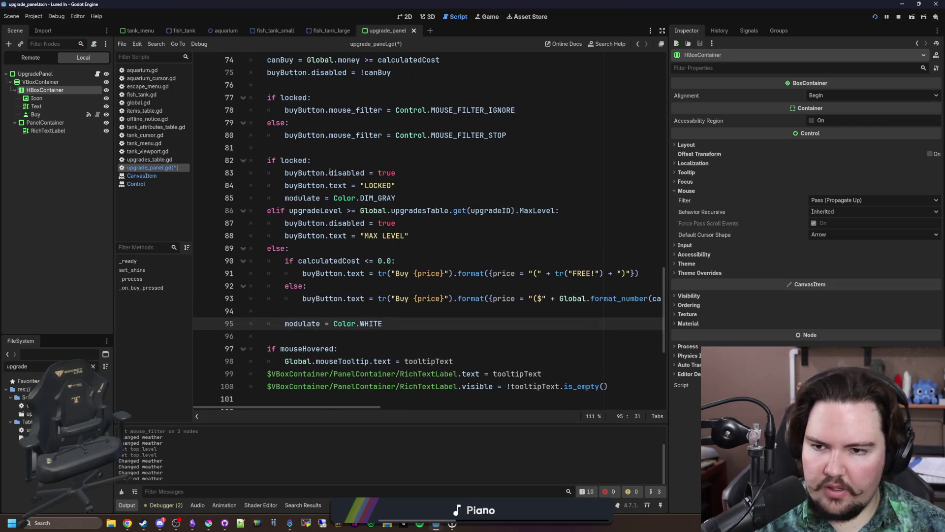
left_click(320, 152)
type("var lockColo")
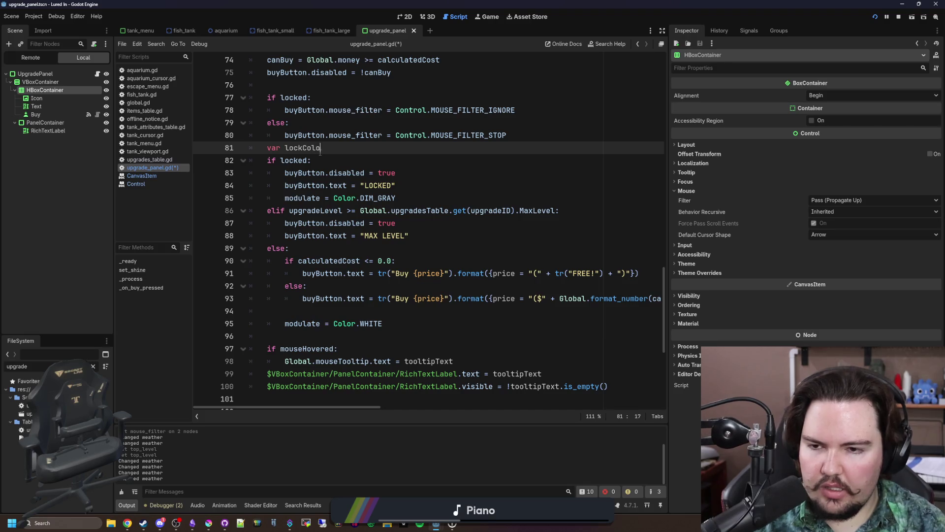
type("r = Color.WHITE")
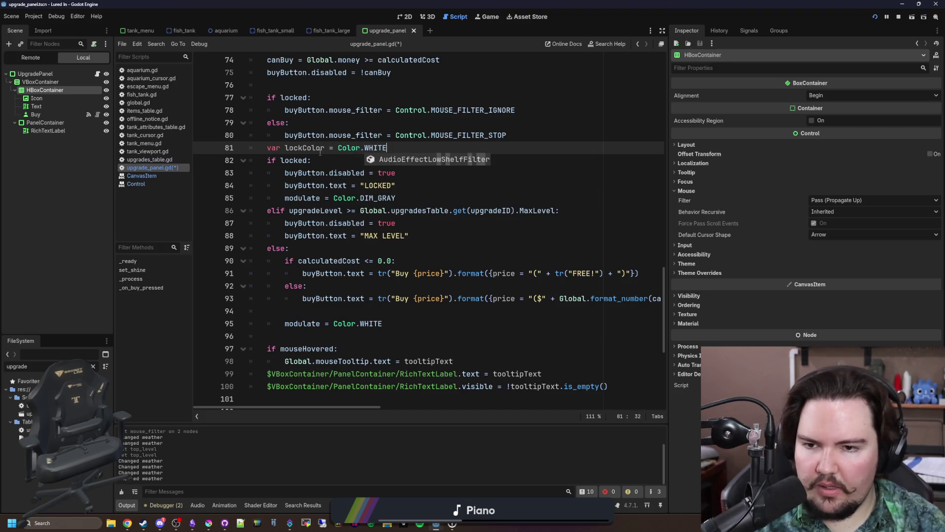
left_click(320, 152)
key("Home")
key("Return")
key("End")
key("Return")
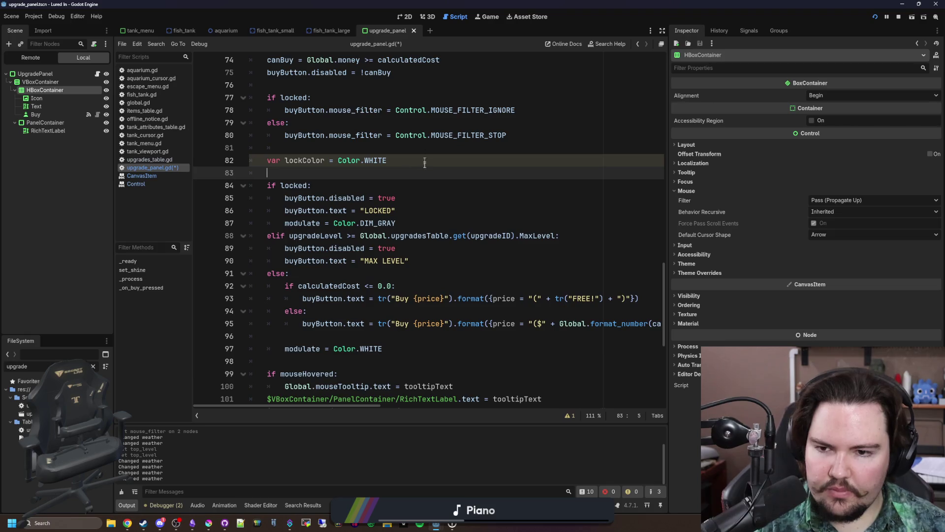
- Assign DIM_GRAY to lockColor instead of modulate in the locked branch, and unindent the white line
double_click(286, 224)
type("lockColor")
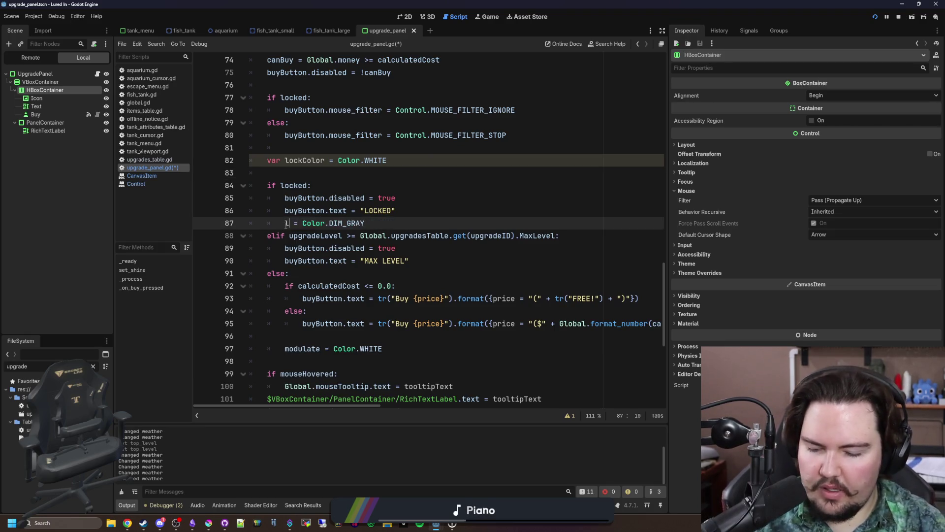
key("Up")
key("Right")
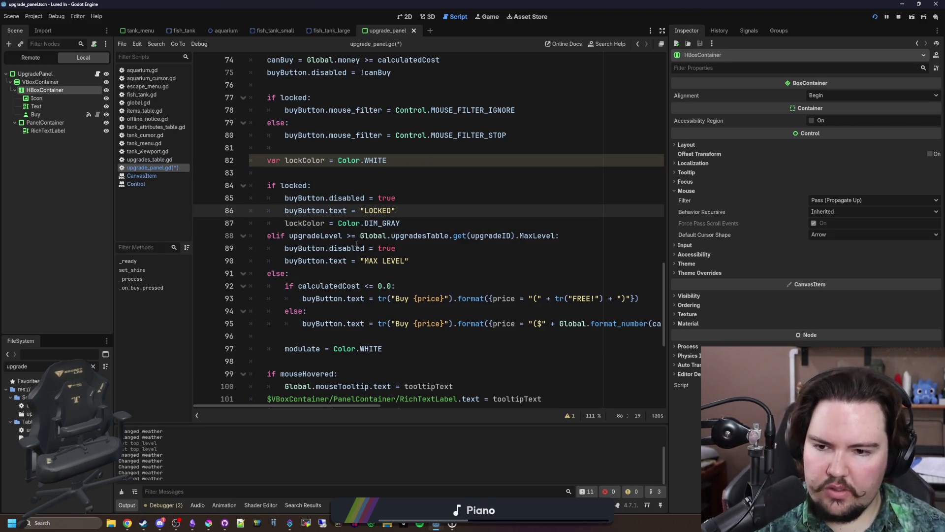
scroll(365, 215, "down", 1)
left_click(286, 310)
key("BackSpace")
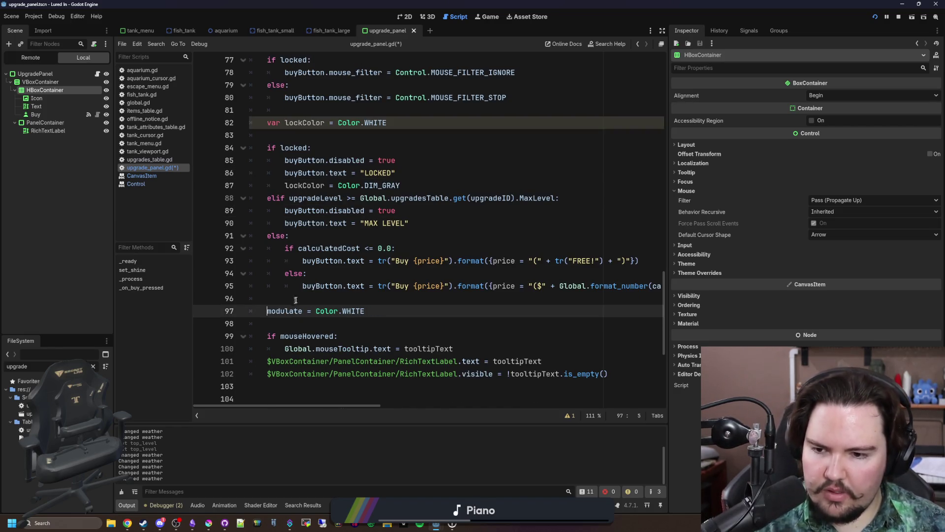
- Set $VBoxContainer/HBoxContainer.modulate = lockColor and add a self_modulate line below it
left_click(296, 299)
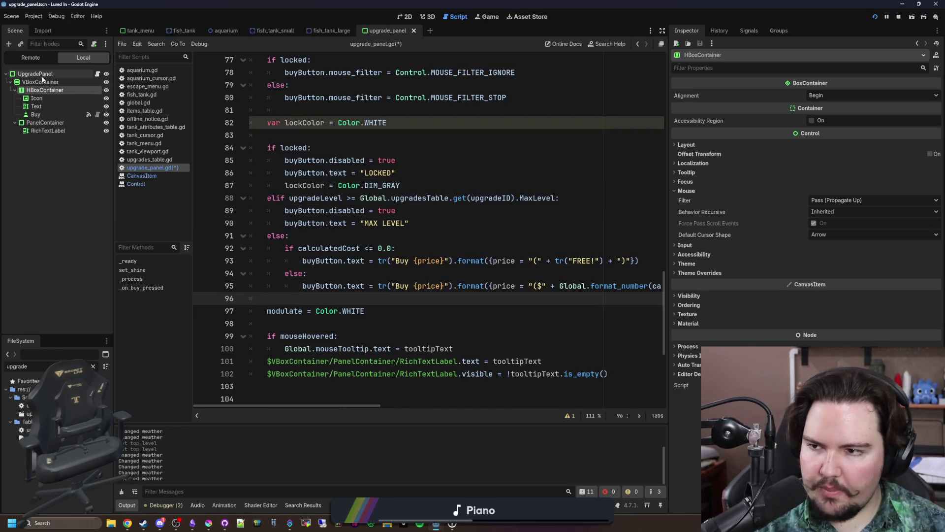
left_click_drag(45, 90, 276, 299)
key("Return")
key("End")
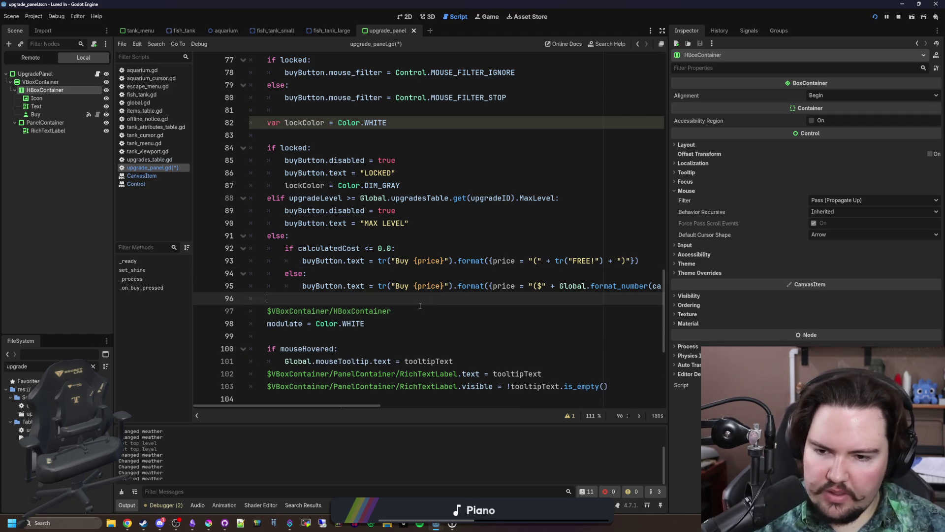
type(".modulate = lockCol")
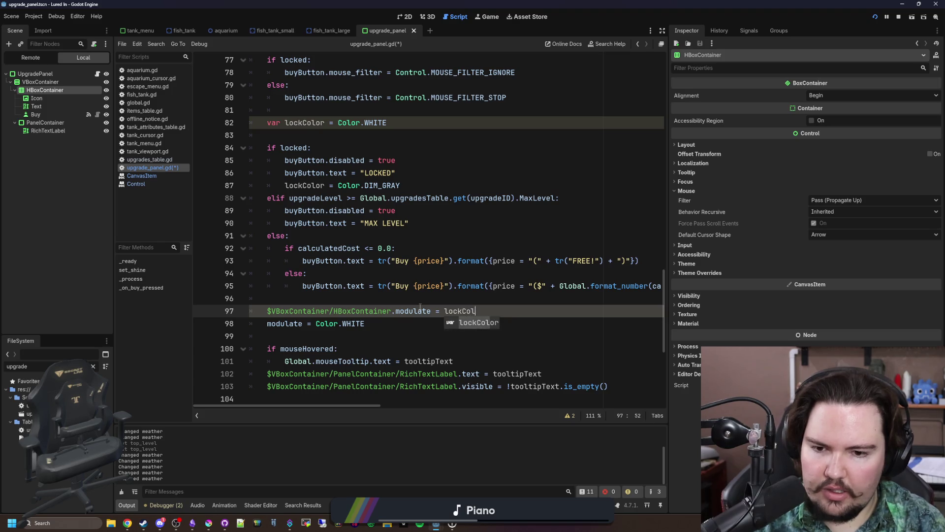
key("Return")
key("Return")
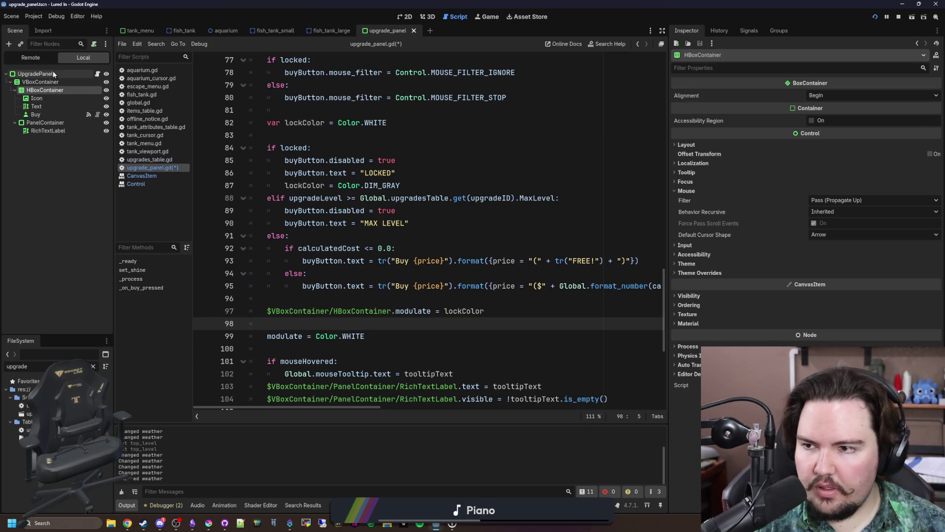
type("self_modulate = lockColor")
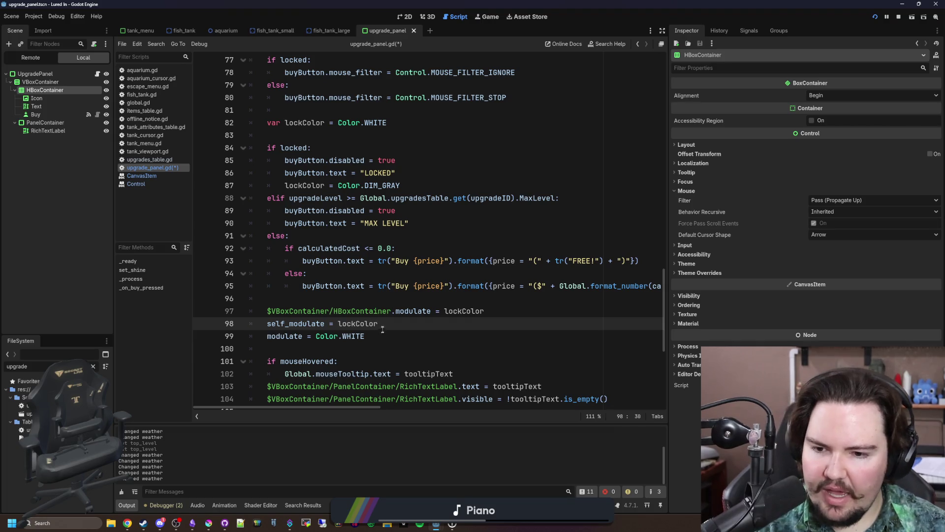
- Delete the old modulate = Color.WHITE line and save the script
key("shift+Down")
key("BackSpace")
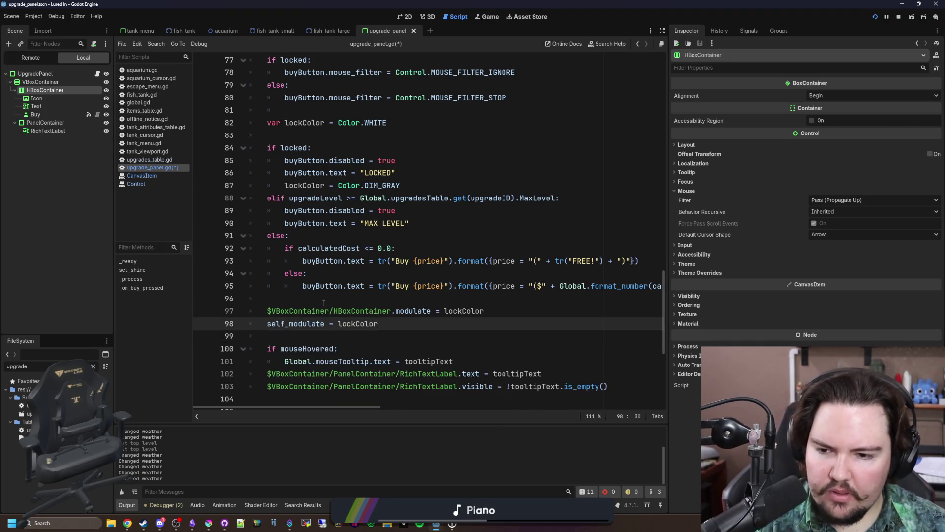
key("Up")
key("Up")
key("ctrl+s")
left_click(874, 17)
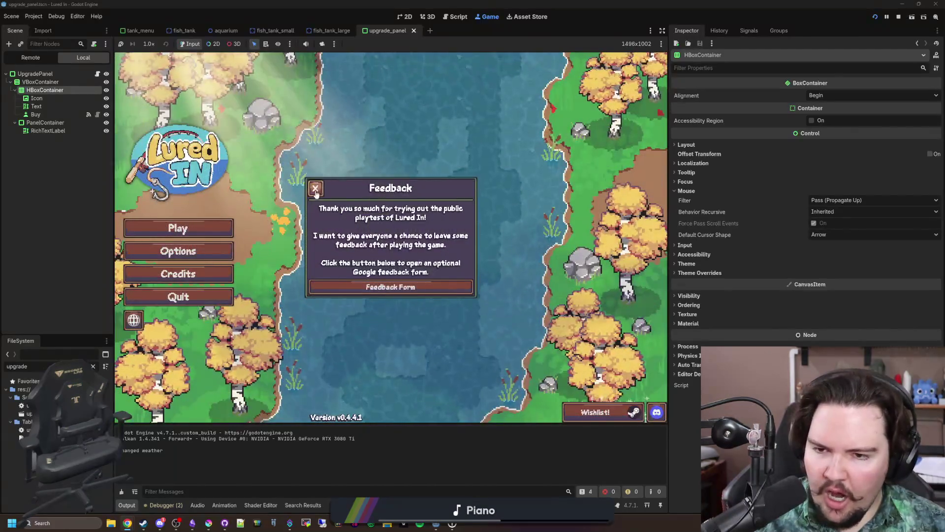
left_click(195, 232)
left_click(196, 232)
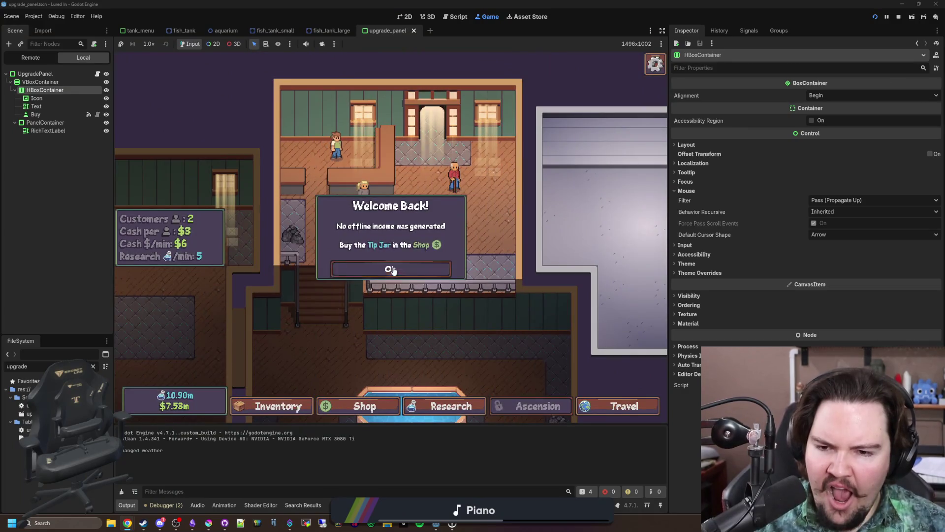
left_click(394, 271)
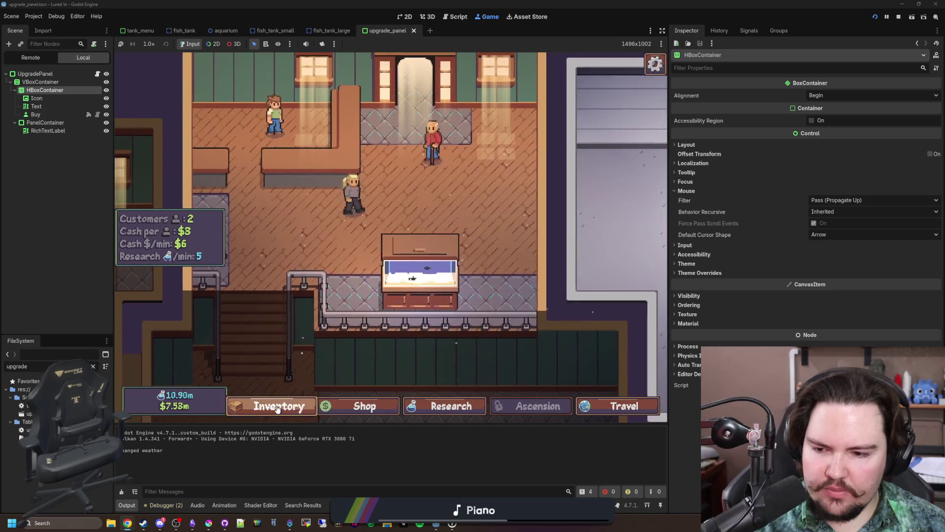
left_click(278, 408)
left_click(360, 406)
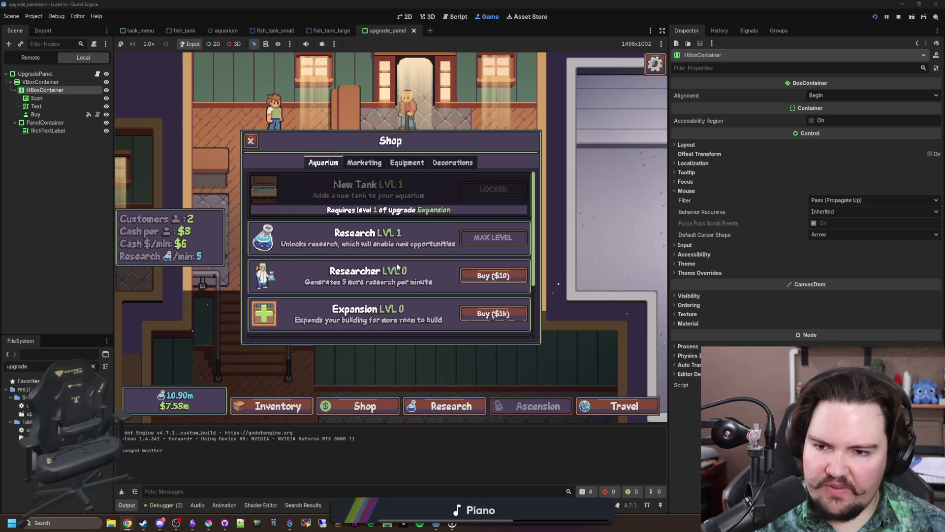
scroll(389, 270, "down", 2)
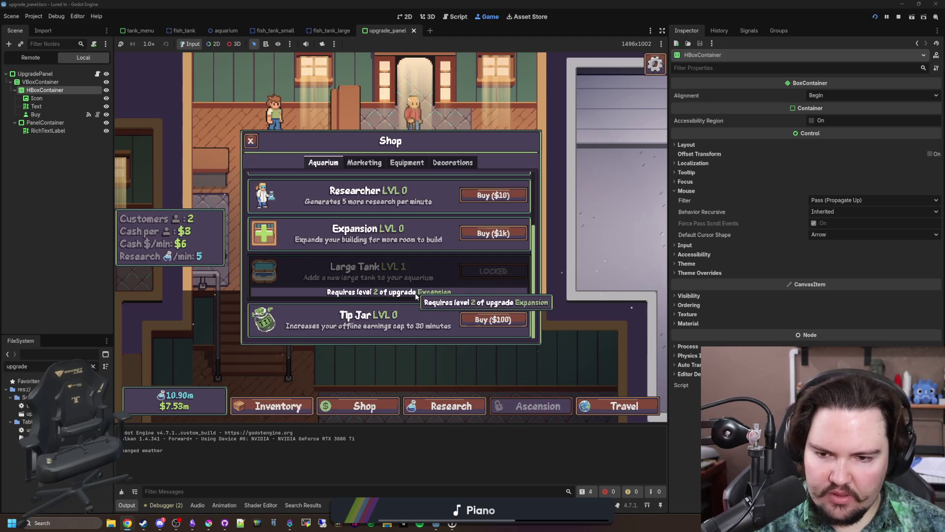
scroll(415, 295, "up", 1)
scroll(415, 293, "up", 1)
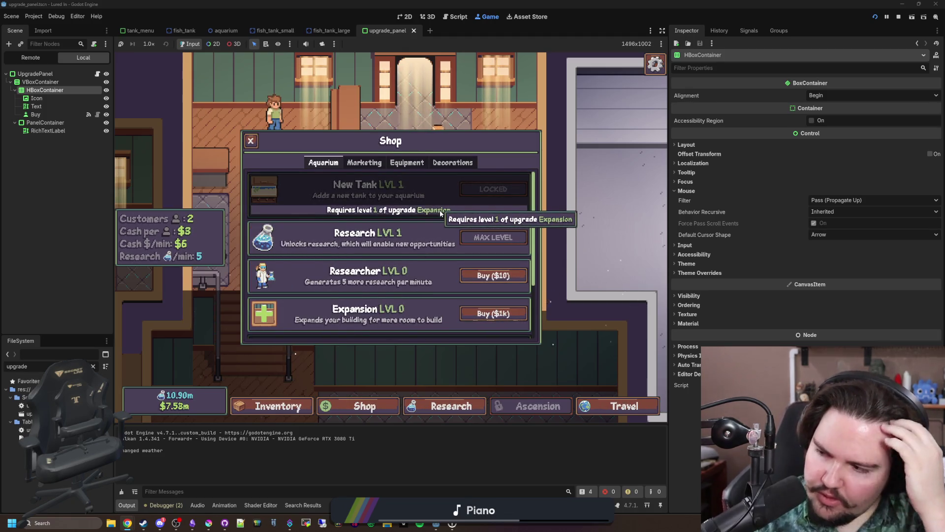
scroll(439, 211, "down", 1)
scroll(440, 211, "up", 1)
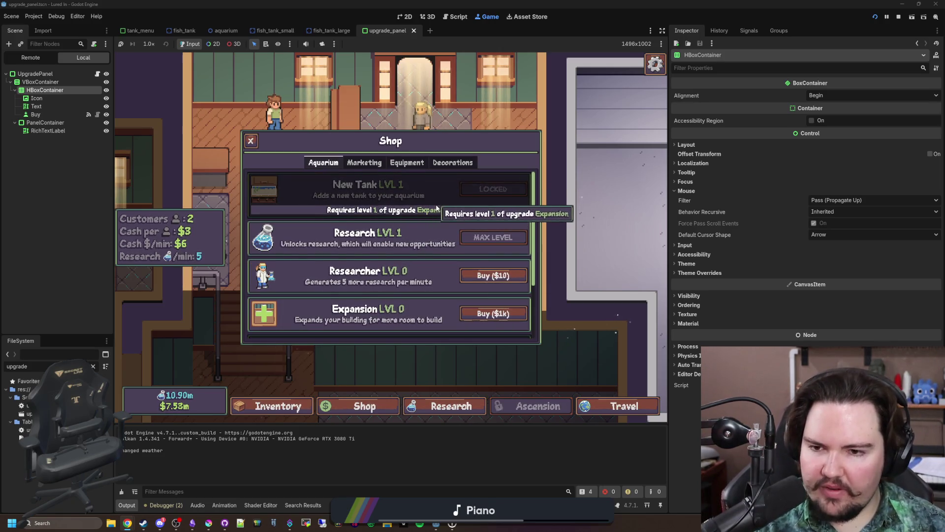
scroll(443, 266, "down", 2)
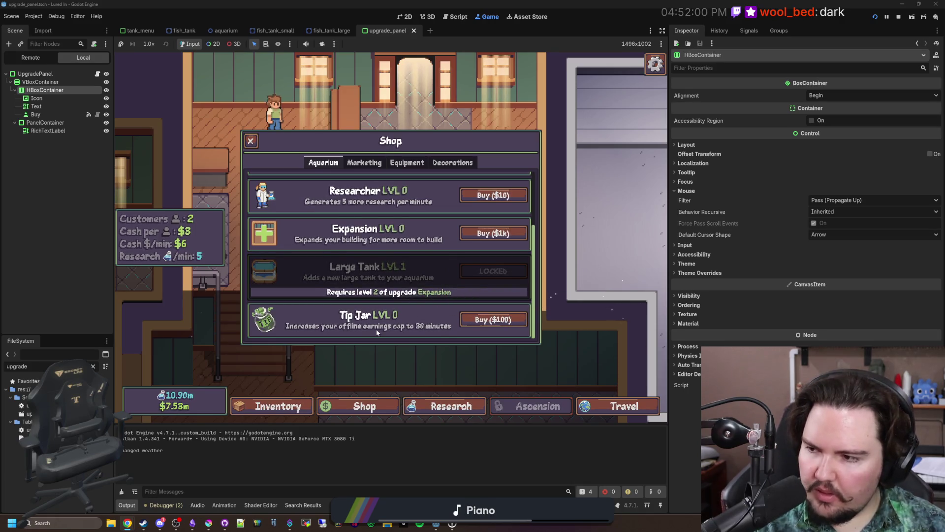
scroll(379, 286, "up", 3)
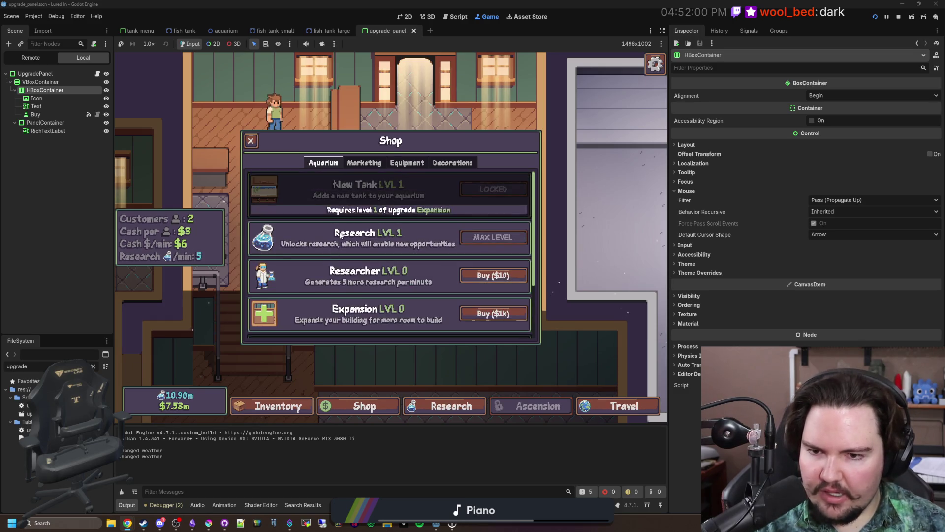
- Replace the HBoxContainer and self_modulate lines with one modulate = lockColor line, save, and run the game
left_click(97, 73)
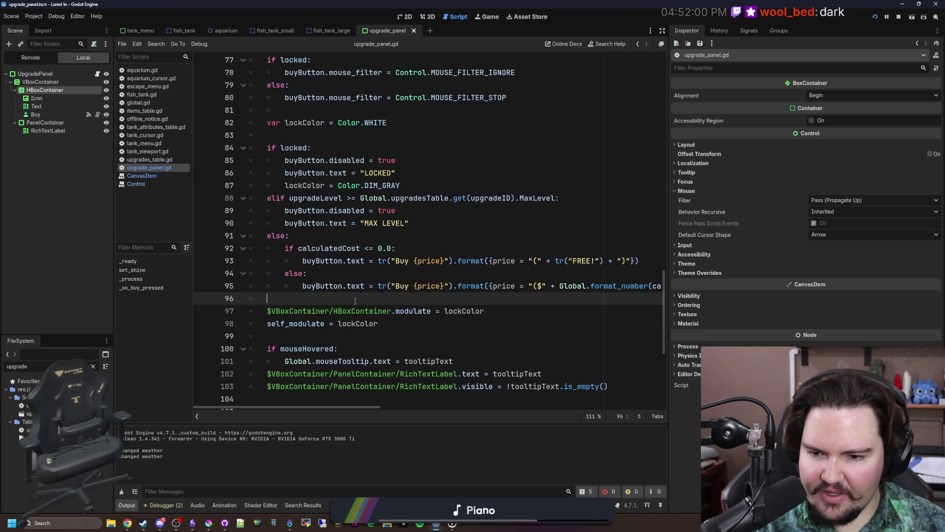
scroll(355, 301, "down", 1)
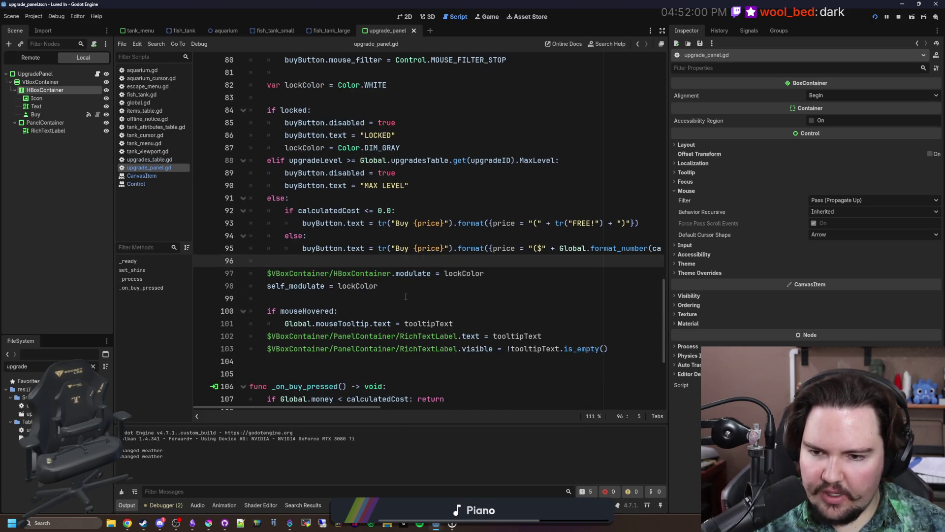
key("Return")
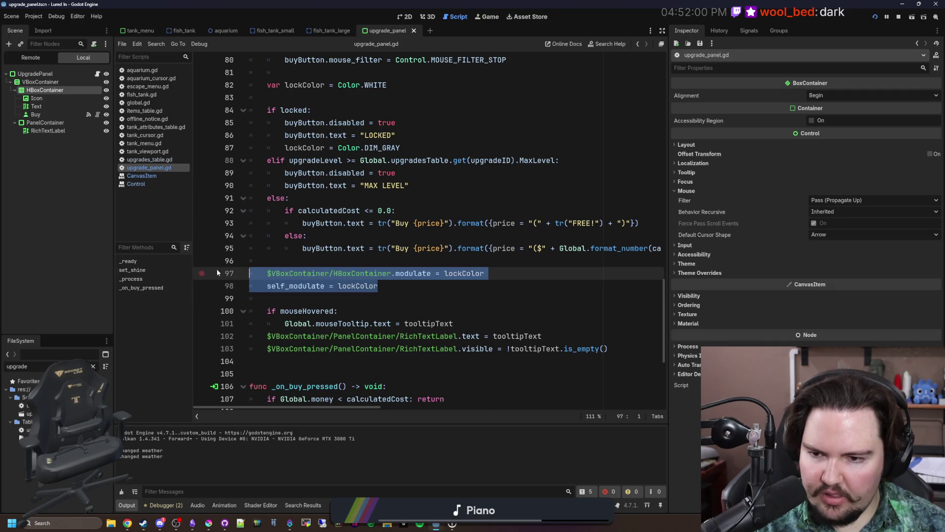
type("modulate = lockColor")
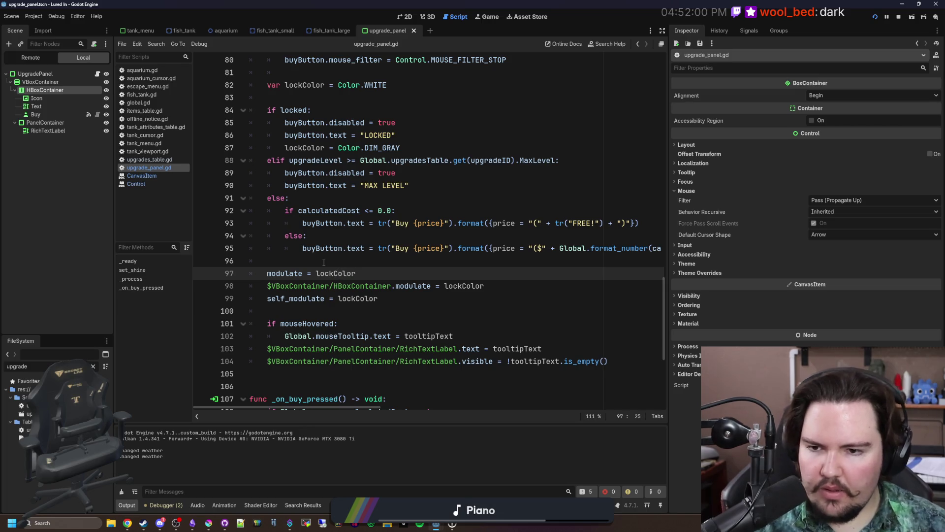
key("shift+Down")
key("shift+Down")
key("BackSpace")
left_click(310, 260)
key("ctrl+s")
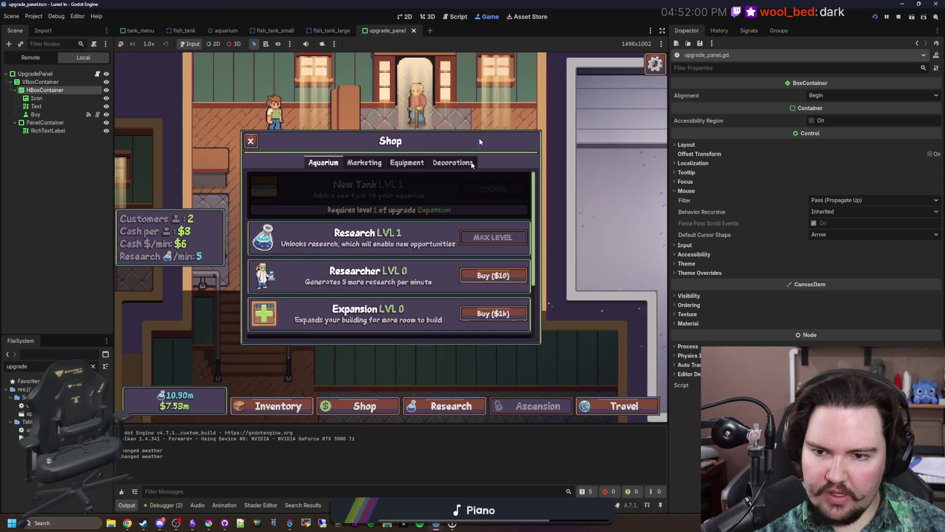
mouse_move(394, 214)
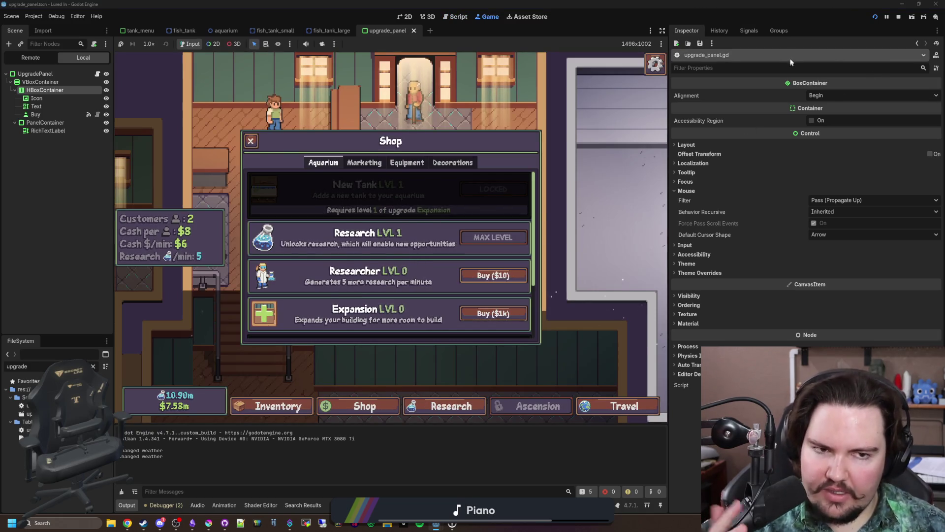
- Go back to the main menu, press Play, and open the Shop's Marketing tab
key("Escape")
key("Escape")
left_click(391, 258)
left_click(194, 225)
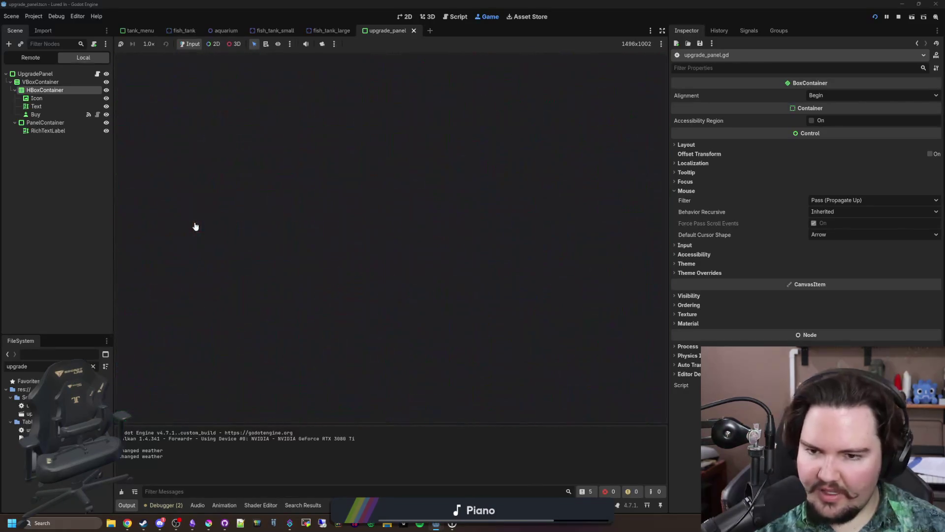
left_click(361, 405)
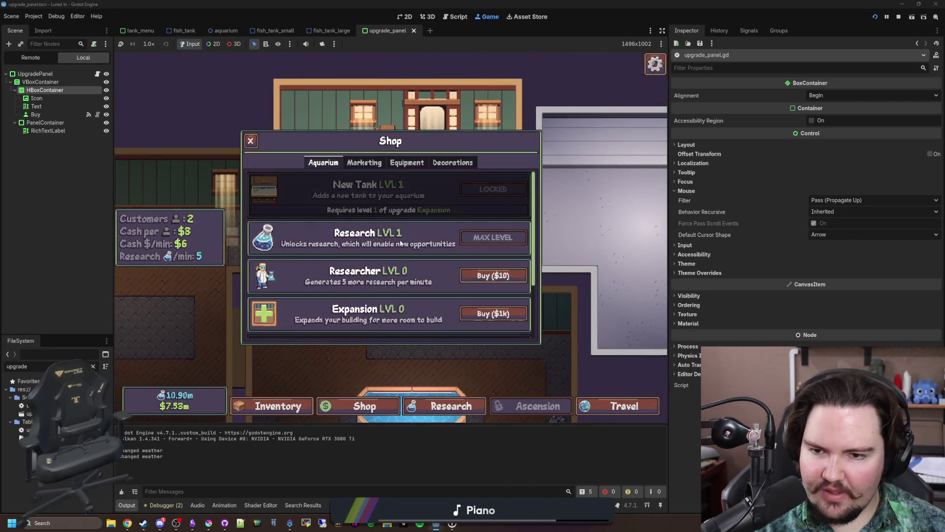
scroll(411, 285, "down", 2)
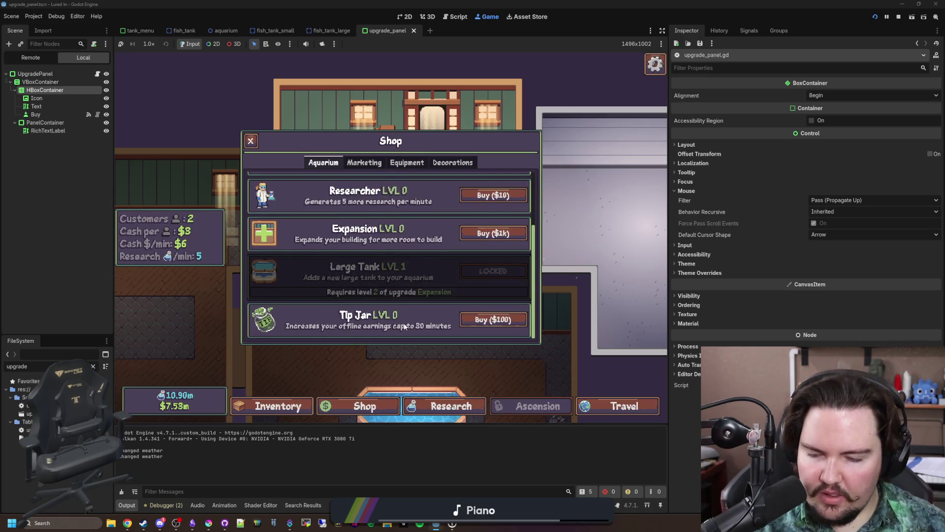
scroll(397, 187, "up", 2)
left_click(365, 162)
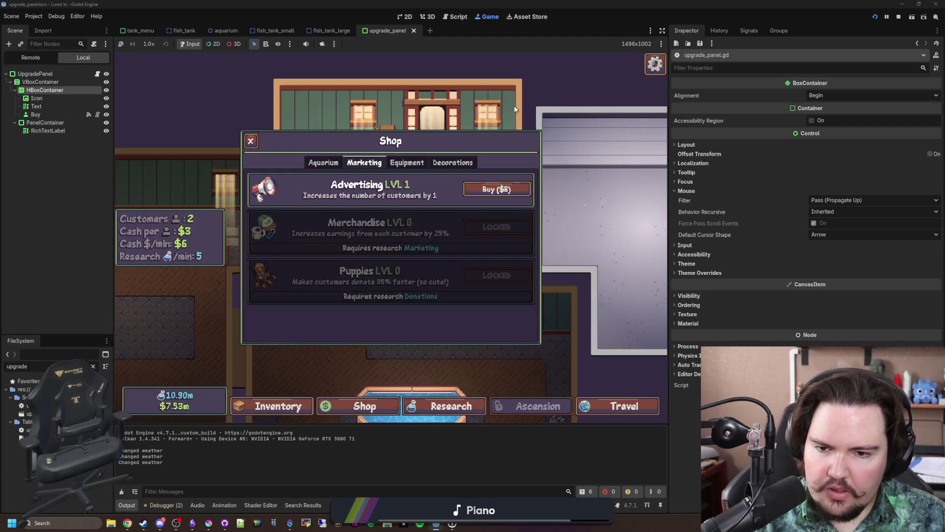
mouse_move(387, 236)
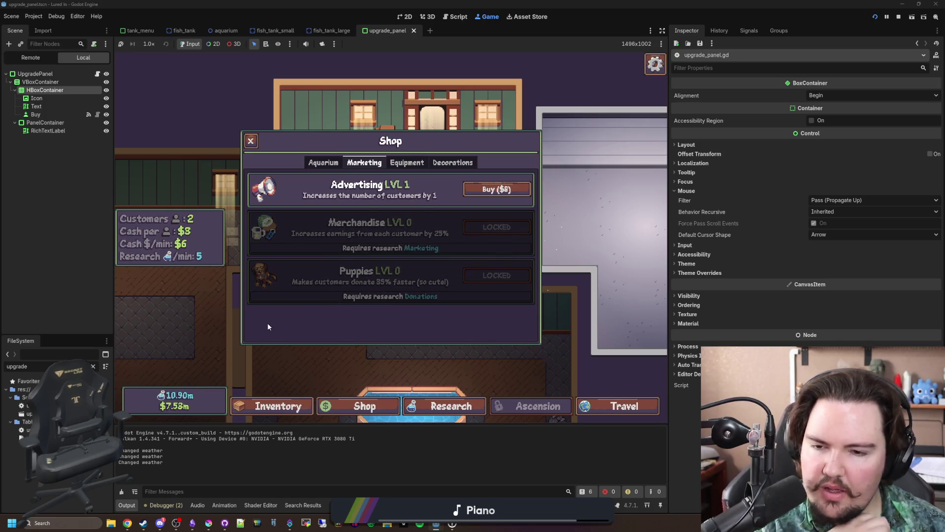
- Set the RichTextLabel's Horizontal Alignment to Left
left_click(52, 131)
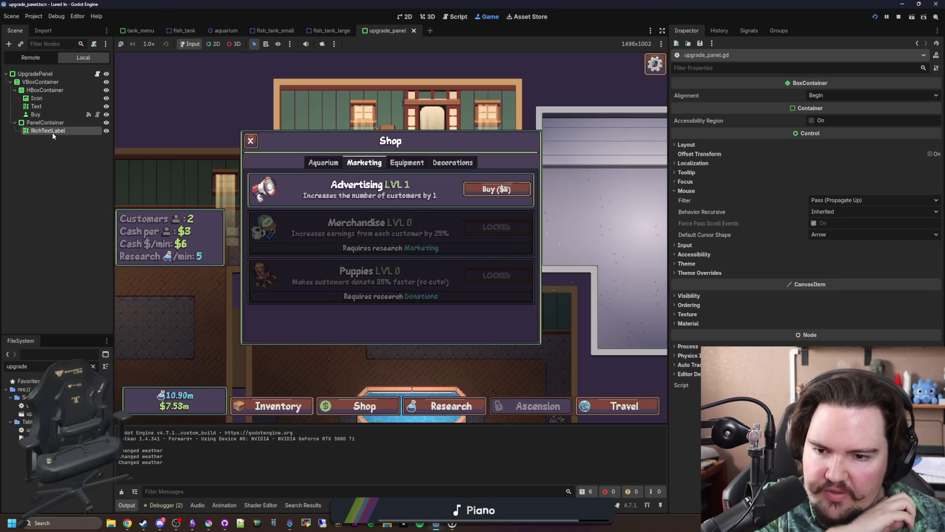
scroll(748, 217, "up", 5)
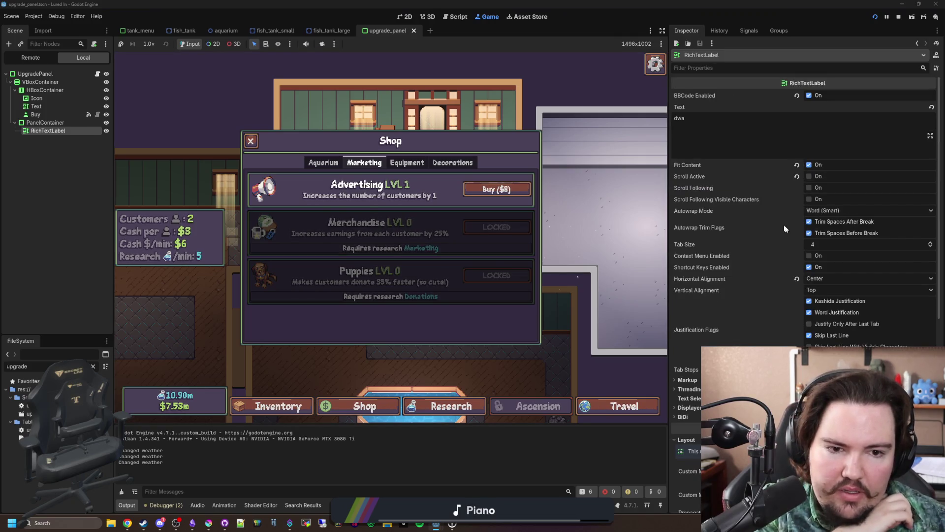
left_click(818, 280)
left_click(827, 293)
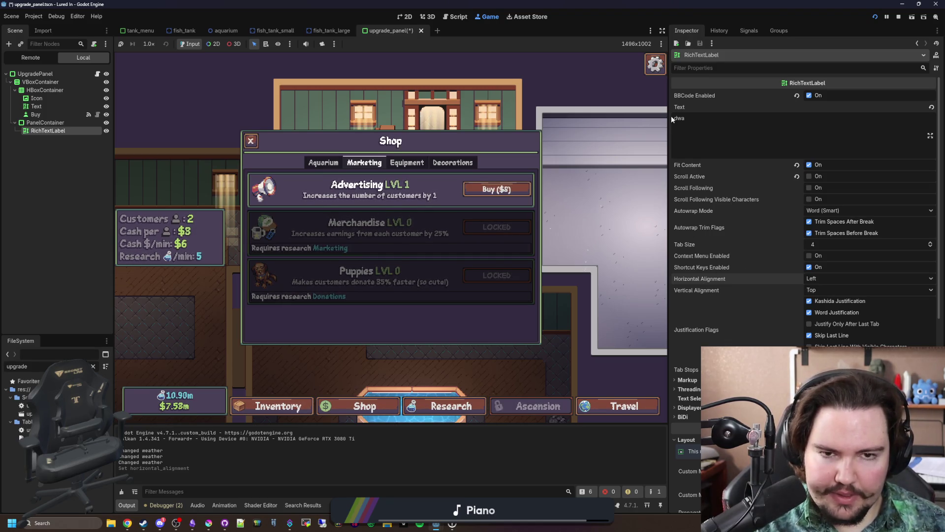
mouse_move(328, 284)
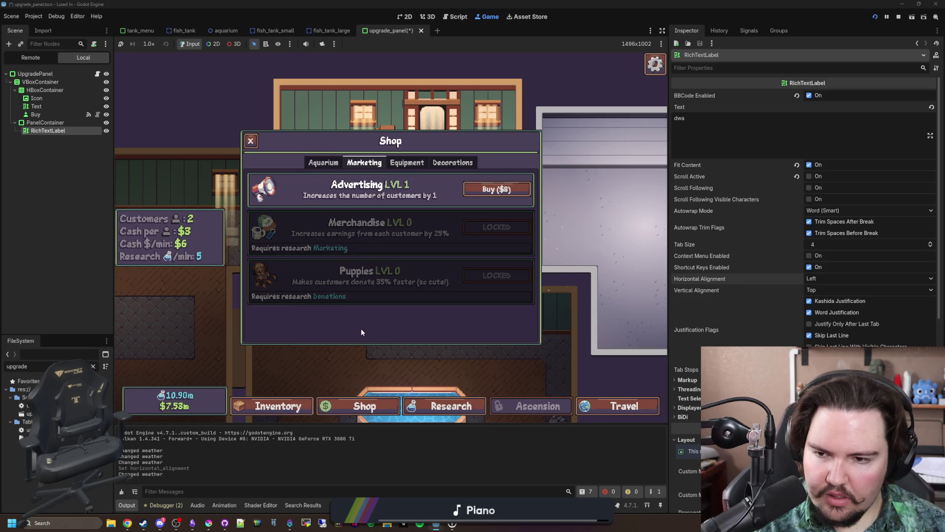
- Try Shrink Begin horizontal sizing on the PanelContainer, then revert it to Fill
left_click(45, 122)
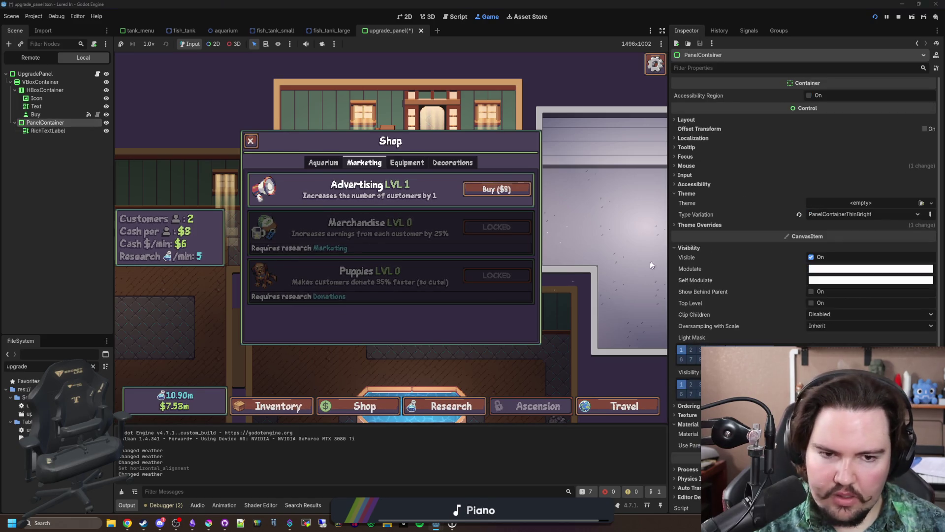
left_click(682, 121)
left_click(733, 234)
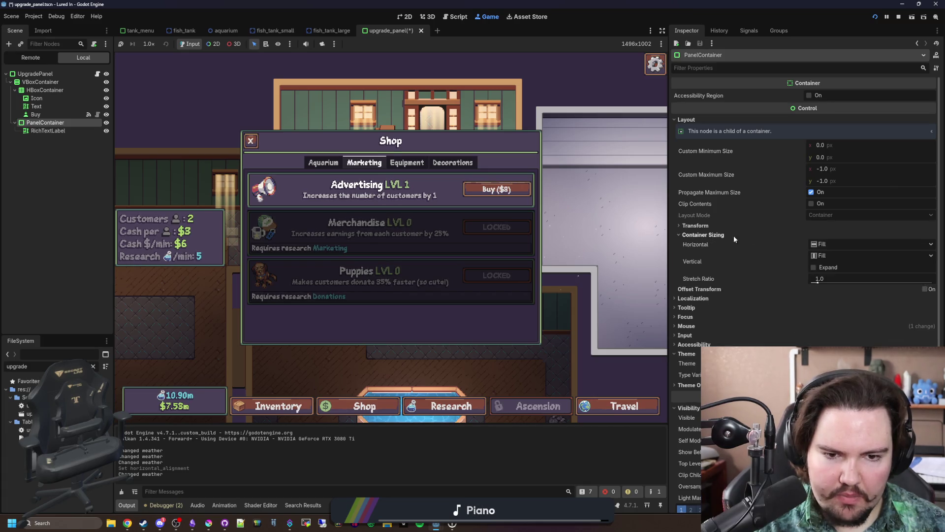
left_click(825, 245)
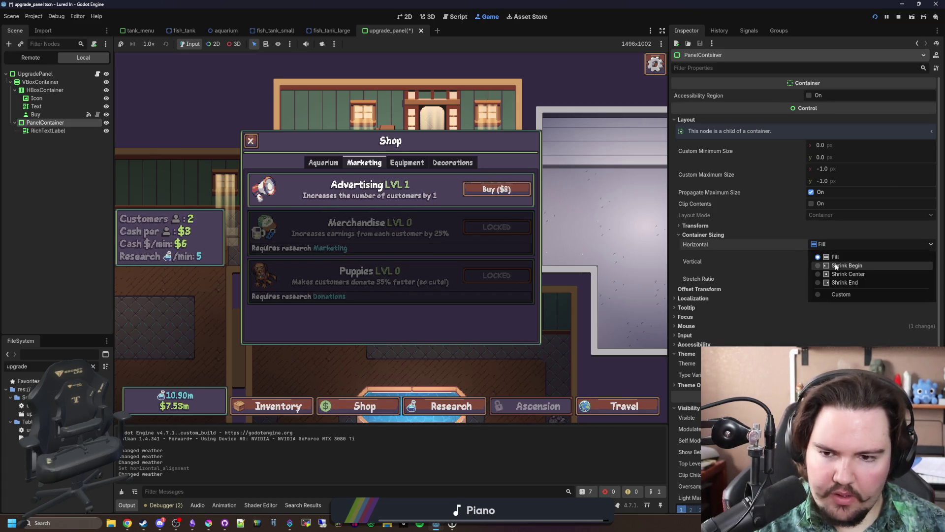
left_click(835, 264)
left_click(826, 246)
left_click(834, 255)
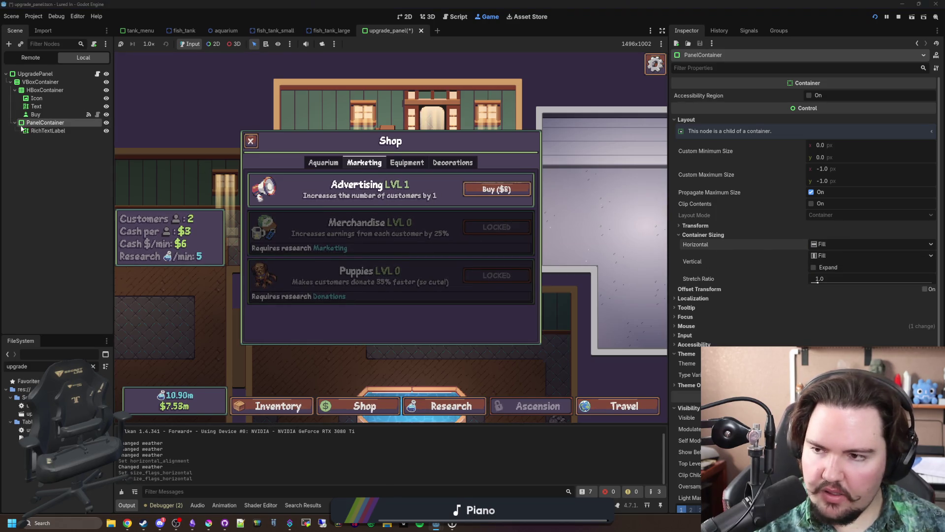
- Turn off the label's autowrap and try Shrink Begin and Shrink Center on the PanelContainer, ending at Fill
left_click(52, 131)
left_click(817, 210)
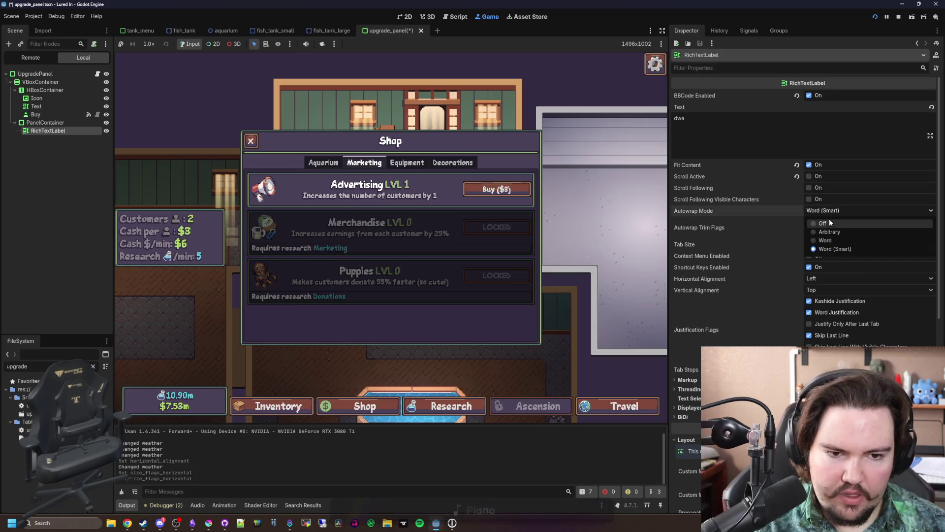
left_click(832, 220)
left_click(46, 123)
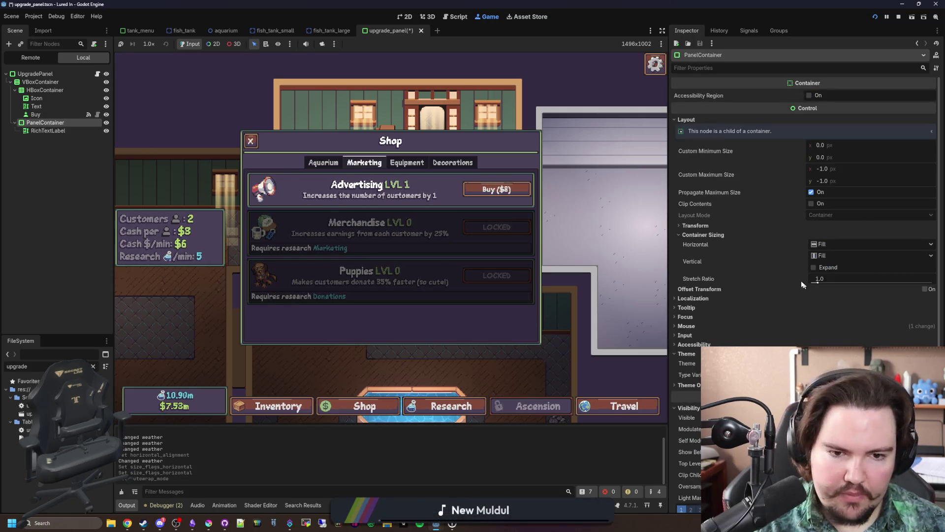
left_click(834, 245)
left_click(832, 256)
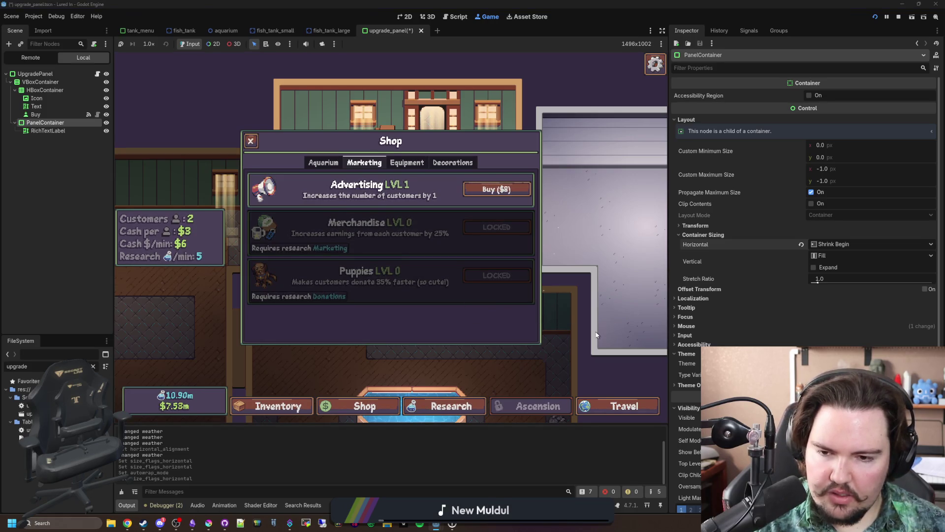
left_click(837, 245)
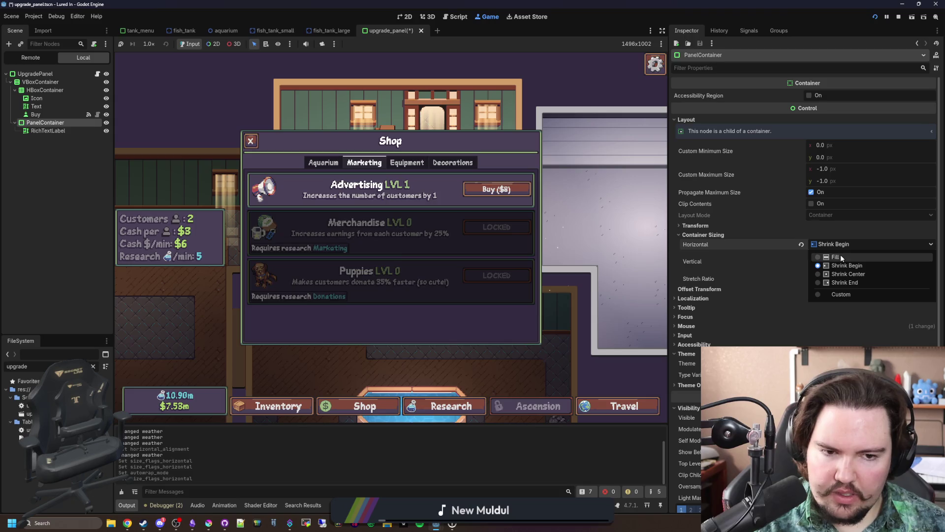
left_click(847, 273)
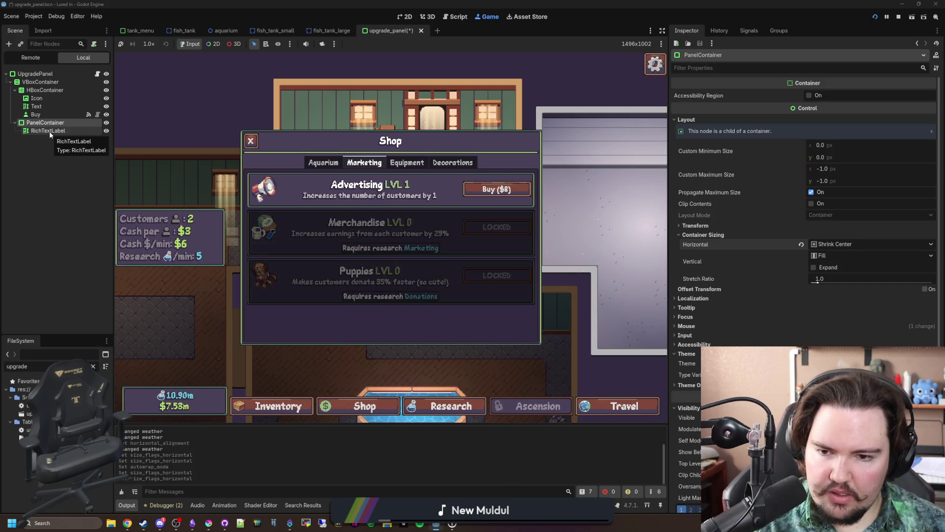
left_click(827, 244)
left_click(825, 259)
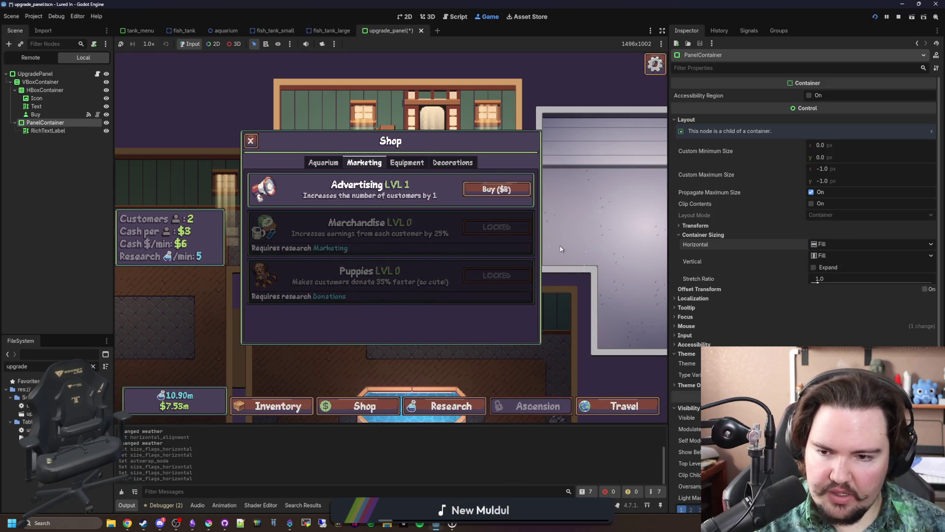
- Set the RichTextLabel's Horizontal Alignment to Center and stop the running game
left_click(48, 130)
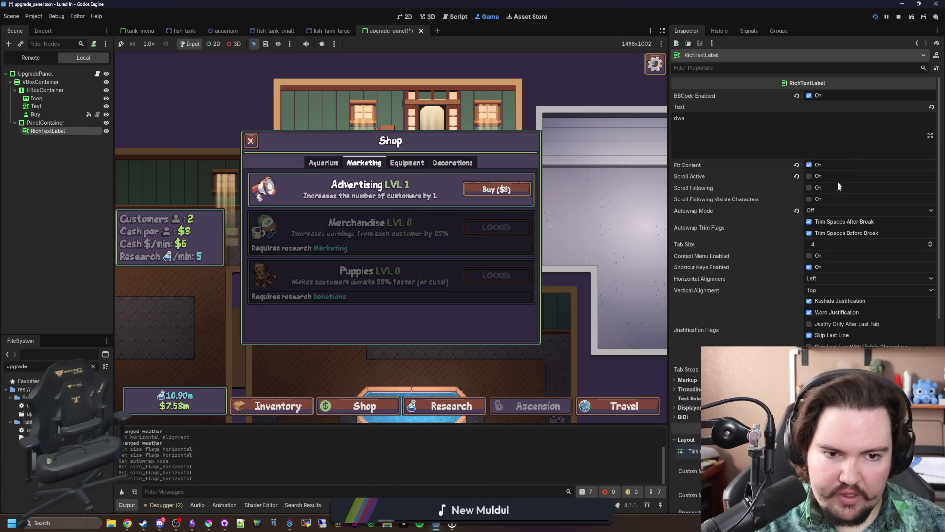
left_click(830, 279)
left_click(834, 297)
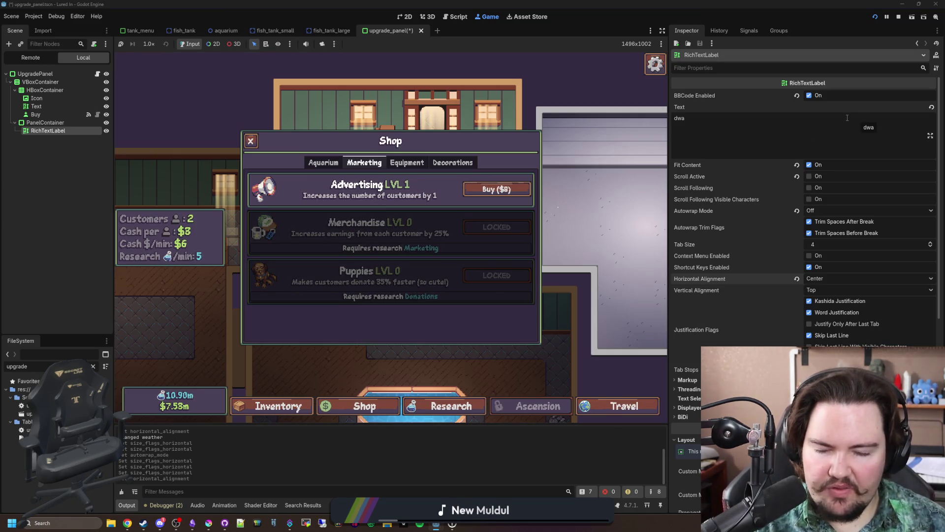
left_click(900, 18)
- Save the upgrade panel scene and script, leave the caret on line 104, and switch to Obsidian
key("ctrl+s")
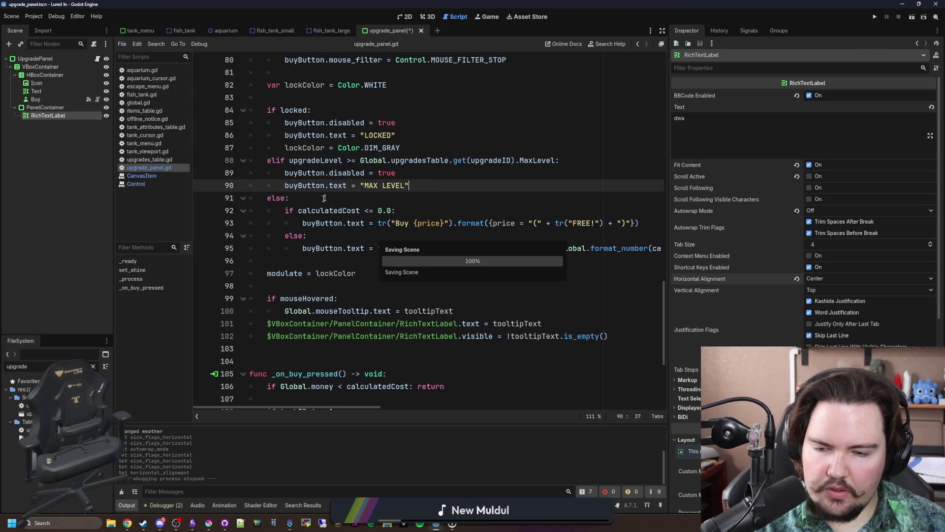
left_click(299, 196)
key("ctrl+s")
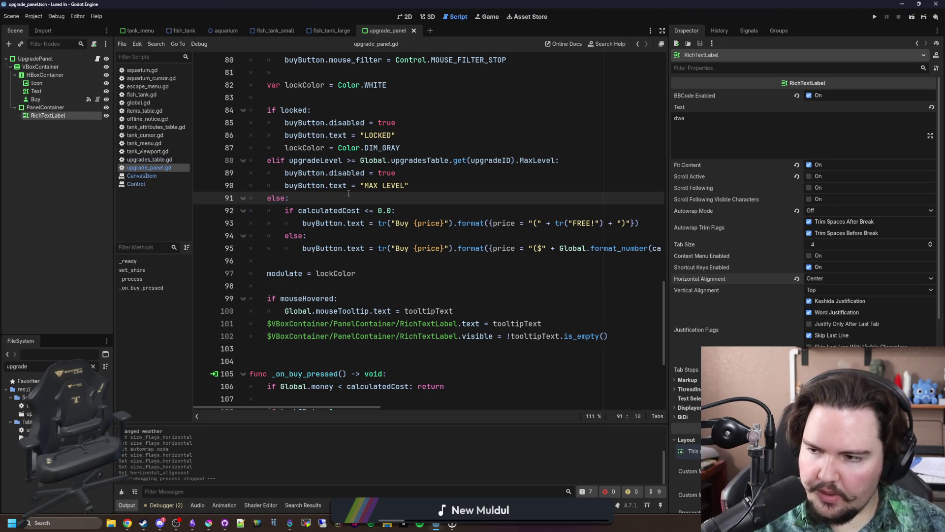
scroll(418, 143, "down", 4)
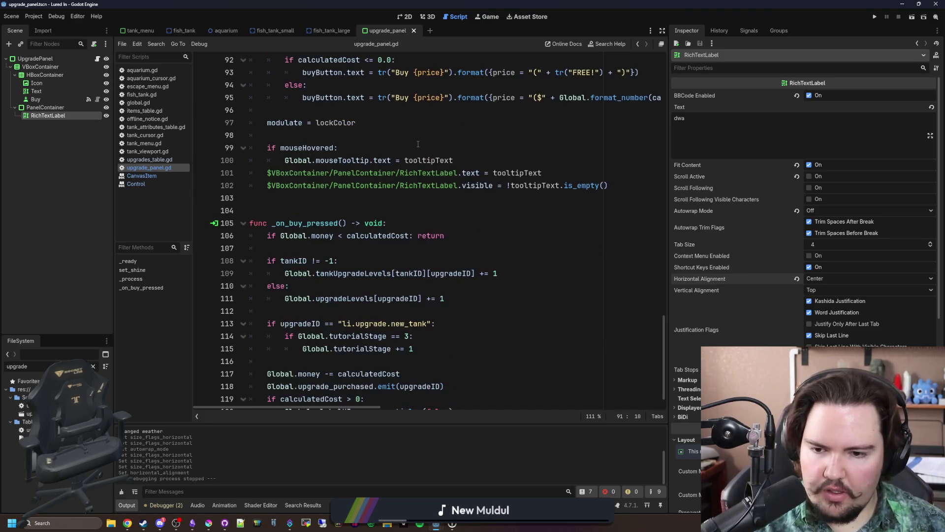
left_click(364, 211)
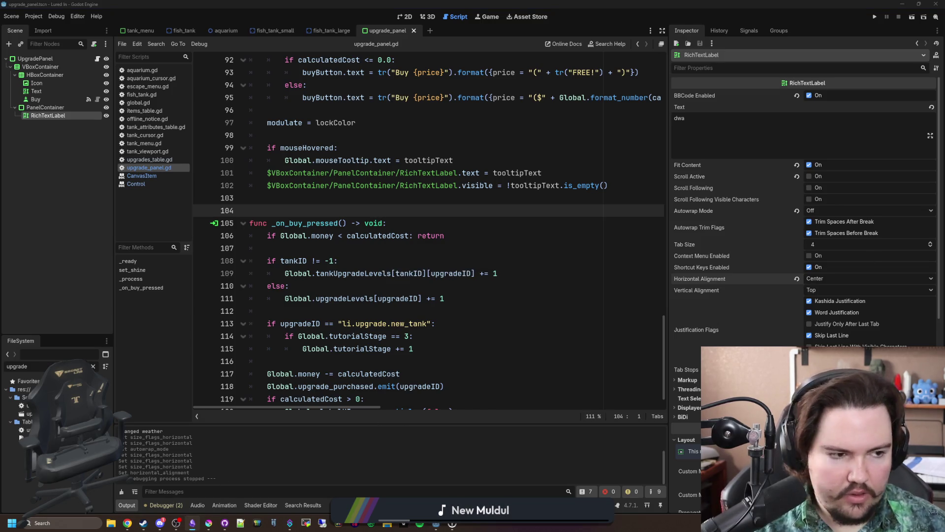
key("alt+Tab")
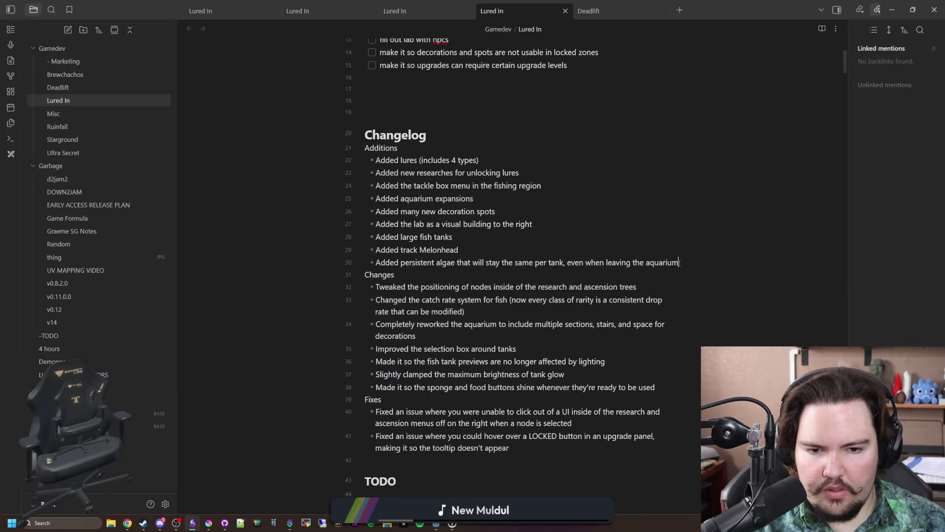
- Add a bullet about upgrade panels flagging required research or upgrades, and tick the upgrade-levels task
key("Return")
type("Added a warning inside of")
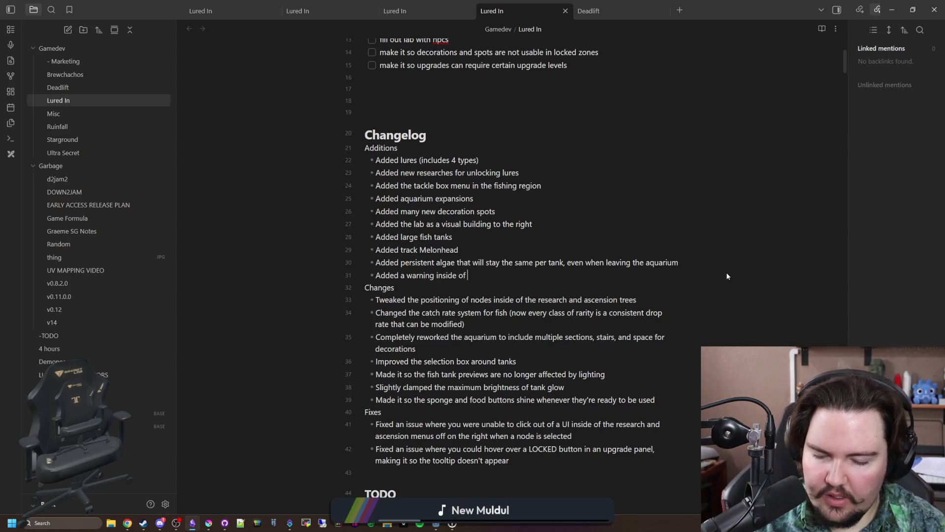
type("upgrade panels for w")
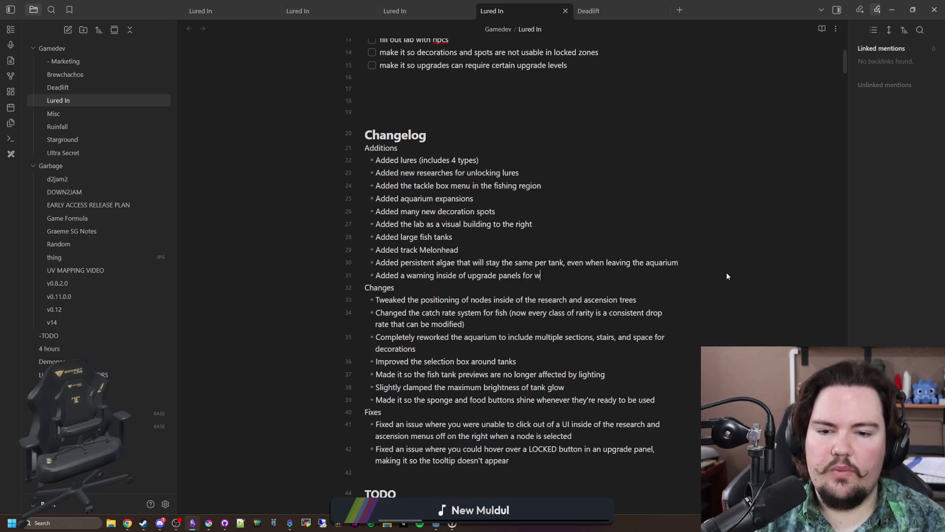
type("hen a research f")
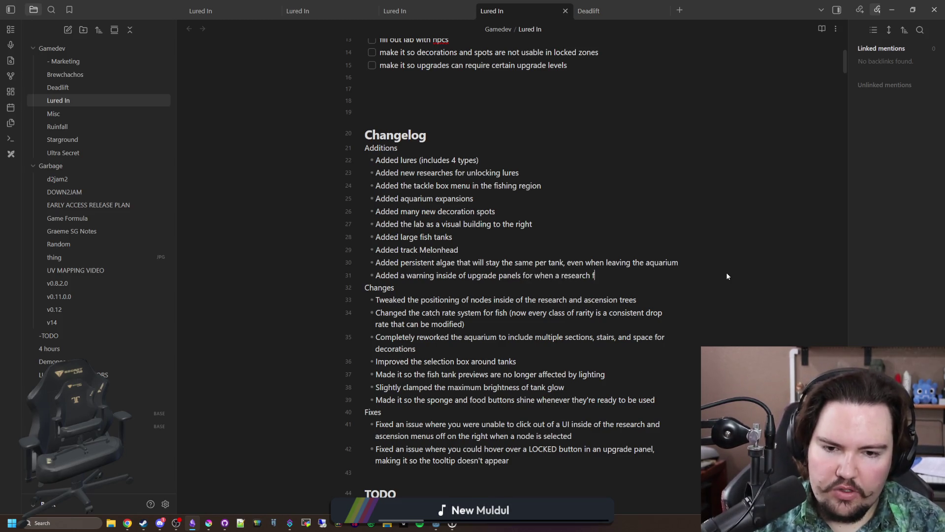
key("BackSpace")
type("or other upgrade is r")
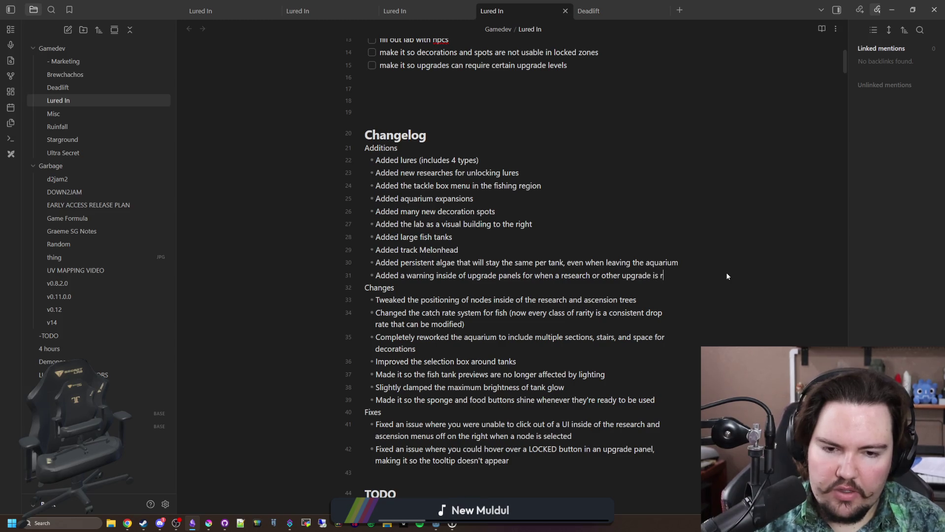
type("equired")
key("alt+Tab")
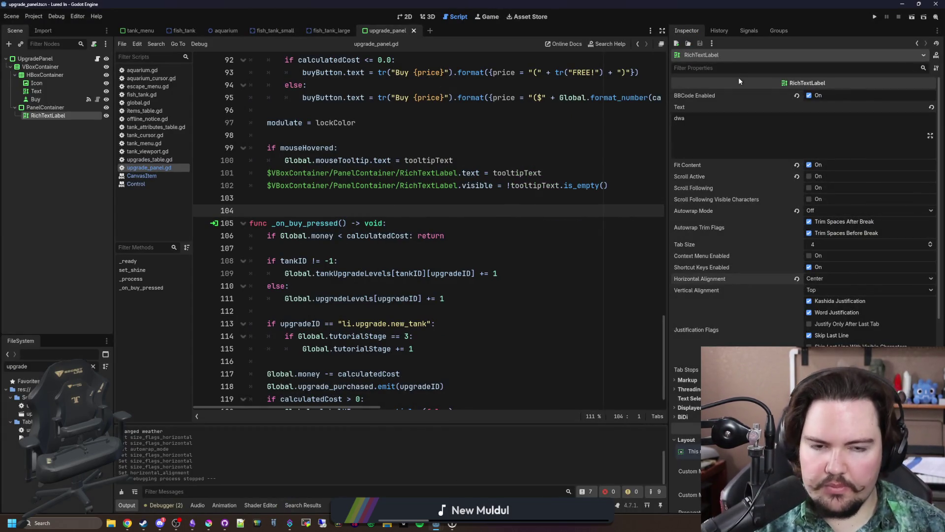
key("alt+Tab")
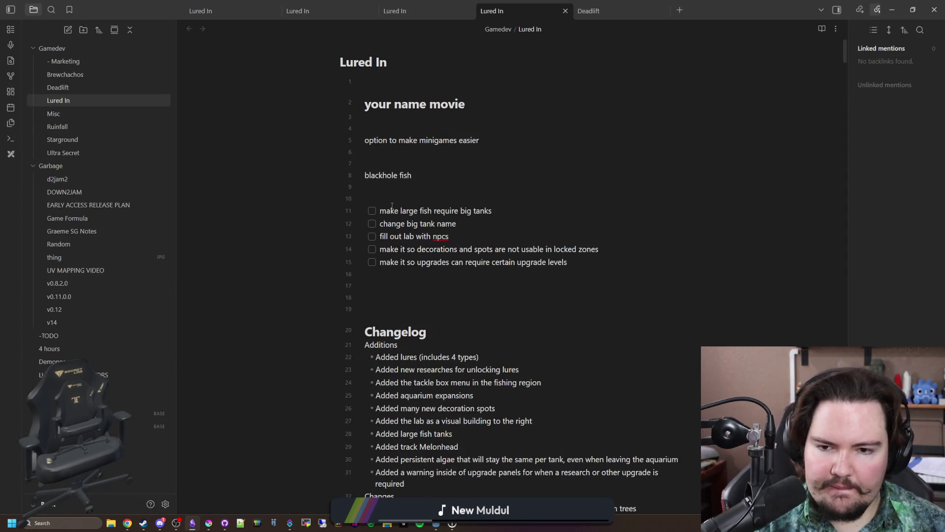
left_click(373, 262)
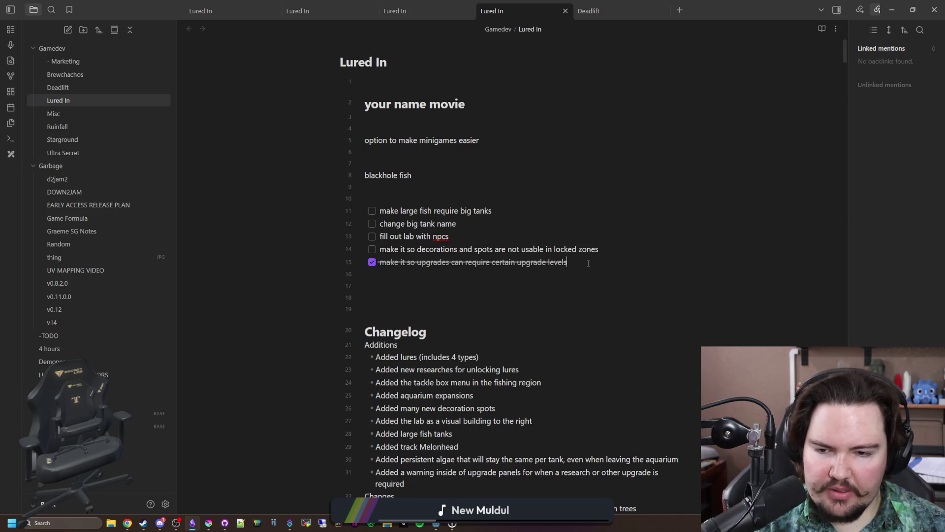
- Return to Godot, put the caret on empty line 103, then bring up Discord's lured-in-feedback channel
key("alt+Tab")
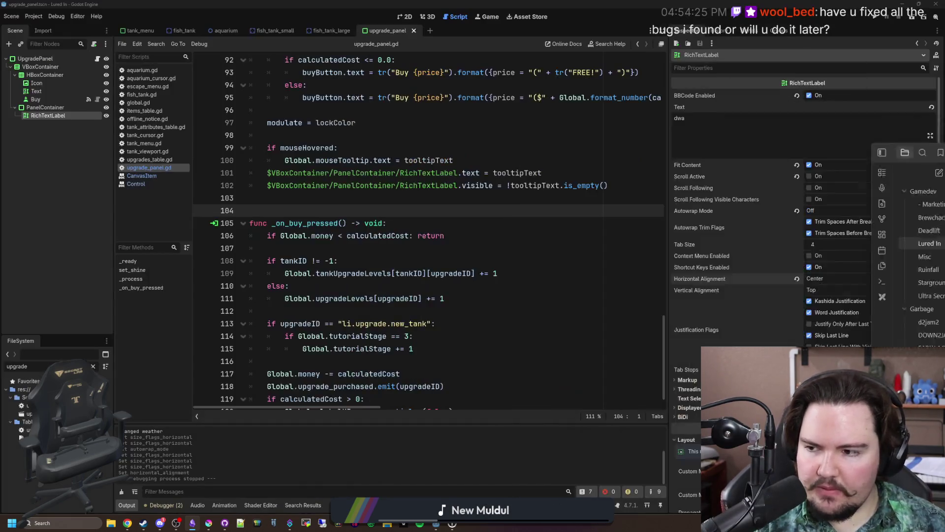
left_click(334, 185)
left_click(328, 198)
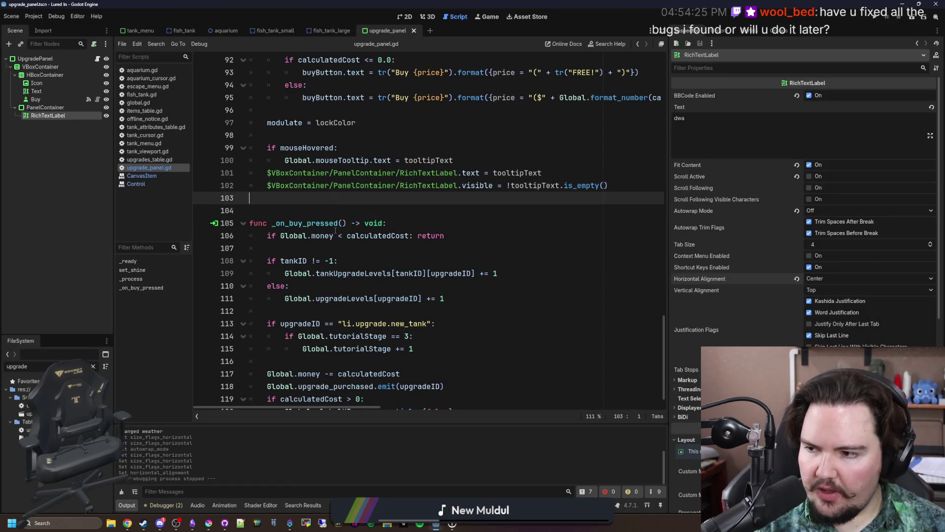
left_click(159, 523)
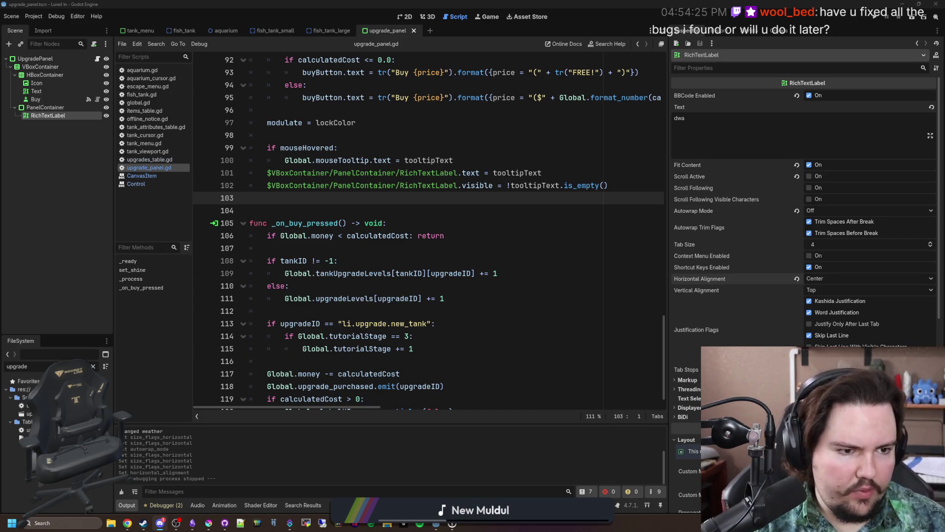
key("alt+Tab")
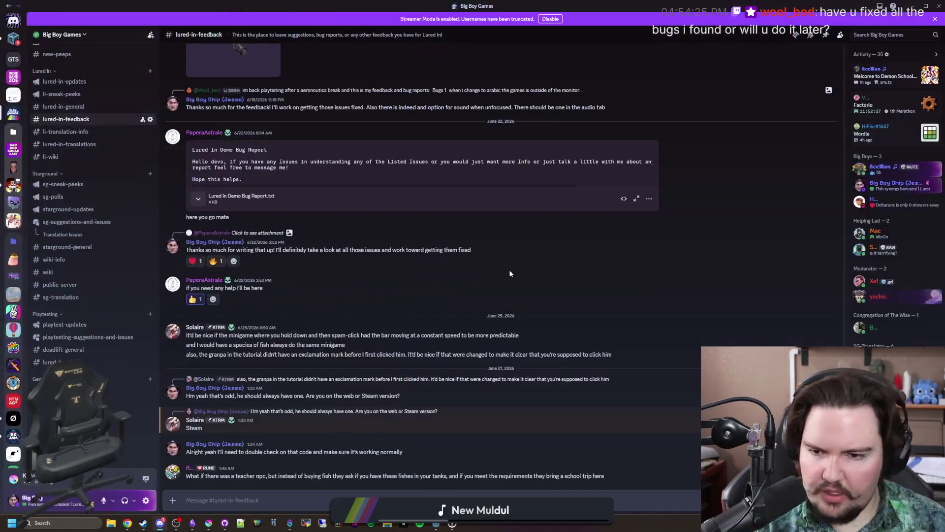
- Read the playtester's bug reports about the escape symbol and the fishing bar
scroll(509, 269, "up", 5)
scroll(470, 270, "up", 5)
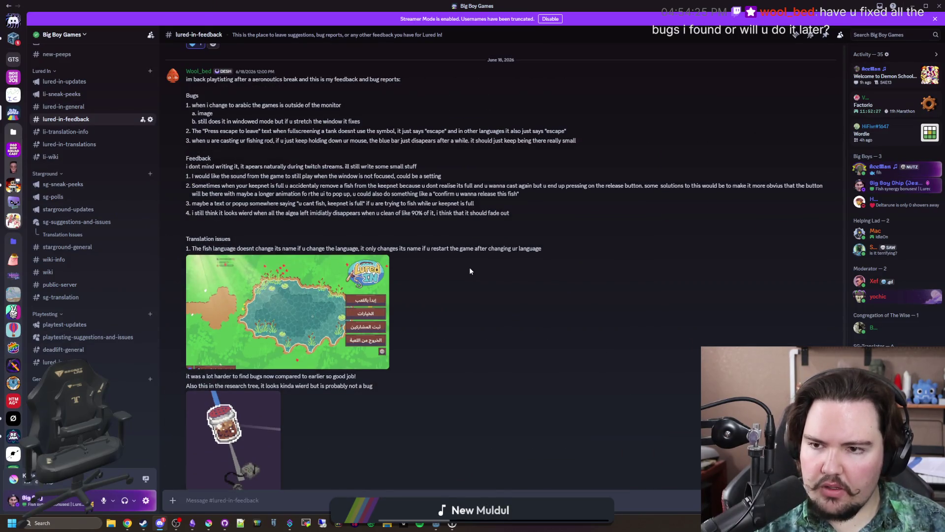
scroll(371, 253, "up", 2)
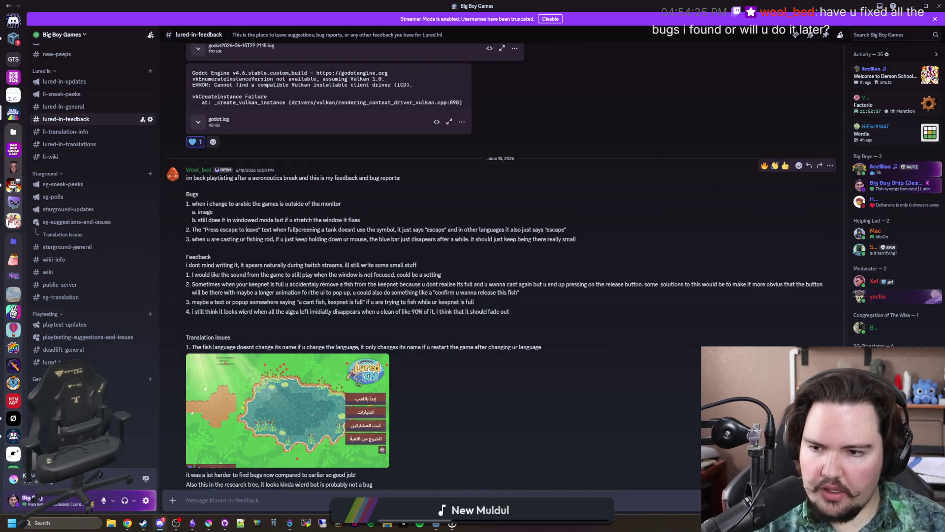
scroll(285, 172, "down", 1)
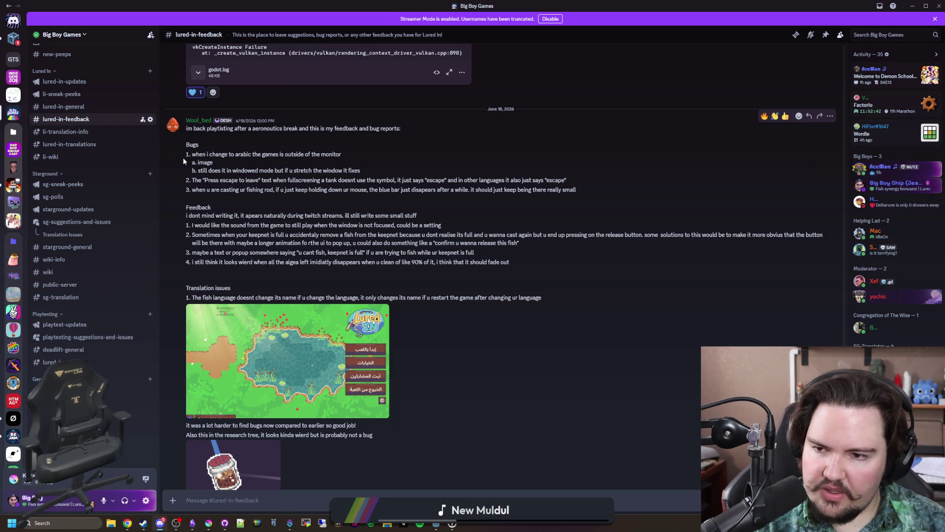
left_click_drag(223, 168, 245, 171)
left_click(270, 172)
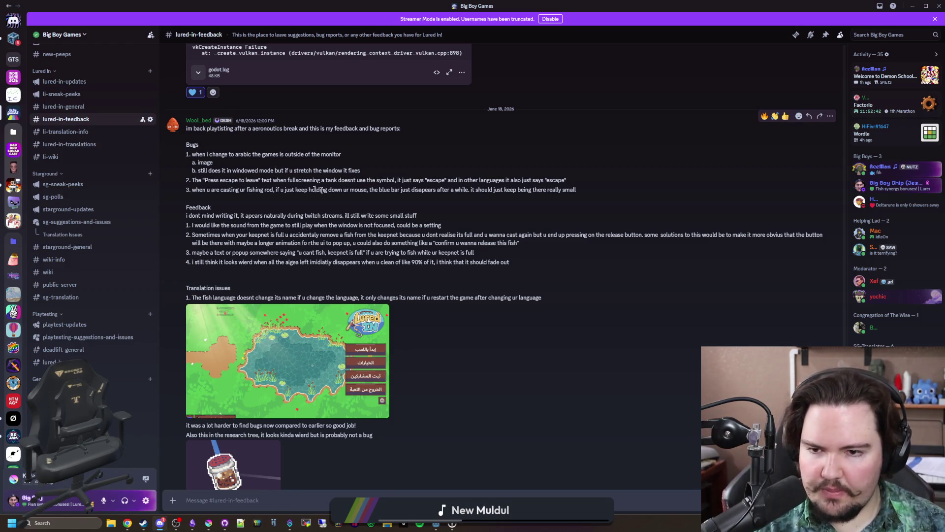
left_click_drag(369, 180, 571, 183)
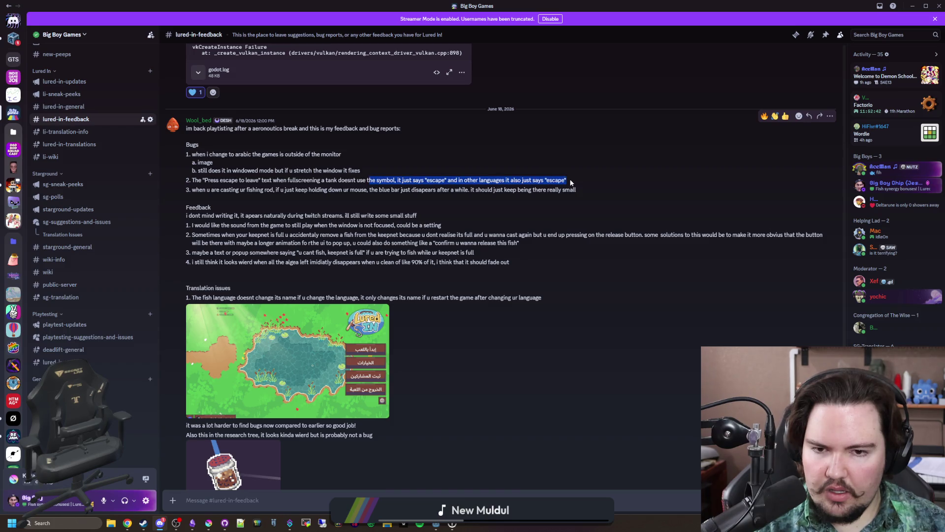
left_click(207, 197)
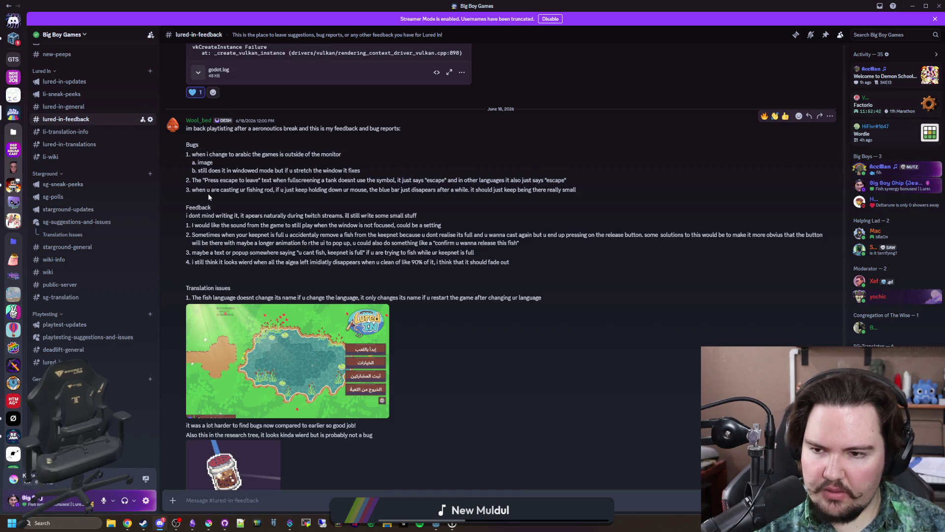
left_click_drag(220, 192, 426, 198)
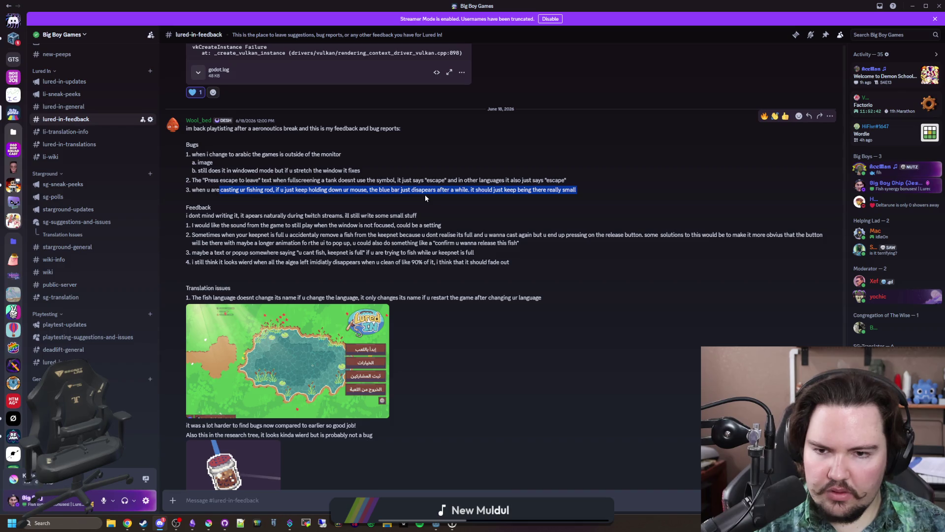
left_click(595, 194)
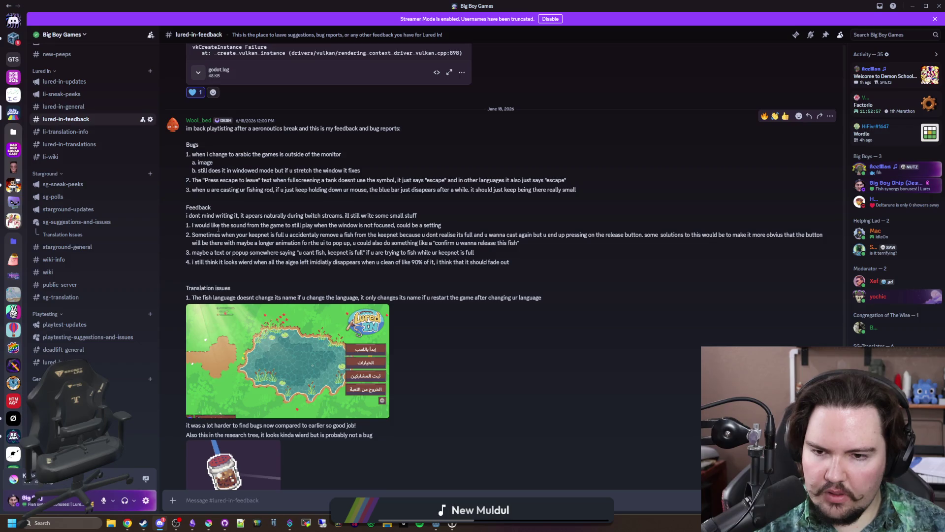
- Read the suggestions on unfocused sound, keepnet fish release and algae fade-out, then return to Godot
left_click_drag(218, 228, 477, 226)
left_click(477, 227)
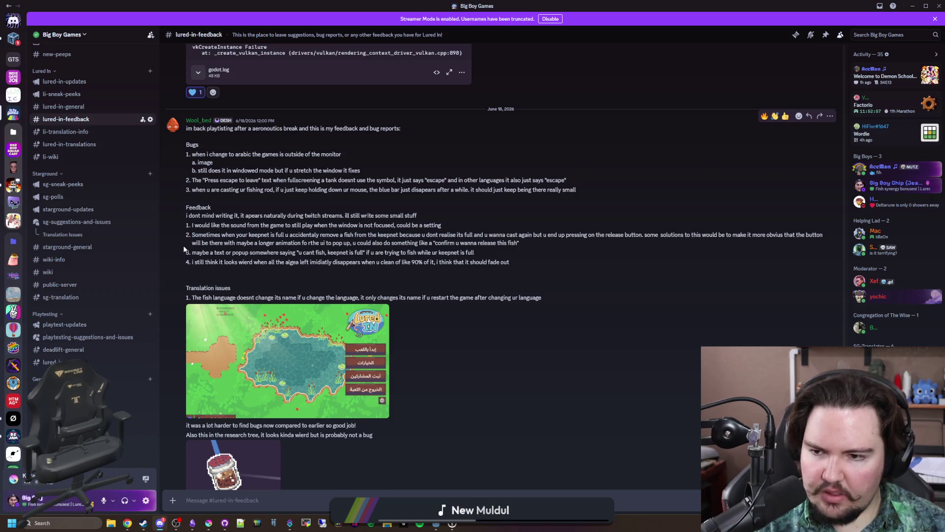
mouse_move(215, 235)
left_mouse_down()
mouse_move(697, 253)
mouse_move(752, 247)
left_mouse_up()
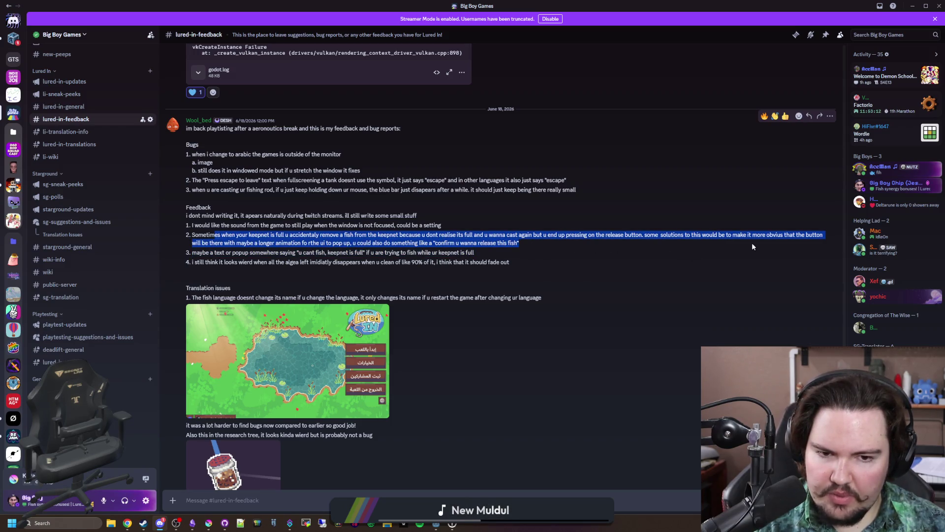
left_click(553, 243)
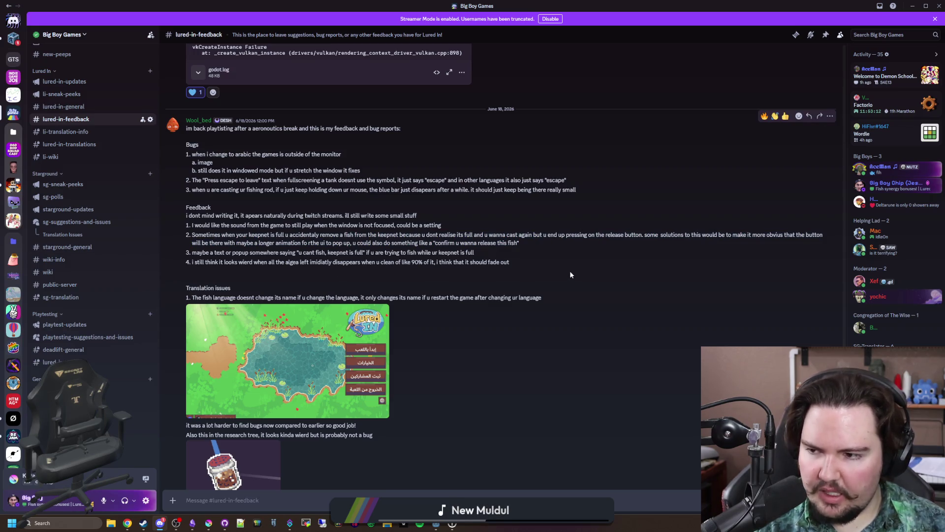
mouse_move(264, 234)
left_mouse_down()
mouse_move(525, 232)
mouse_move(554, 253)
mouse_move(563, 244)
left_mouse_up()
left_click(564, 244)
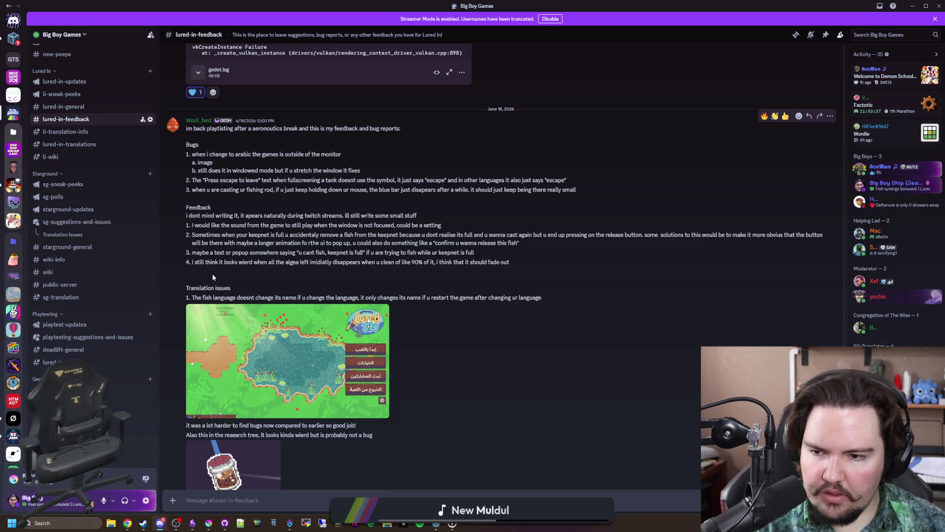
left_click_drag(217, 270, 247, 264)
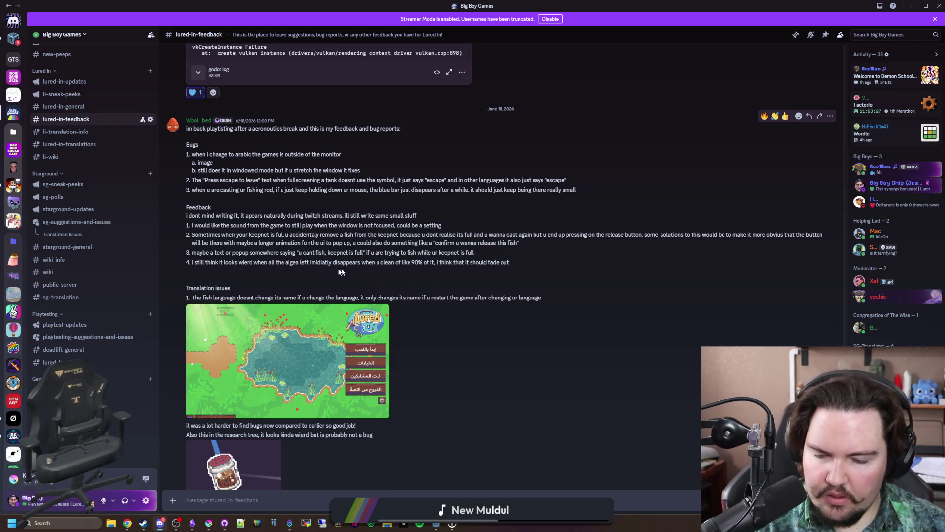
mouse_move(511, 264)
left_mouse_down()
mouse_move(345, 158)
mouse_move(202, 267)
mouse_move(188, 266)
left_mouse_up()
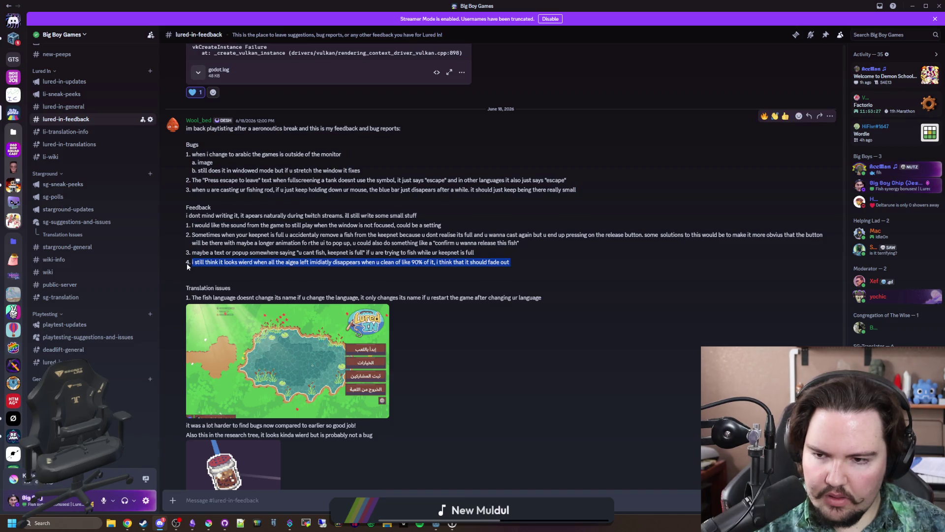
left_click(334, 262)
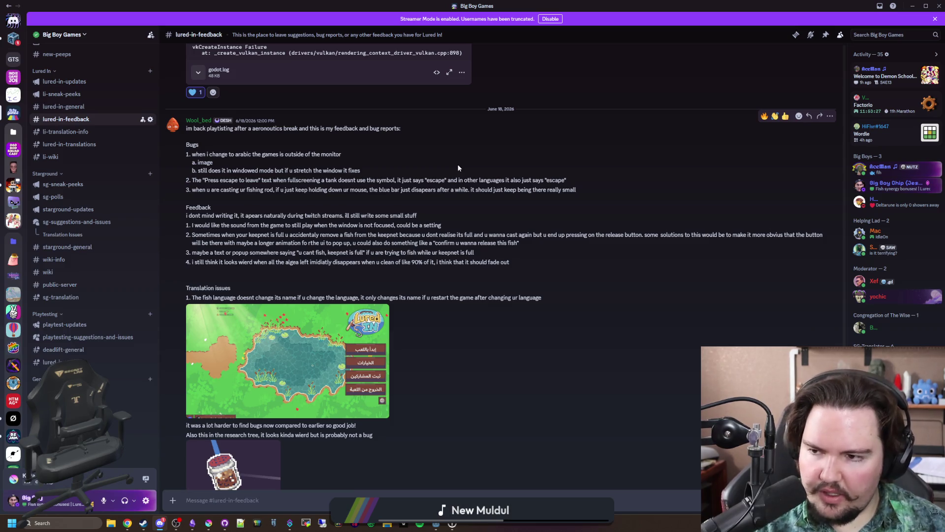
key("alt+Tab")
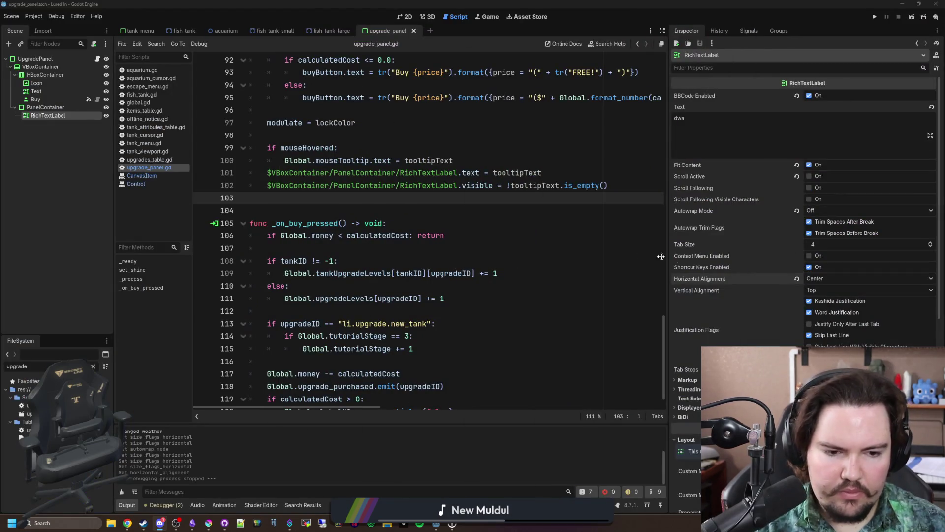
- Leave the upgrade panel script briefly for Discord, then return to the Godot editor
left_click(298, 256)
key("Up")
key("Up")
key("Up")
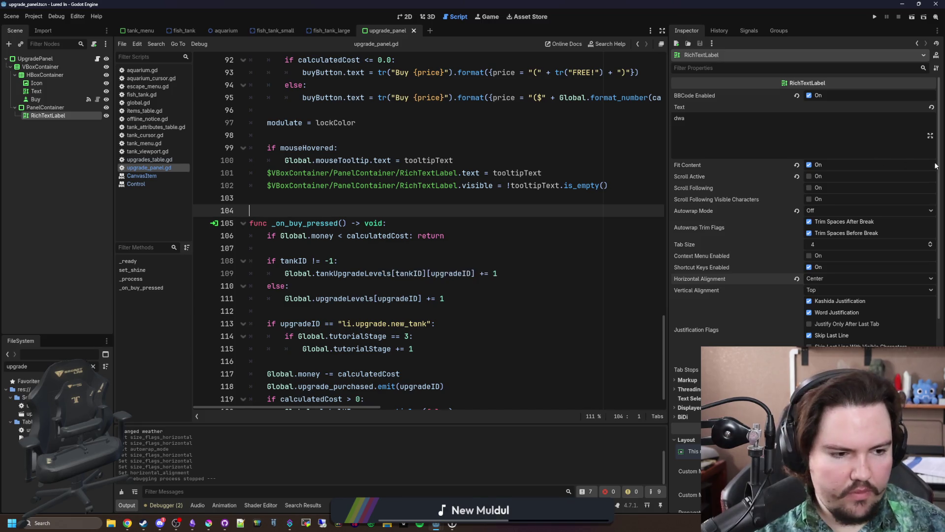
key("alt+Tab")
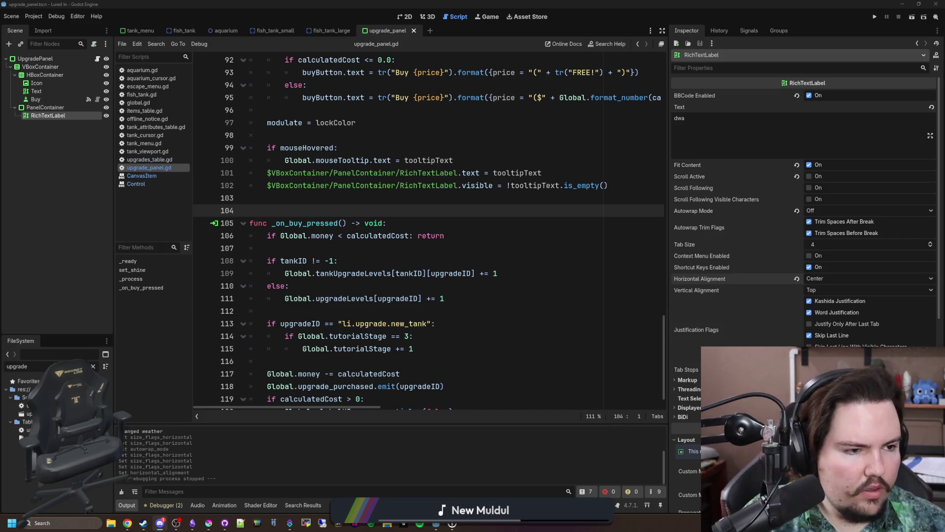
left_click(365, 223)
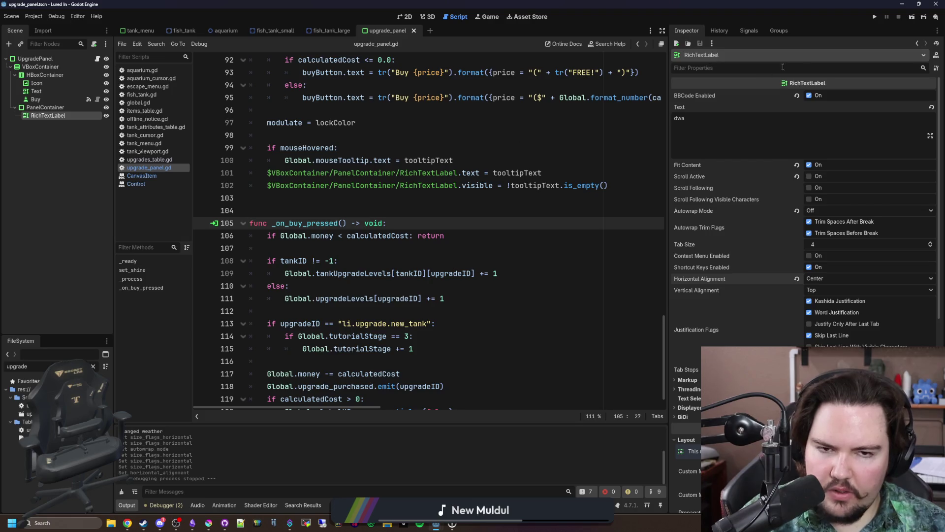
- Filter files for 'main', run the game in Arabic, then open main_menu.tscn in 2D
double_click(29, 367)
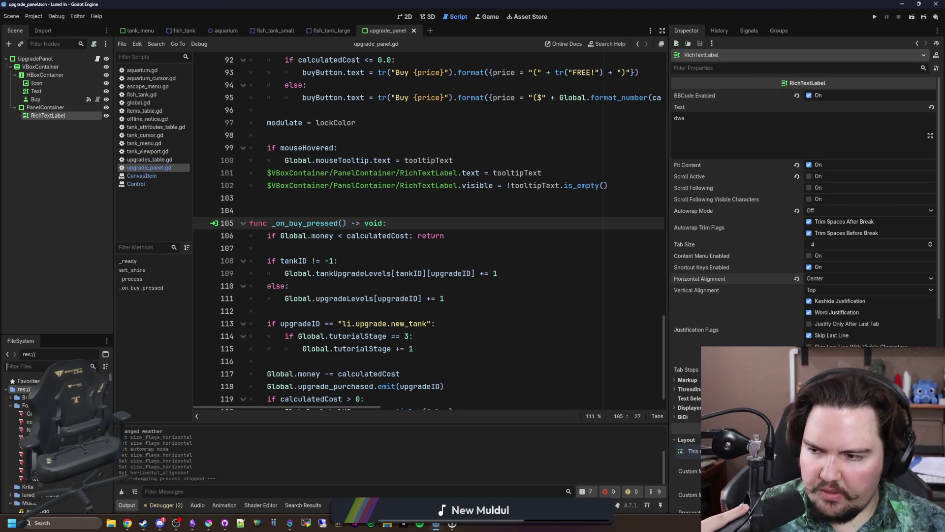
type("main")
scroll(423, 197, "right", 2)
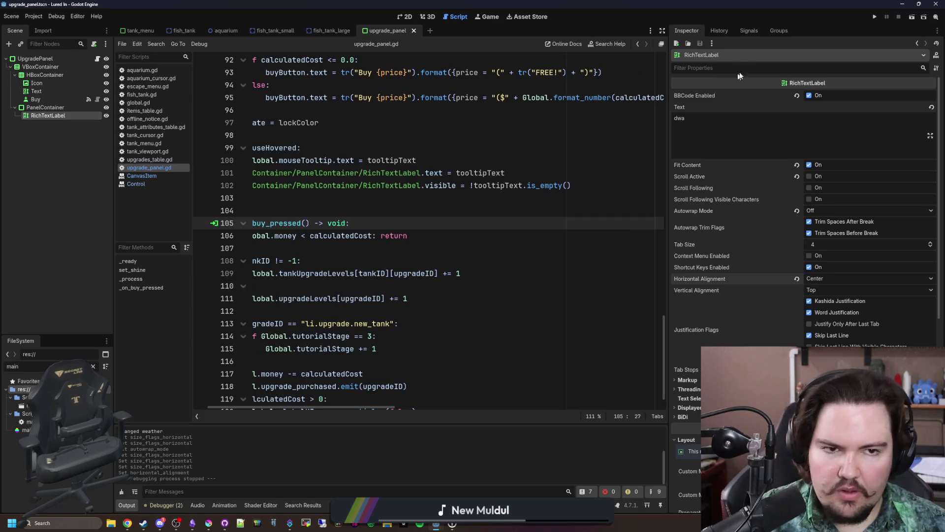
left_click(876, 17)
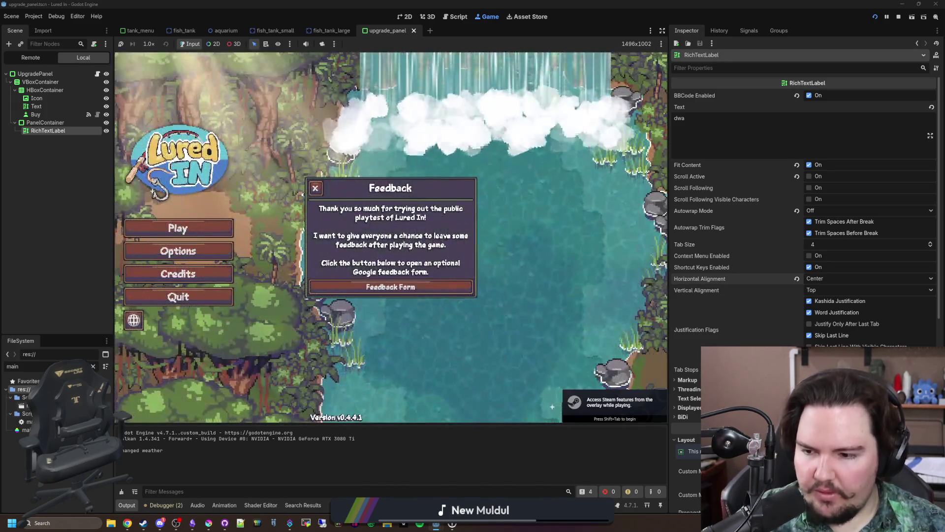
left_click(316, 188)
left_click(134, 320)
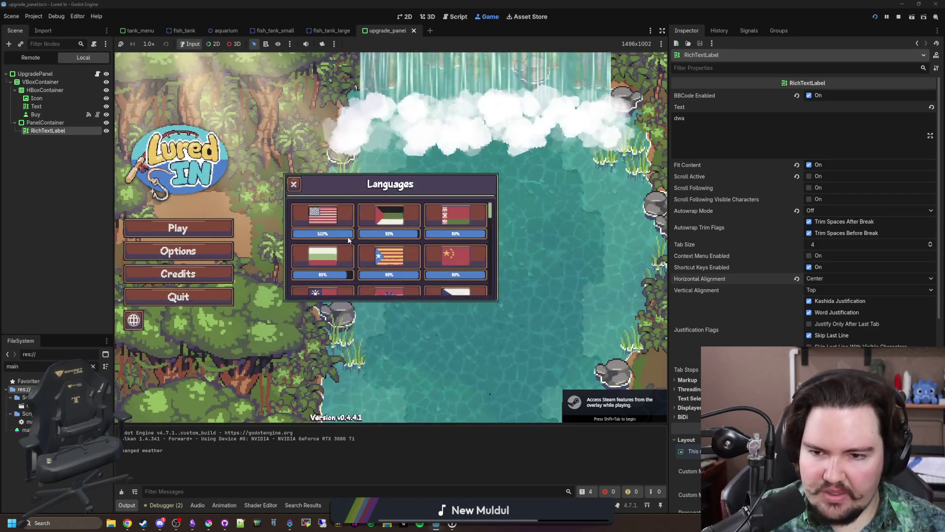
left_click(396, 222)
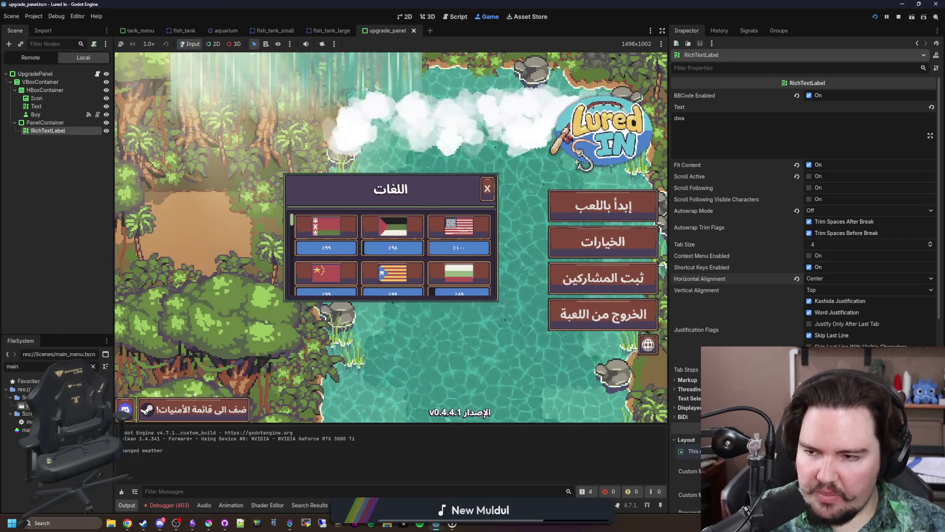
double_click(27, 430)
left_click(405, 19)
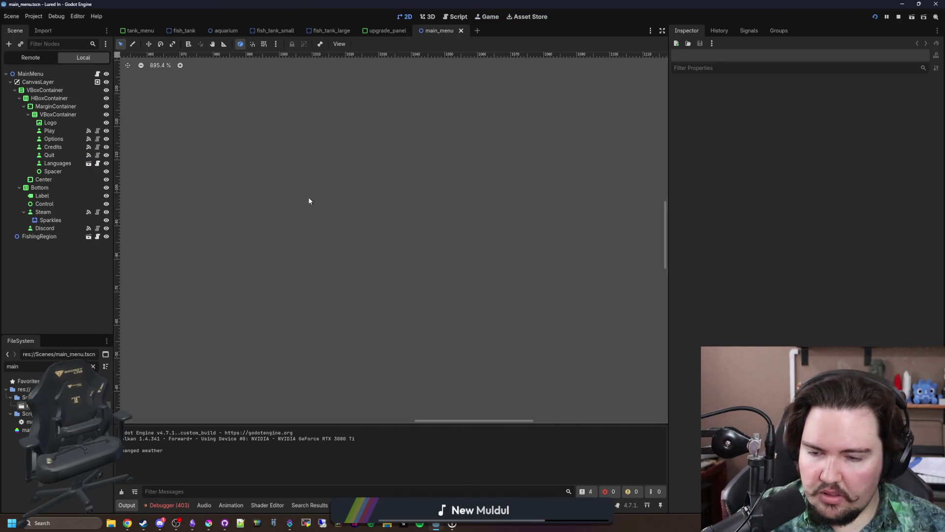
- Inspect the menu's container nodes and reparent Bottom directly under CanvasLayer
scroll(405, 108, "down", 15)
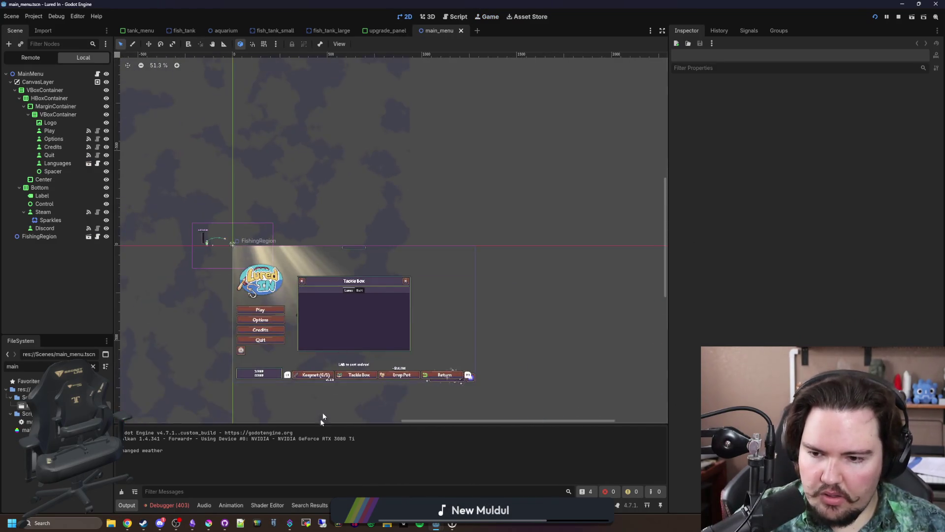
scroll(247, 341, "up", 4)
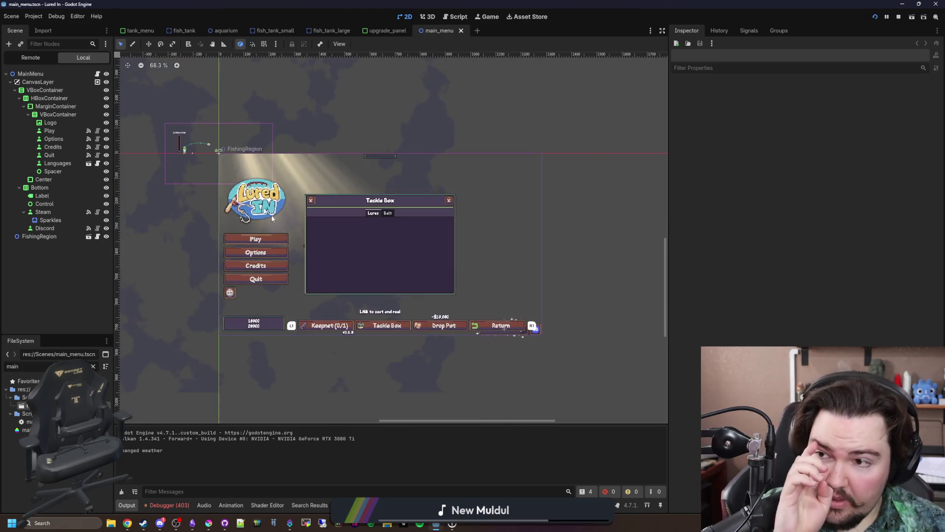
left_click(49, 98)
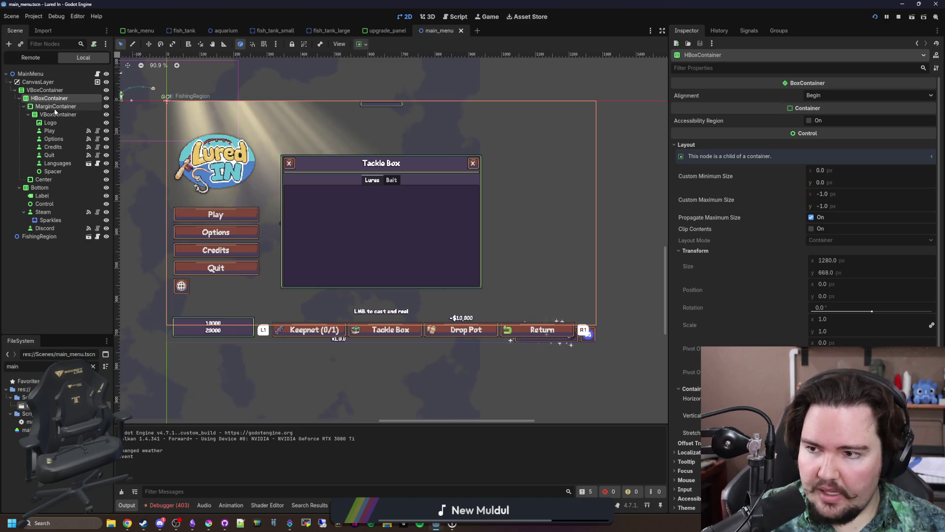
left_click(55, 107)
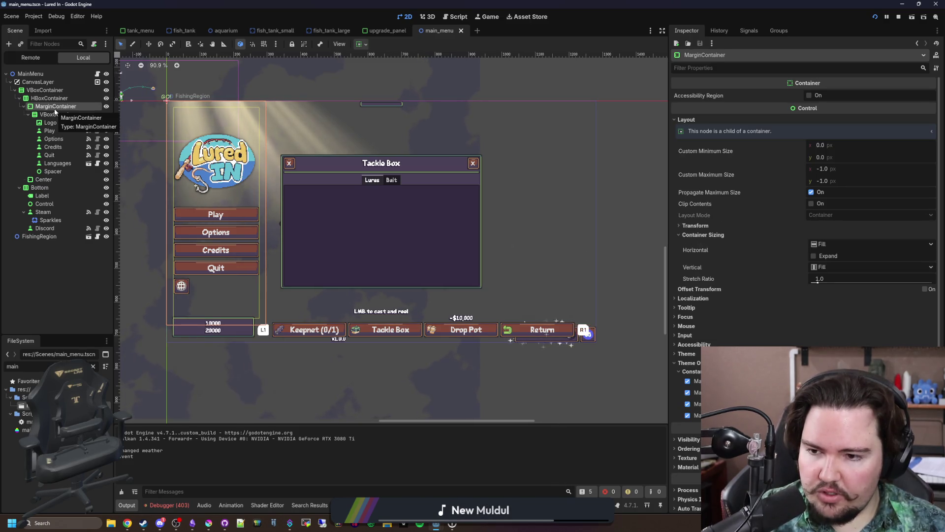
left_click(56, 115)
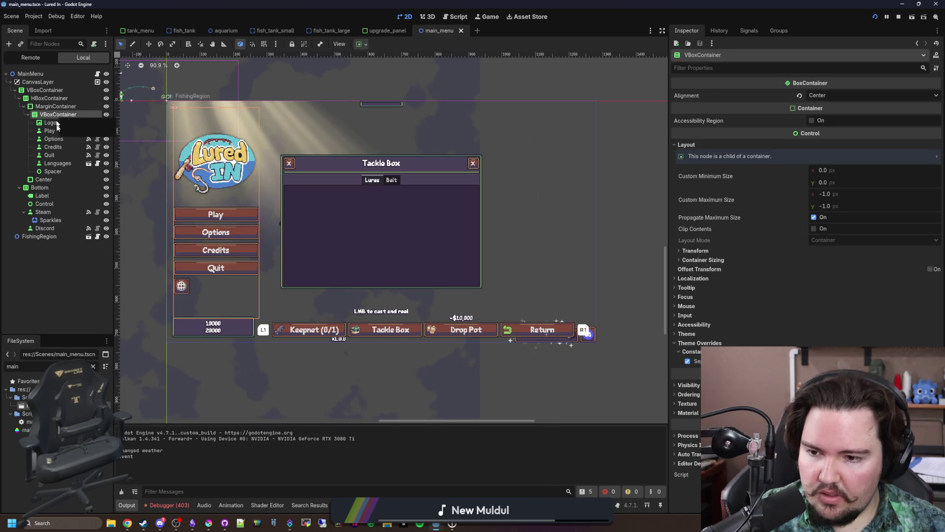
left_click(44, 179)
left_click(41, 187)
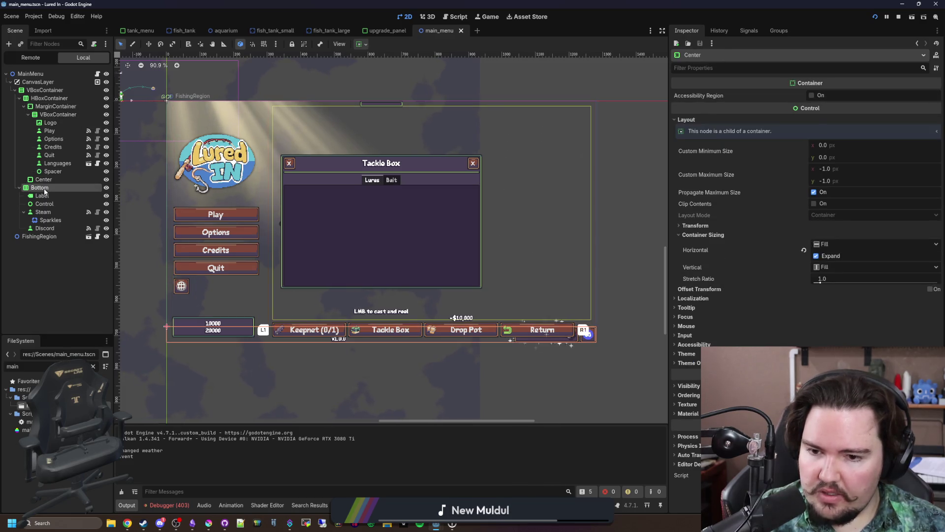
left_click(55, 91)
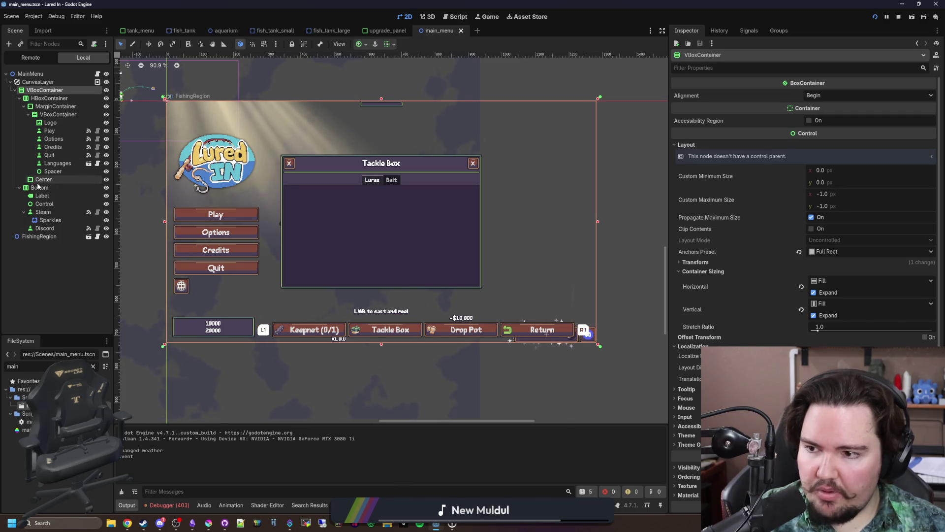
mouse_move(39, 188)
left_mouse_down()
mouse_move(70, 79)
mouse_move(45, 85)
left_mouse_up()
- Recheck the Center, VBoxContainer, MarginContainer and HBoxContainer settings, then open main_menu.gd
scroll(308, 291, "up", 1)
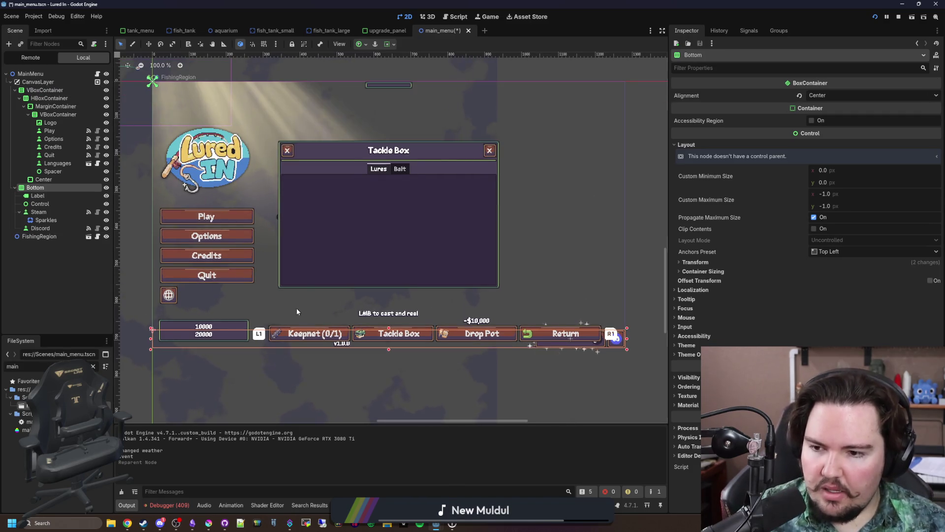
left_click(61, 180)
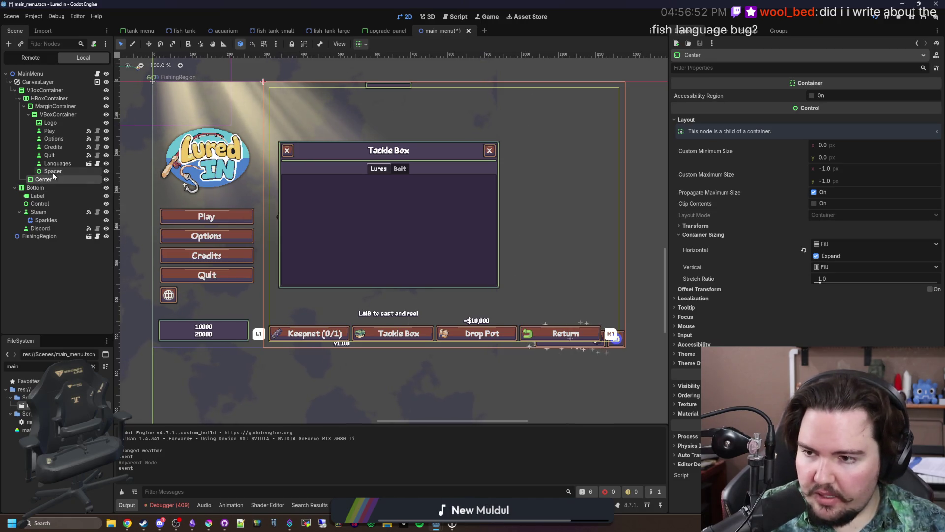
left_click(55, 115)
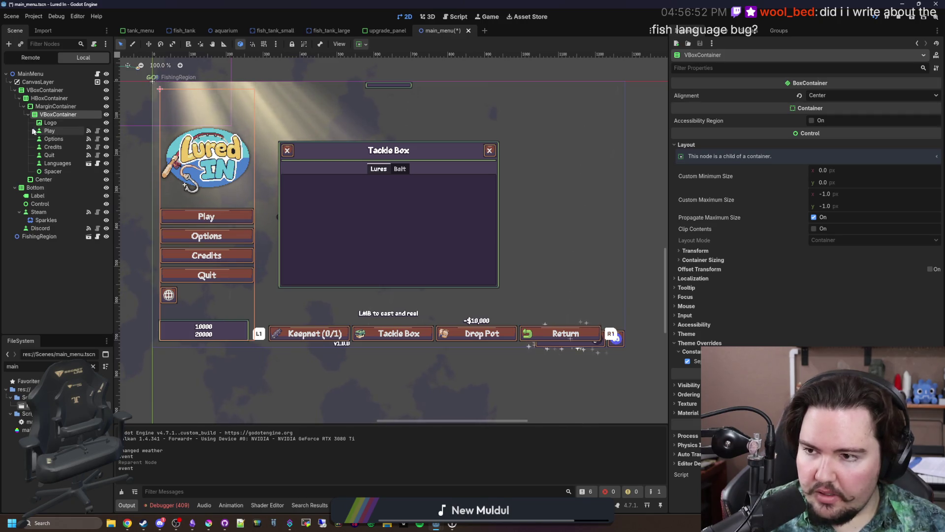
left_click(56, 107)
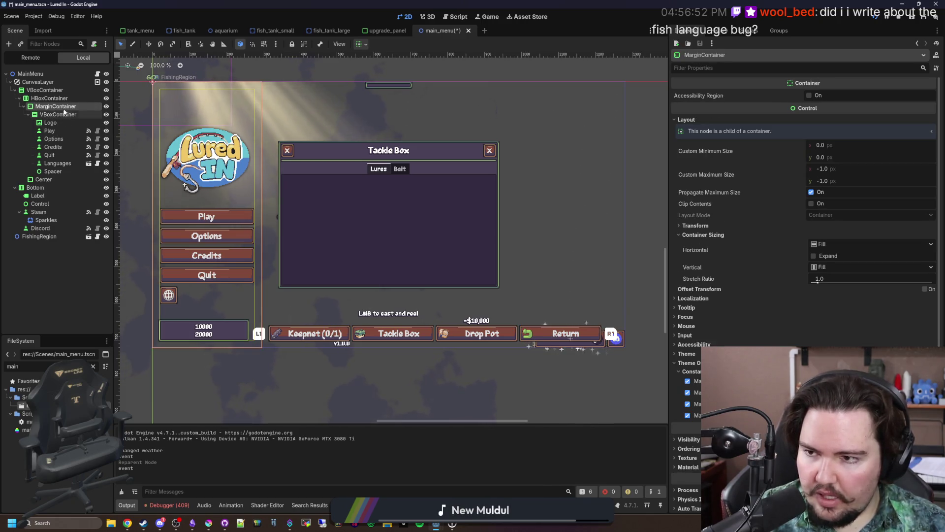
left_click(62, 98)
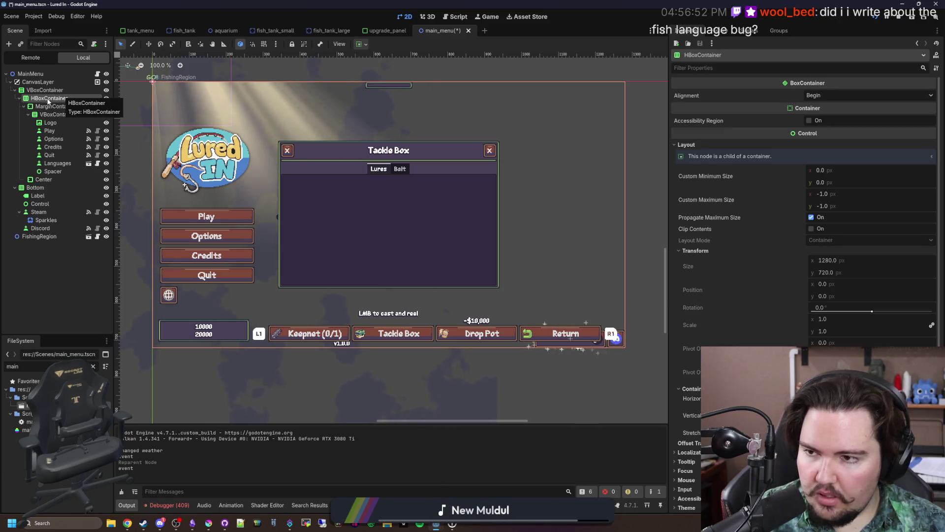
left_click(53, 90)
left_click(48, 99)
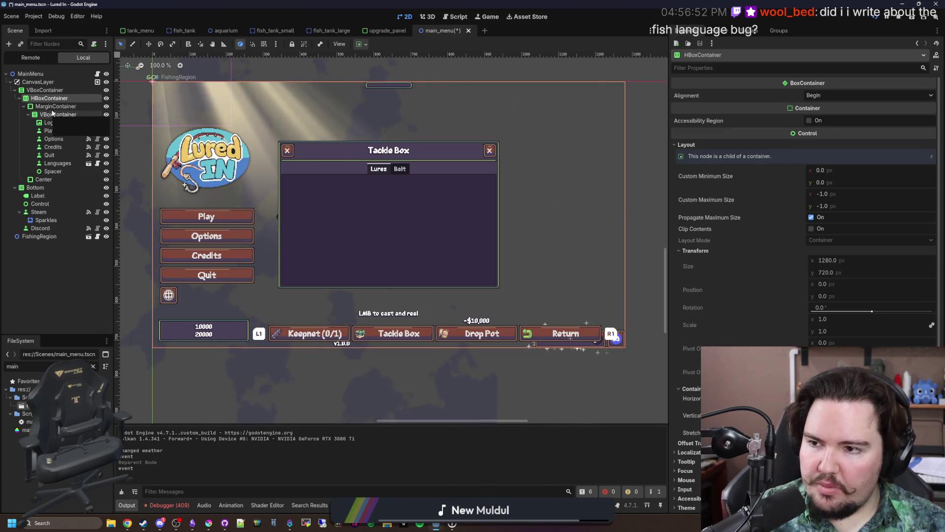
left_click(97, 73)
- Fix the version label path in main_menu.gd to $CanvasLayer/Bottom/Label
scroll(384, 166, "down", 4)
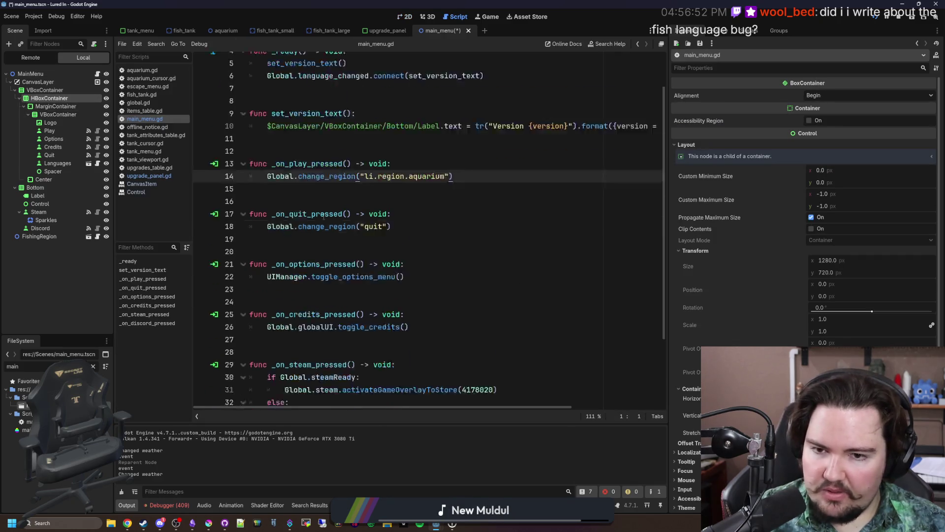
scroll(385, 167, "up", 4)
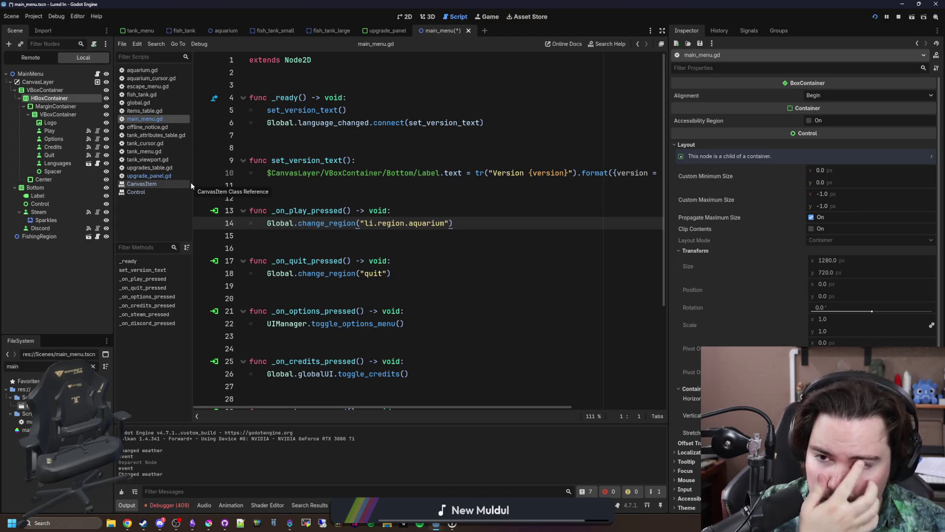
left_click(394, 185)
scroll(394, 185, "right", 5)
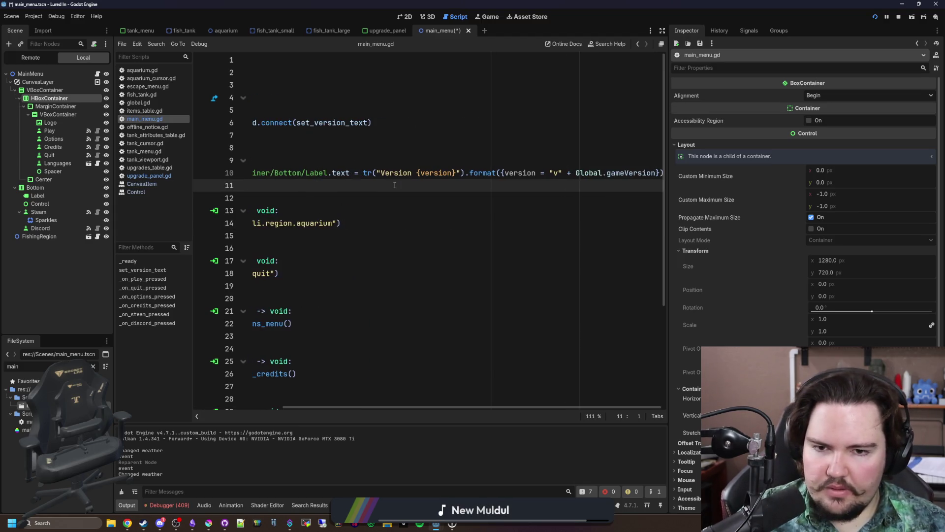
scroll(395, 185, "left", 5)
left_click_drag(440, 173, 325, 172)
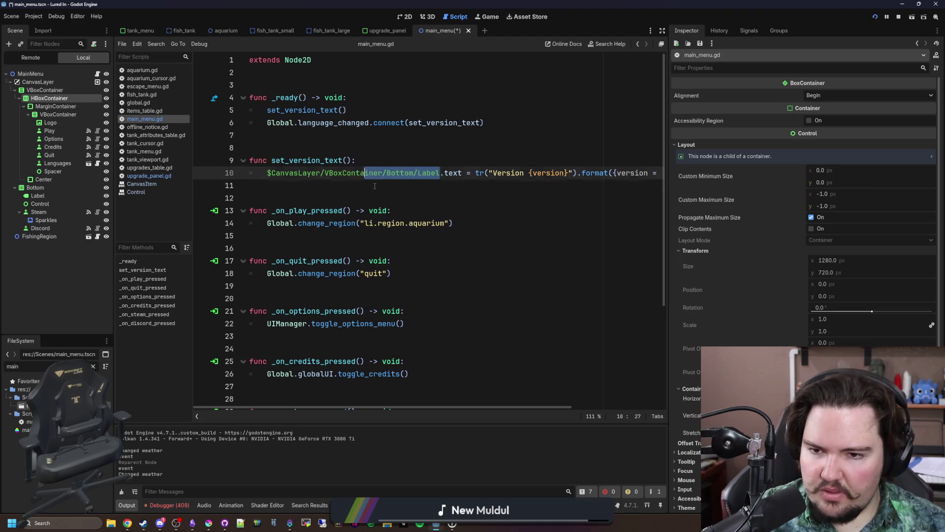
type("Version")
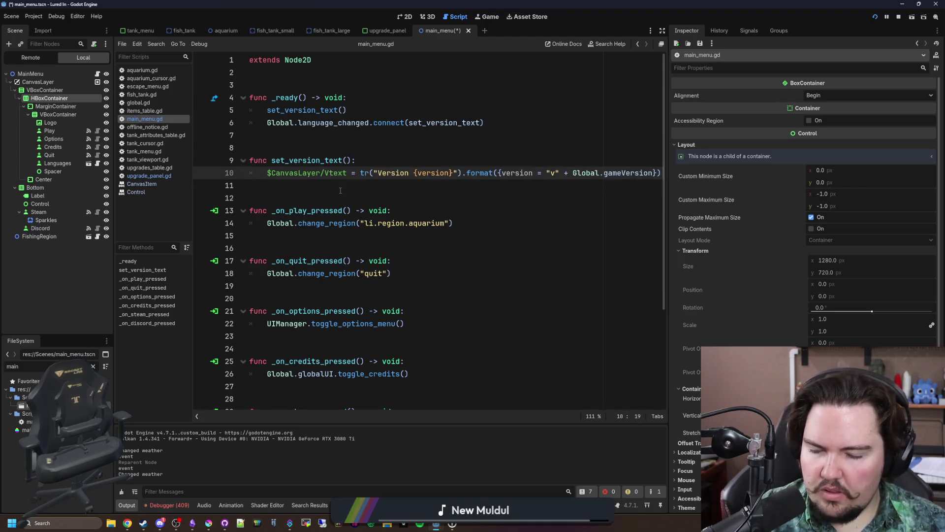
key("ctrl+z")
key("shift+ctrl+Left")
key("shift+ctrl+Left")
key("shift+ctrl+Left")
key("BackSpace")
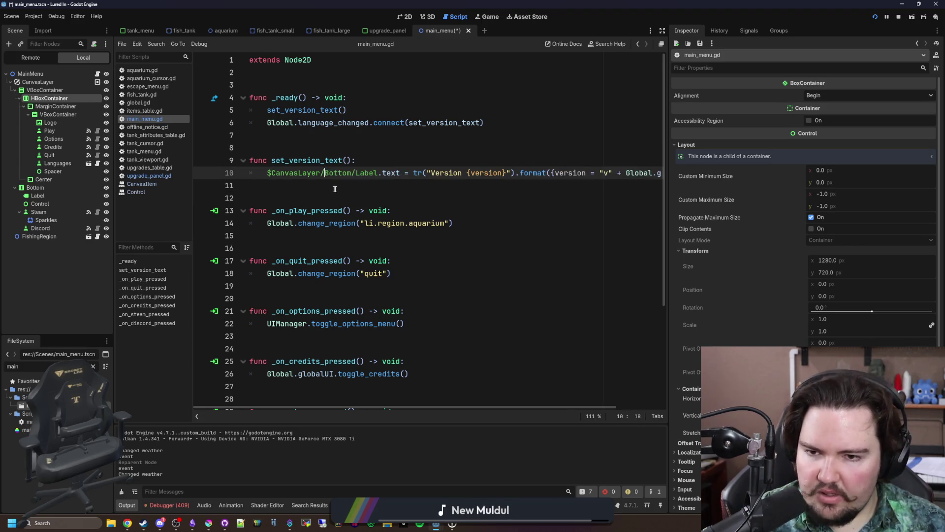
left_click(337, 189)
- Save the main menu scene and drag MarginContainer up under VBoxContainer
scroll(342, 190, "right", 1)
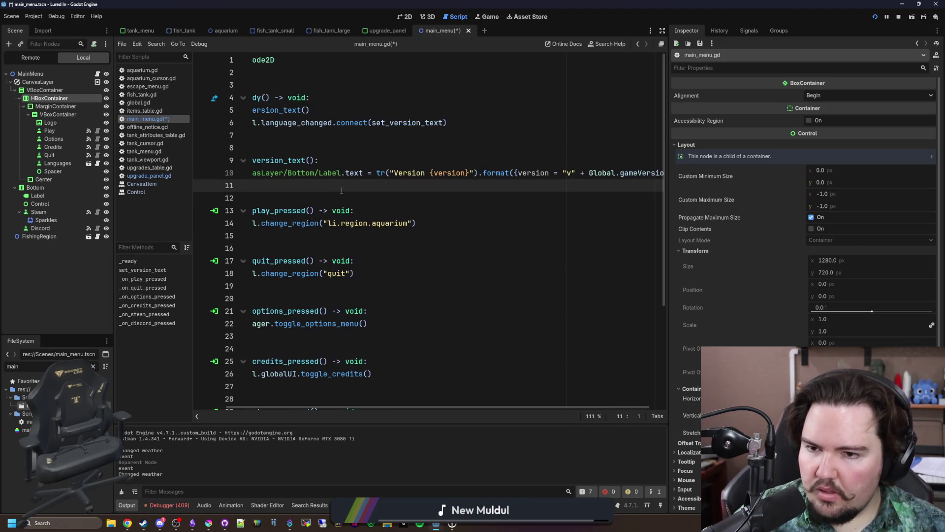
scroll(359, 186, "left", 1)
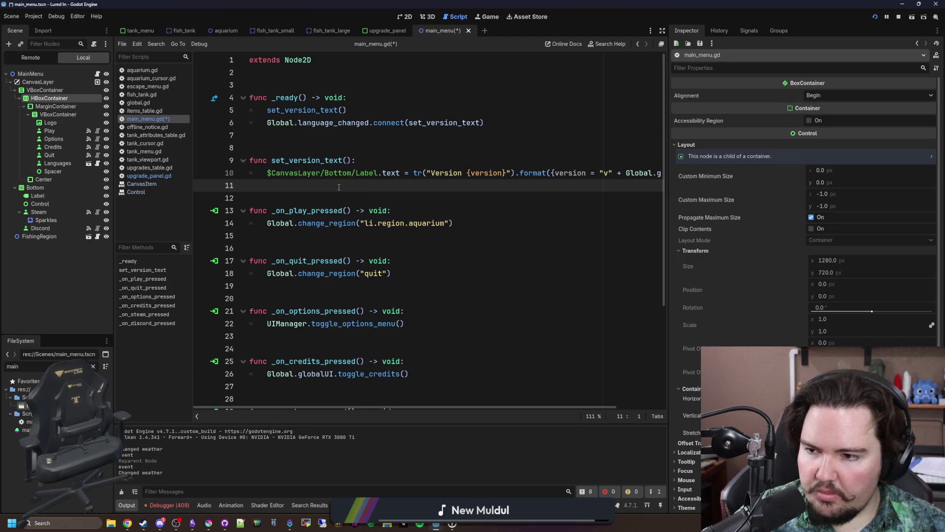
key("ctrl+s")
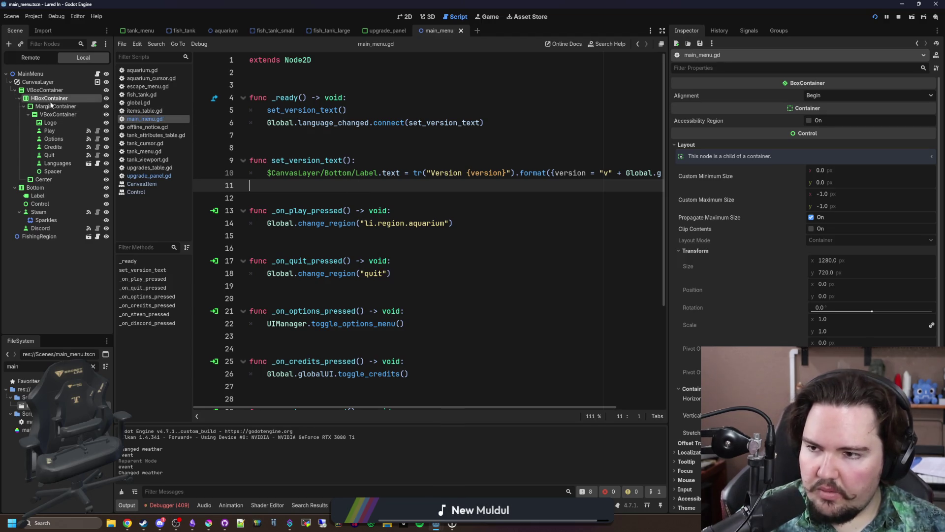
left_click_drag(52, 105, 52, 92)
- Undo the MarginContainer reparent and move HBoxContainer directly under CanvasLayer instead
left_click(49, 98)
key("Delete")
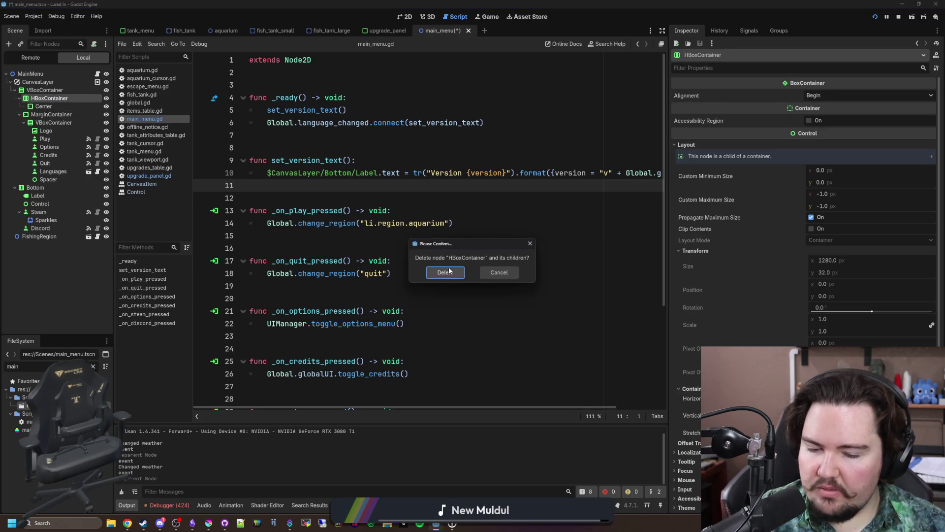
left_click(499, 272)
key("ctrl+z")
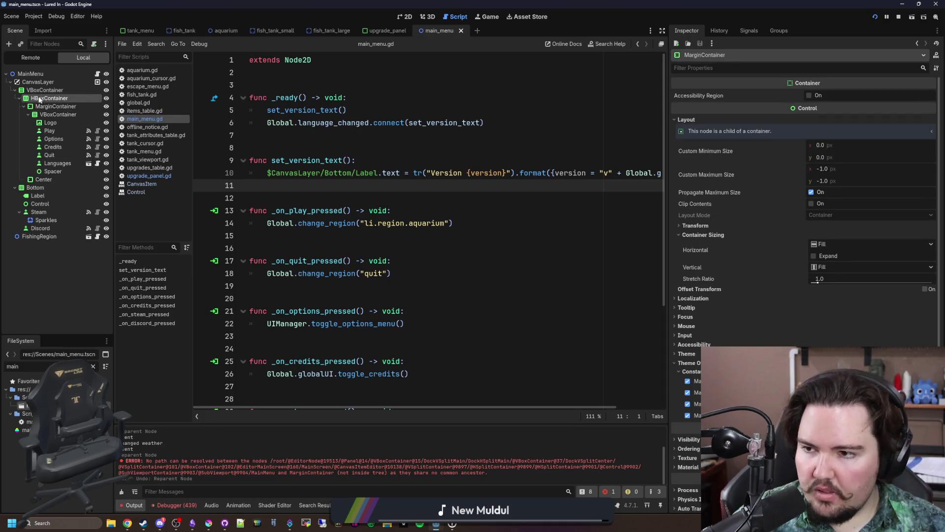
left_click_drag(39, 99, 40, 87)
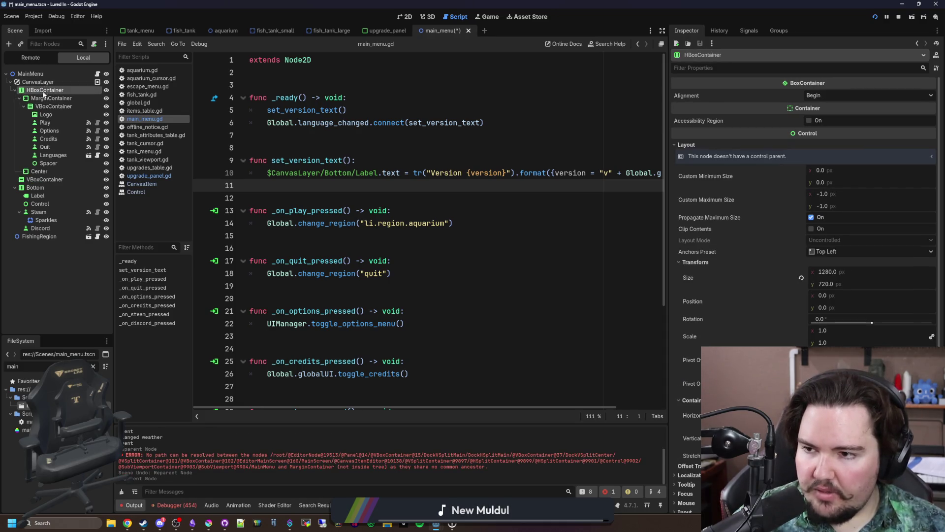
- Delete the leftover VBoxContainer, check the layout in 2D, and save the scene
left_click(46, 179)
key("Delete")
left_click(452, 273)
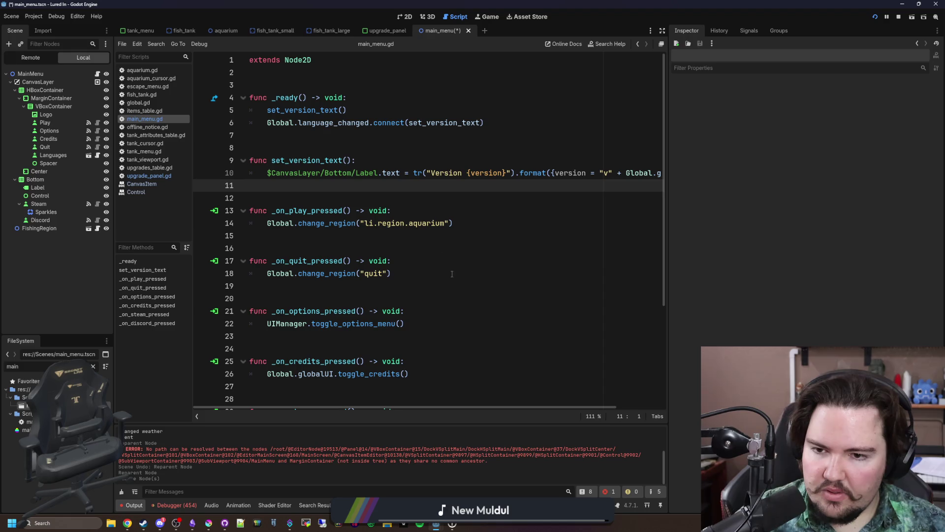
left_click(401, 17)
scroll(354, 206, "down", 1)
scroll(353, 206, "up", 1)
left_click(48, 99)
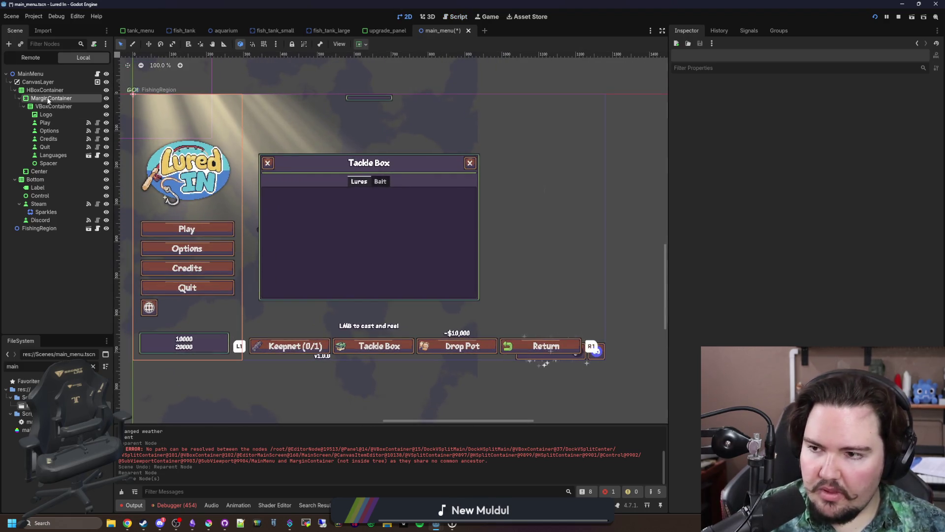
left_click(44, 91)
key("ctrl+s")
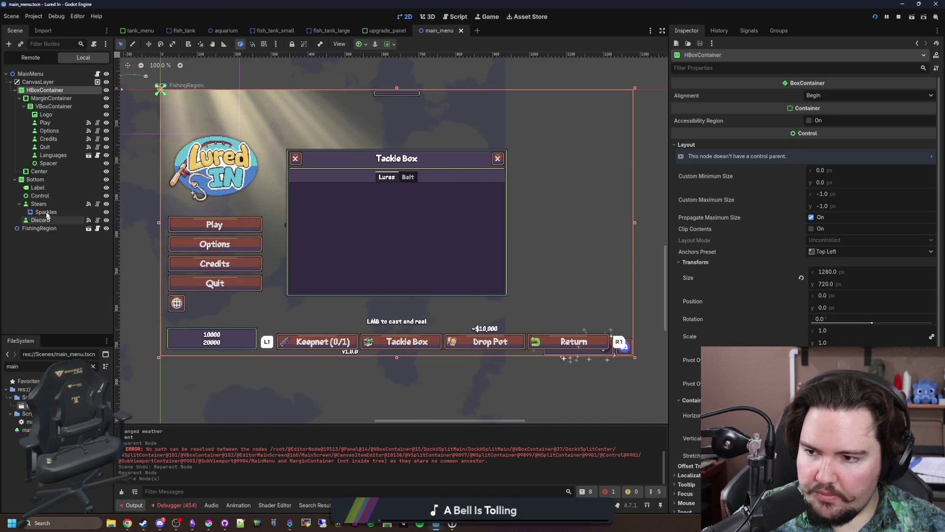
- Run the game with F5 to test the menu, then stop it with F8
left_click(38, 188)
key("F5")
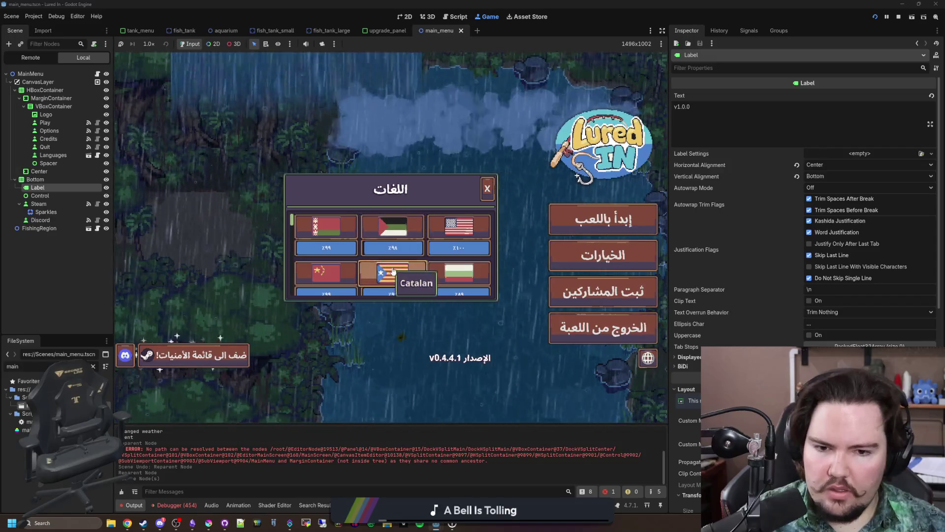
left_click(35, 180)
key("F8")
left_click(832, 252)
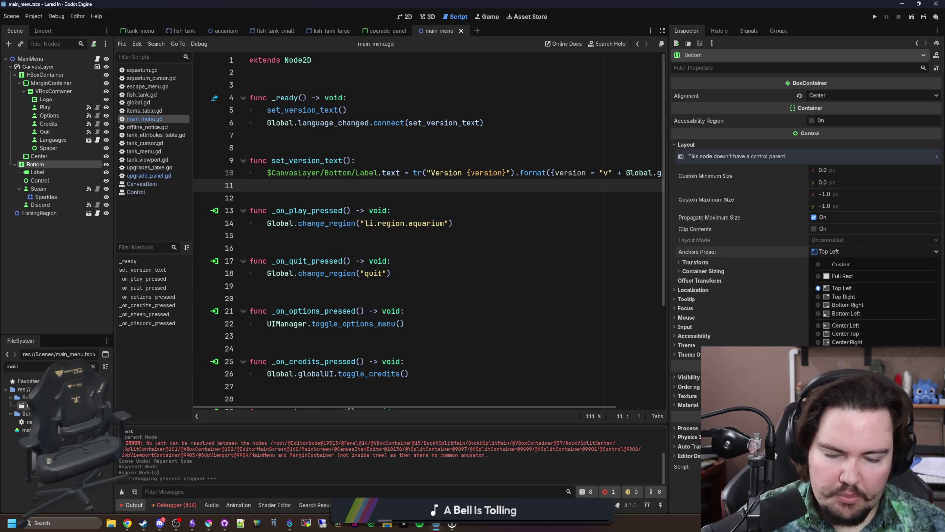
- Apply the Bottom Wide anchor preset to Bottom, save the scene, and run the project
left_click(846, 396)
left_click(402, 18)
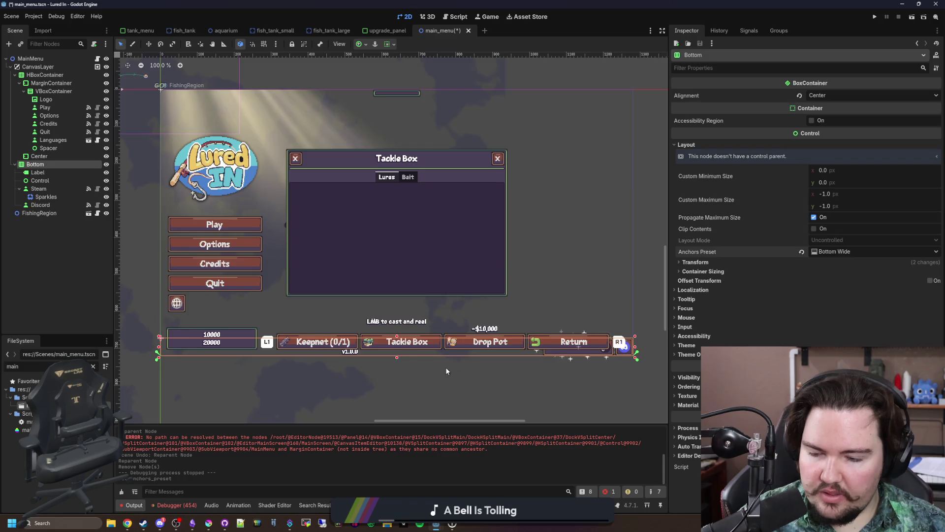
key("ctrl+s")
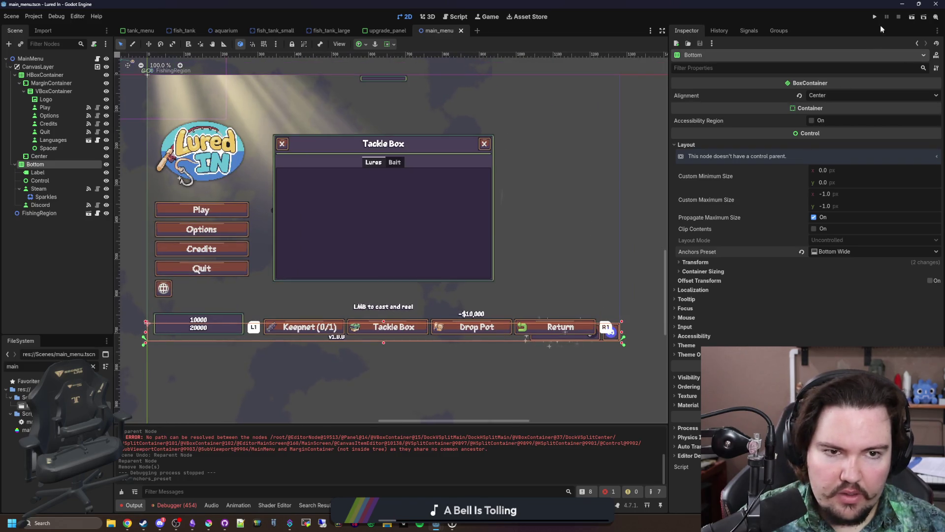
left_click(876, 16)
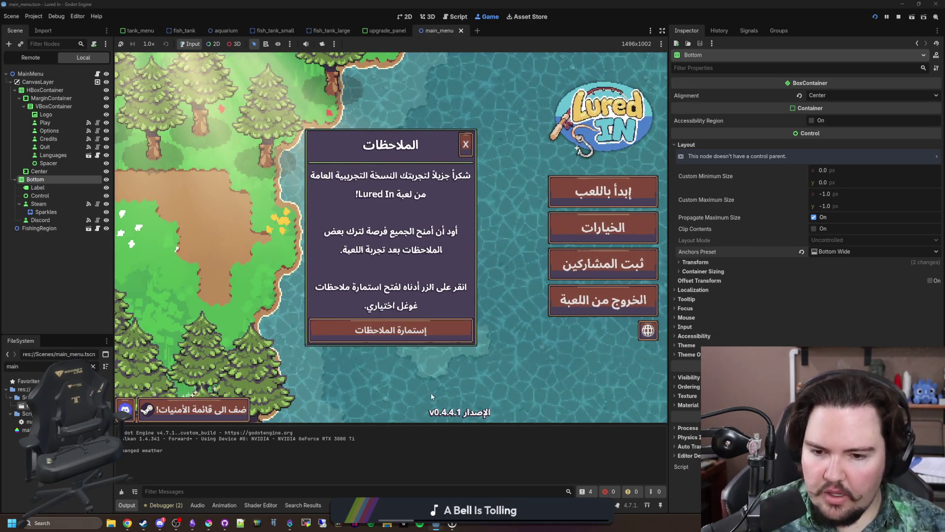
- Close the notes dialog and switch the running game to English from the Languages panel
left_click(466, 145)
left_click(648, 330)
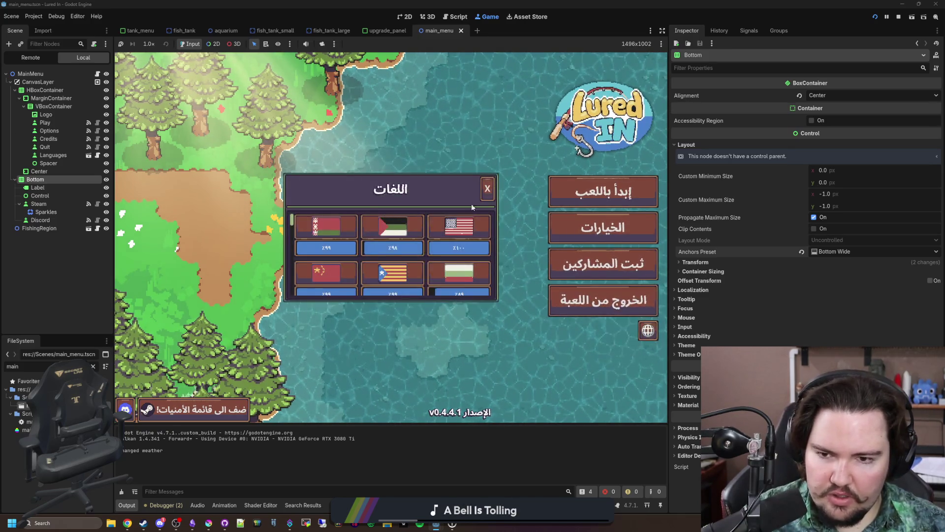
left_click(477, 219)
key("Escape")
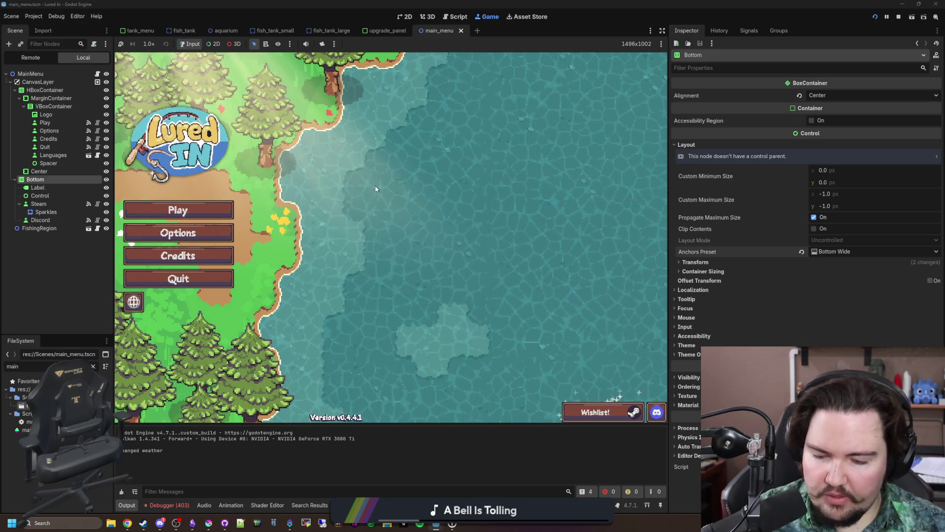
- Enlarge the output panel, toggle Arabic then English, and show the debugger's Errors list
mouse_move(379, 427)
left_mouse_down()
mouse_move(401, 304)
mouse_move(401, 331)
left_mouse_up()
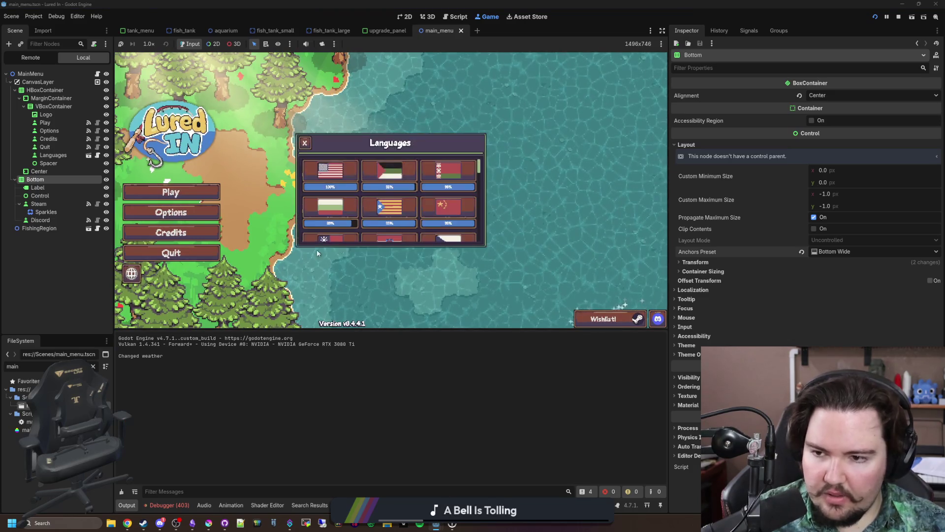
left_click(375, 177)
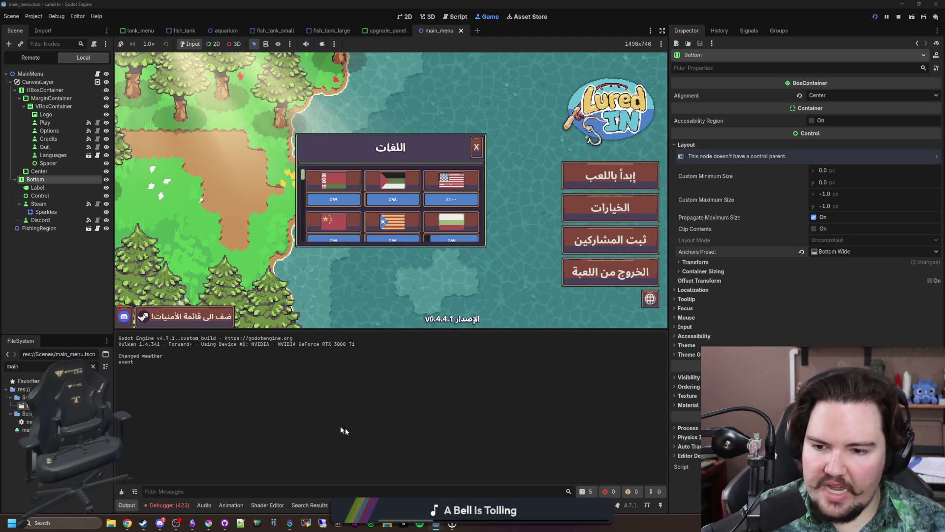
left_click(450, 182)
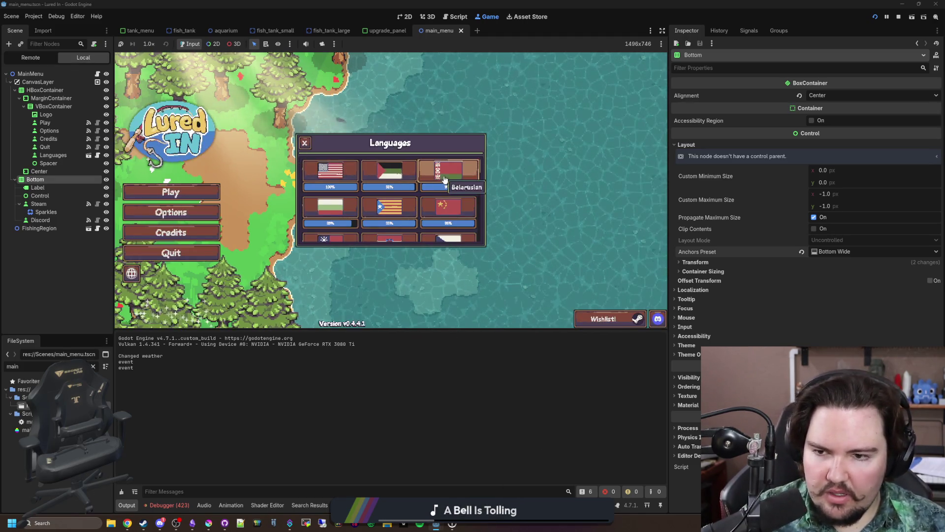
left_click(304, 143)
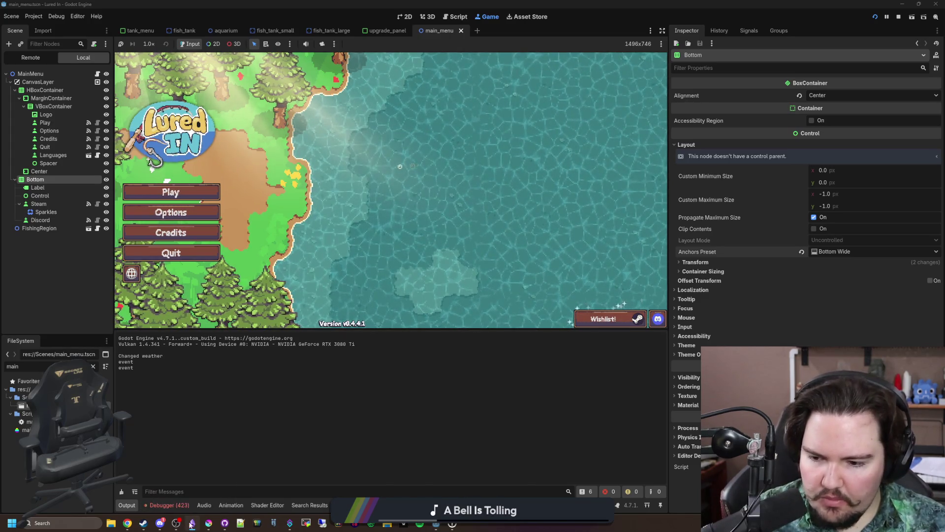
left_click(167, 505)
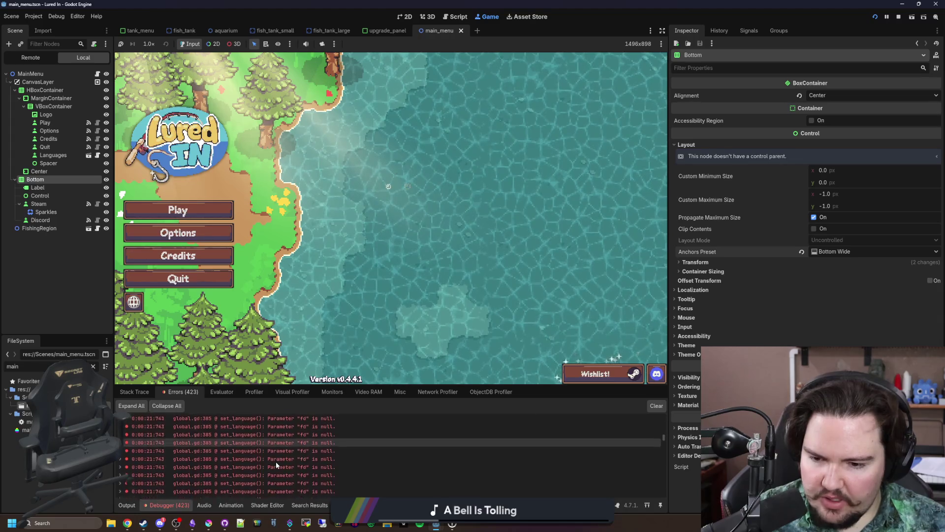
scroll(275, 461, "down", 20)
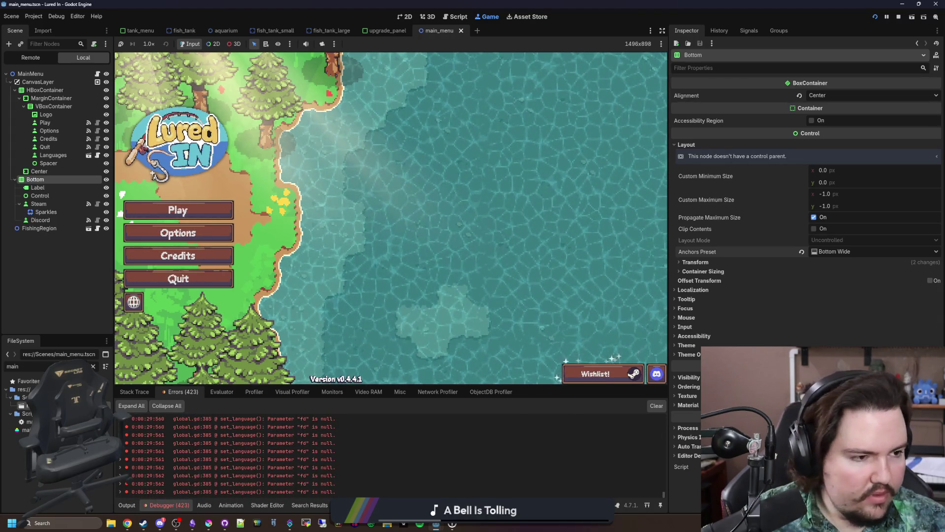
- Add a Lured In Fixes bullet: tall-spacing languages could push the main menu's bottom panel offscreen
left_click(193, 523)
scroll(397, 395, "down", 7)
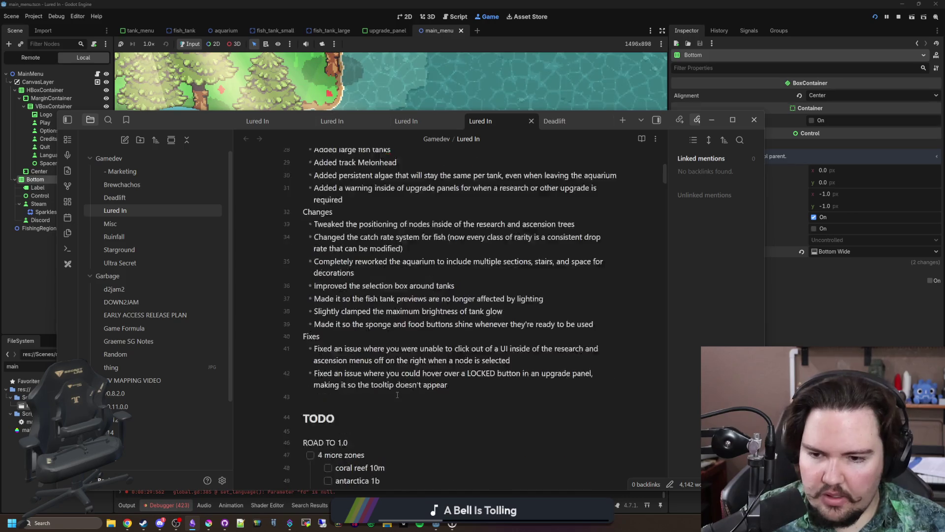
scroll(464, 303, "down", 4)
key("Return")
type("Fixed an issue where")
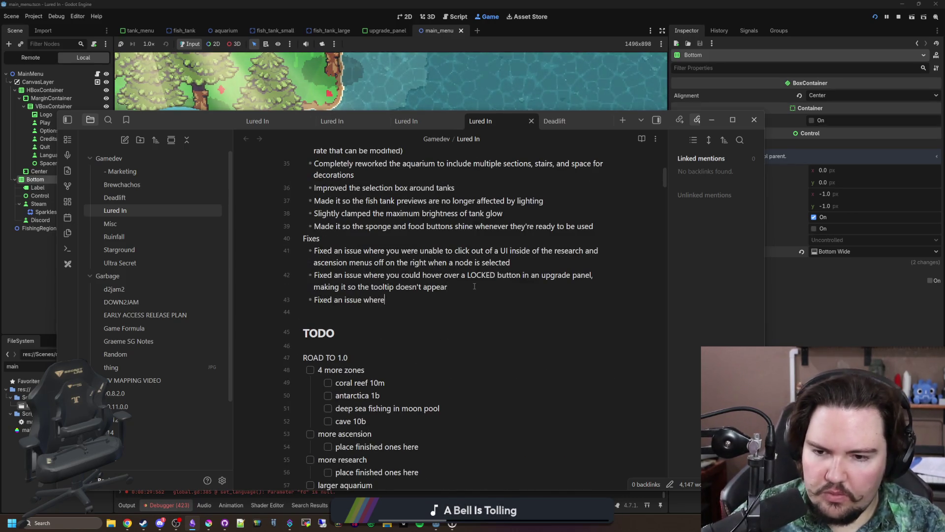
type(" languages with tall ver")
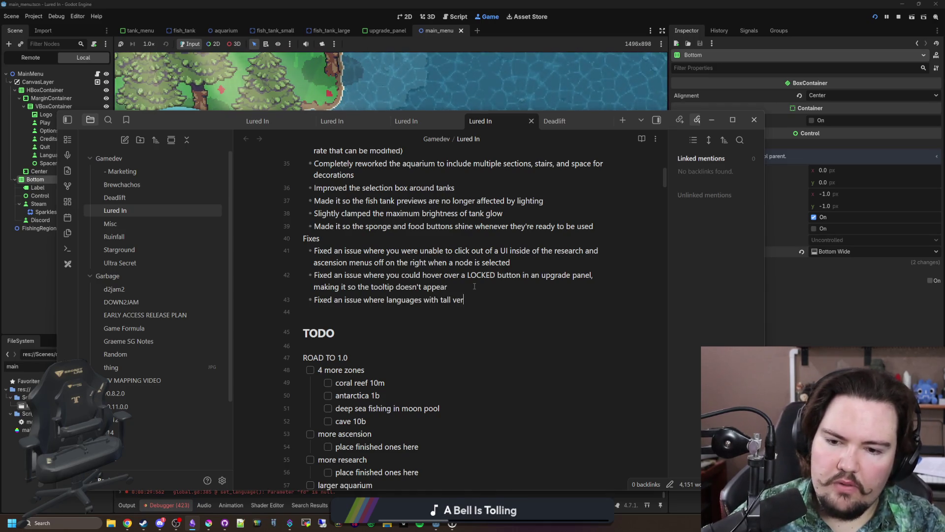
type("tical spacing could p")
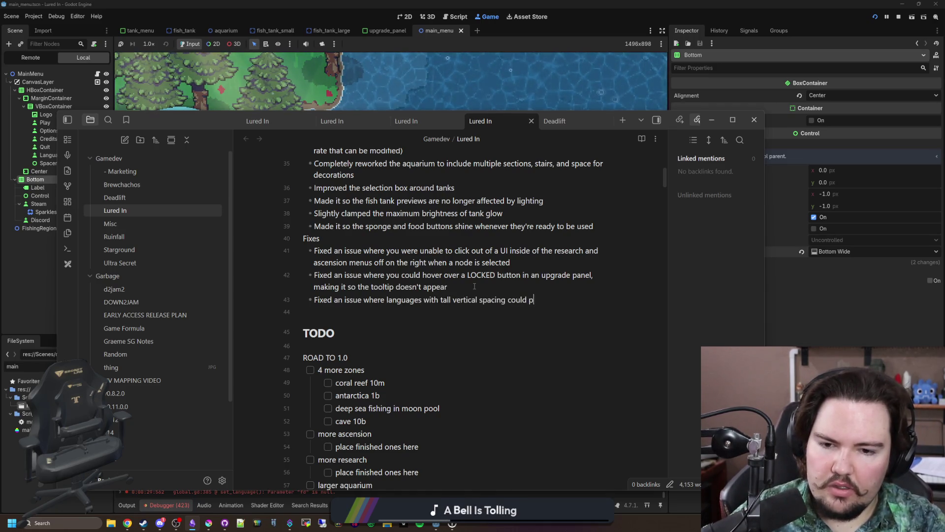
type("ush the bottom panel")
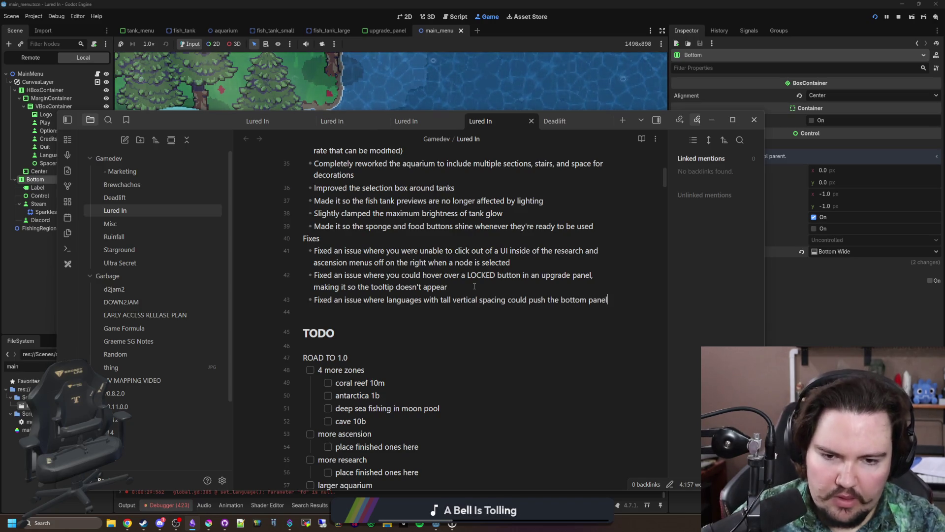
type("in")
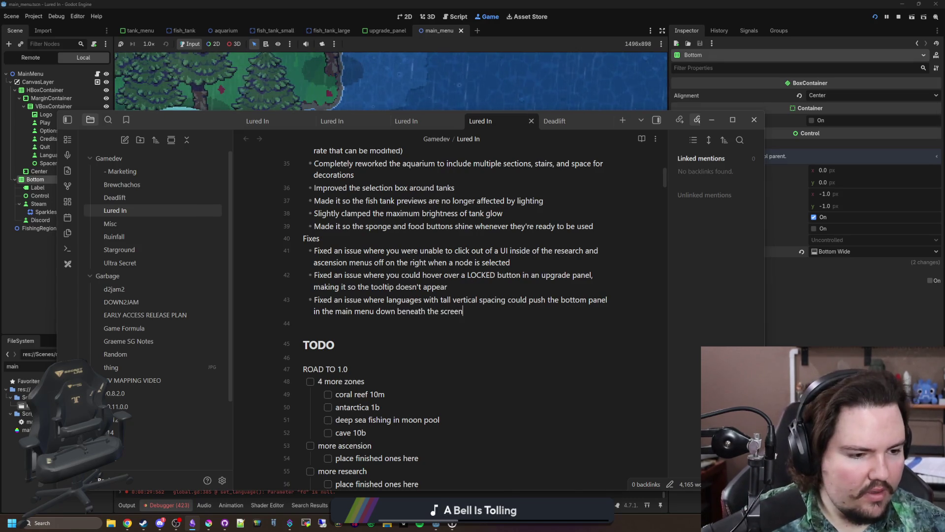
key("alt+Tab")
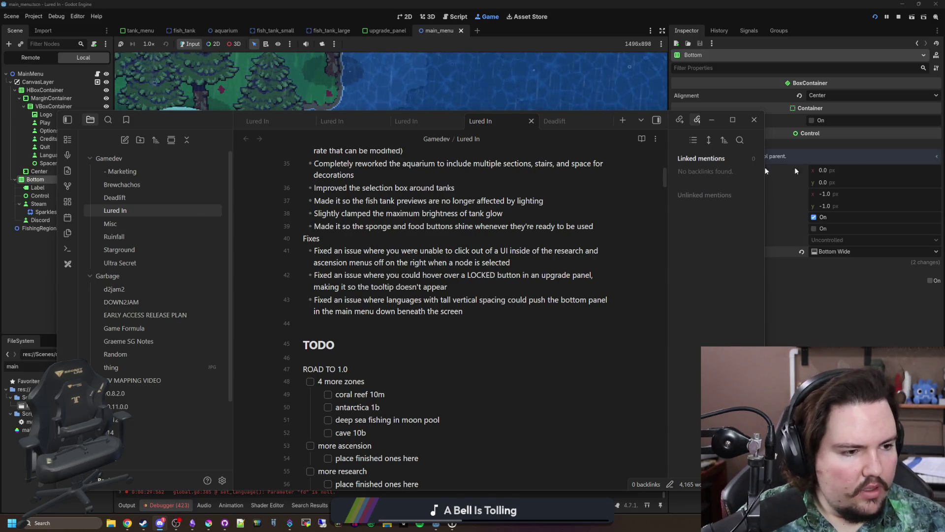
- Start the game and open the Fish Tank 1 full-screen view twice to check the exit prompt
left_click(712, 120)
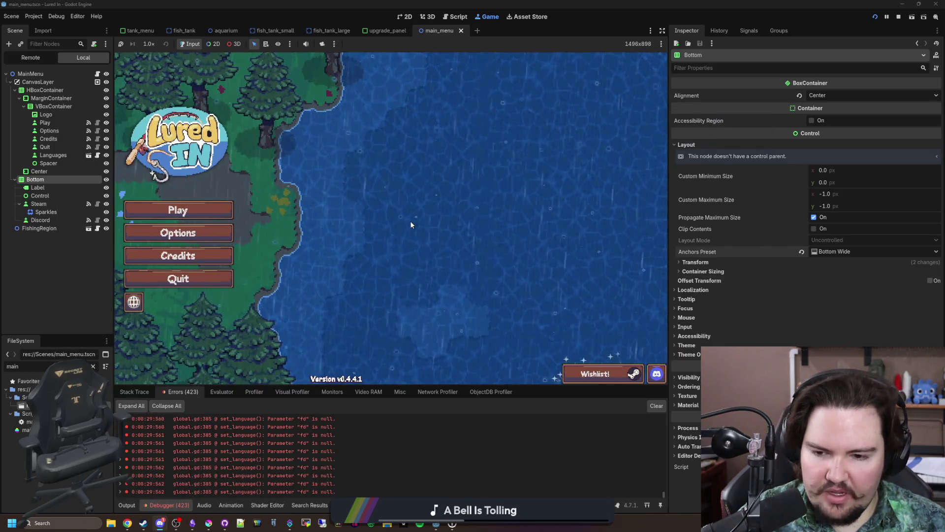
left_click(233, 211)
left_click(364, 232)
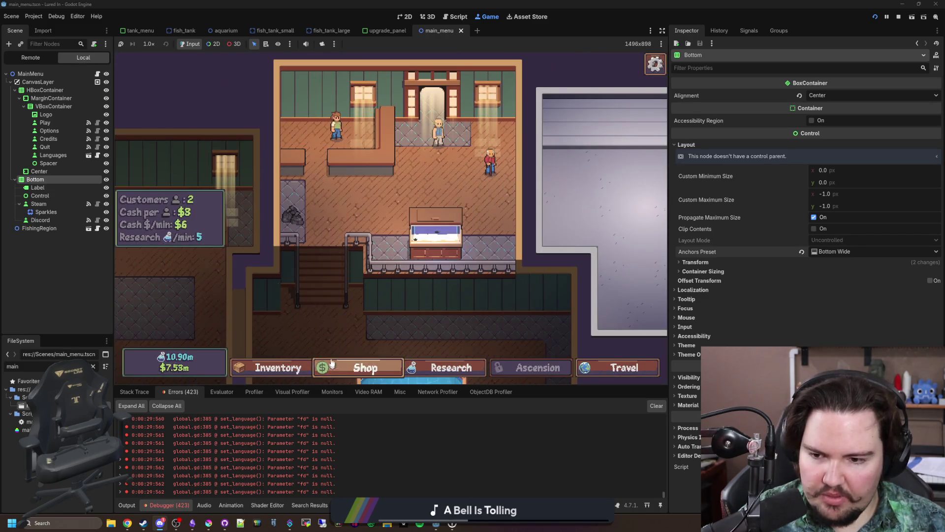
left_click(436, 234)
left_click(466, 152)
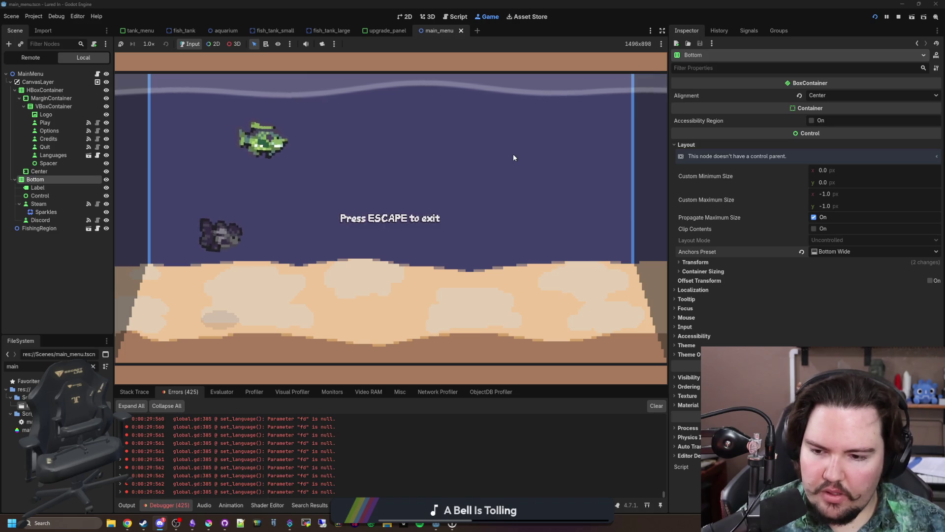
key("Escape")
left_click(520, 156)
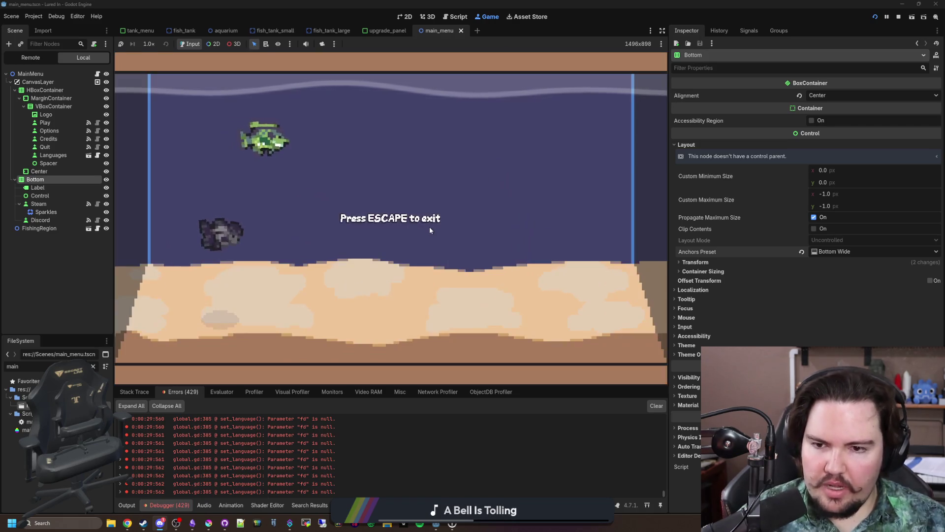
key("Escape")
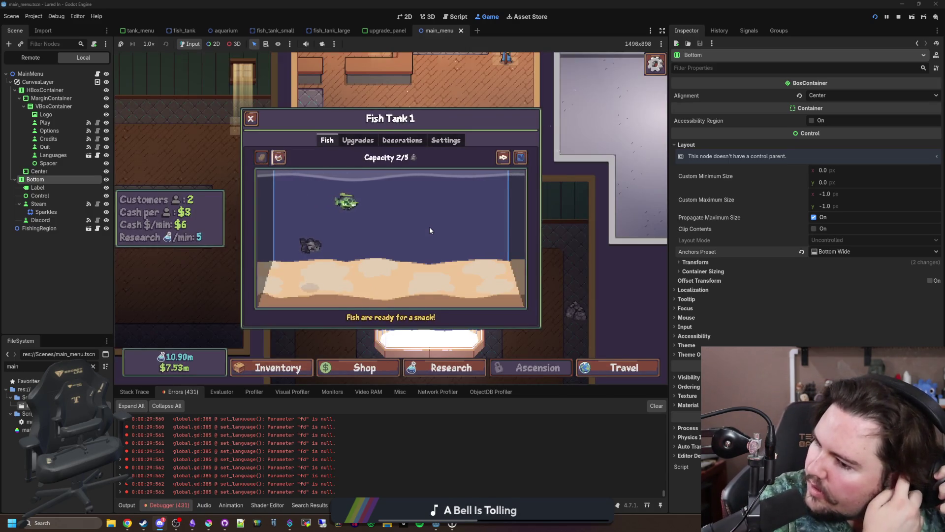
key("Escape")
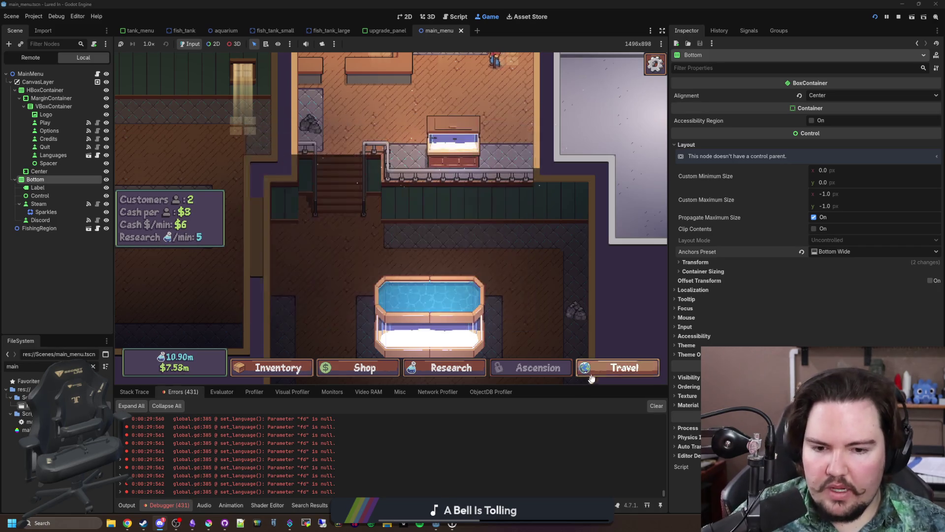
- Travel to the Pond and back to the shop, then dismiss the escape menu
left_click(592, 378)
left_click(483, 177)
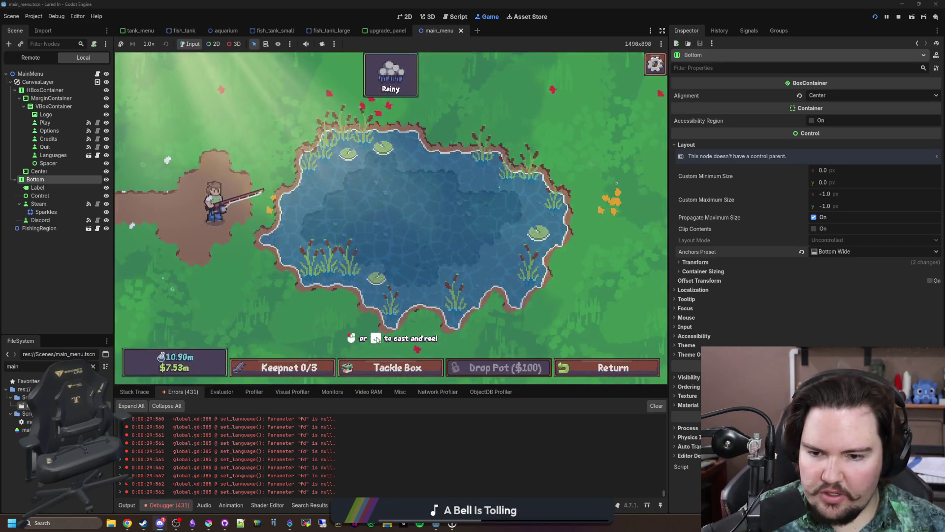
left_click(608, 367)
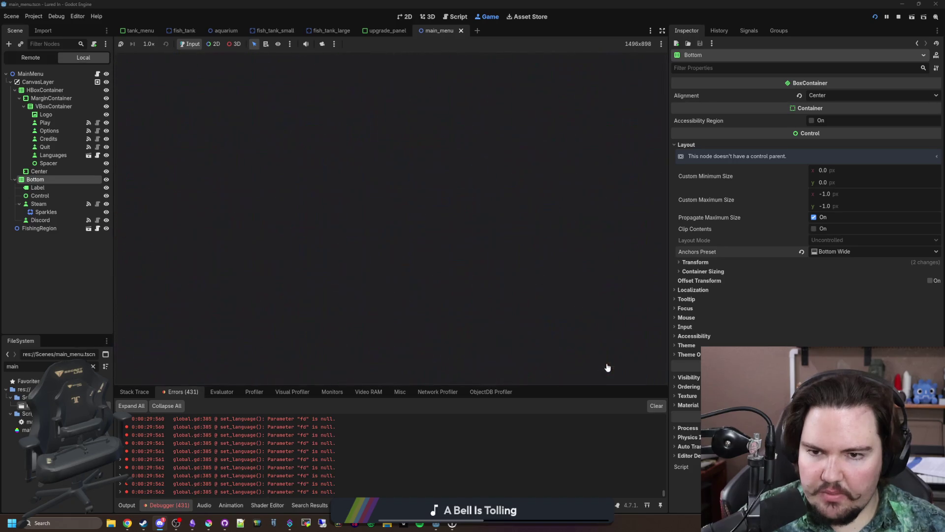
key("Escape")
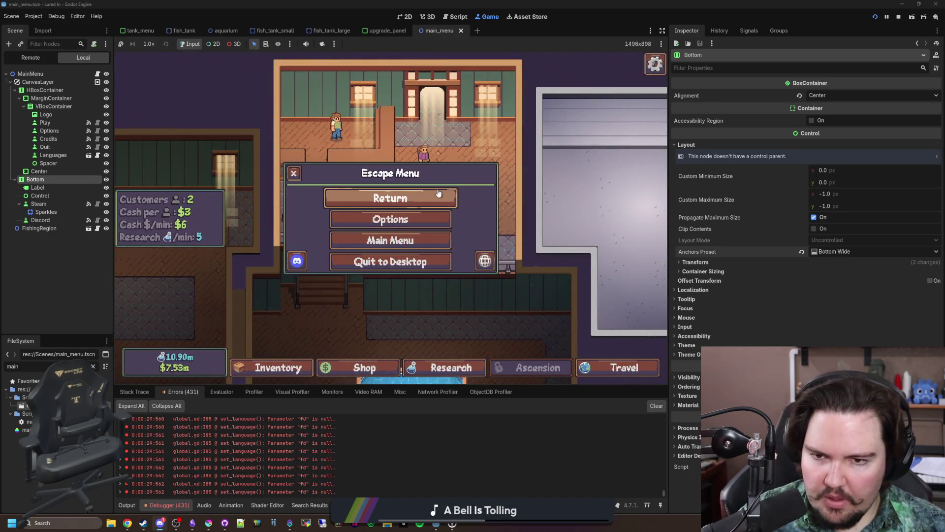
left_click(439, 193)
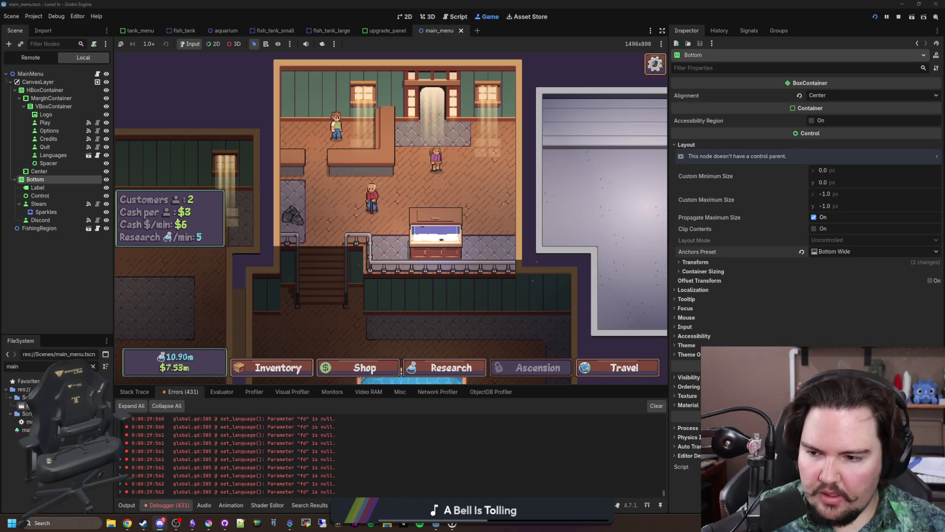
- Filter files for 'esc', preview keyboard_escape.svg, and reopen the tank full-screen
type("esc")
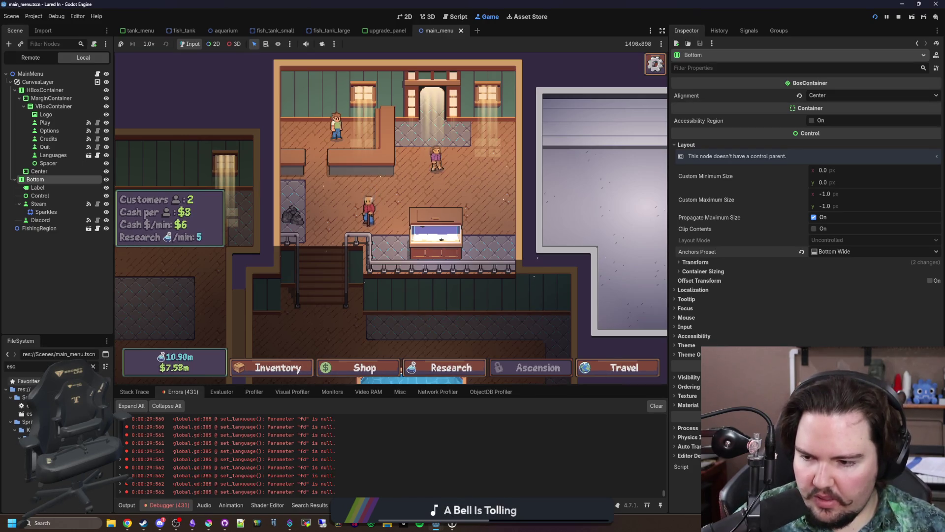
left_click(34, 438)
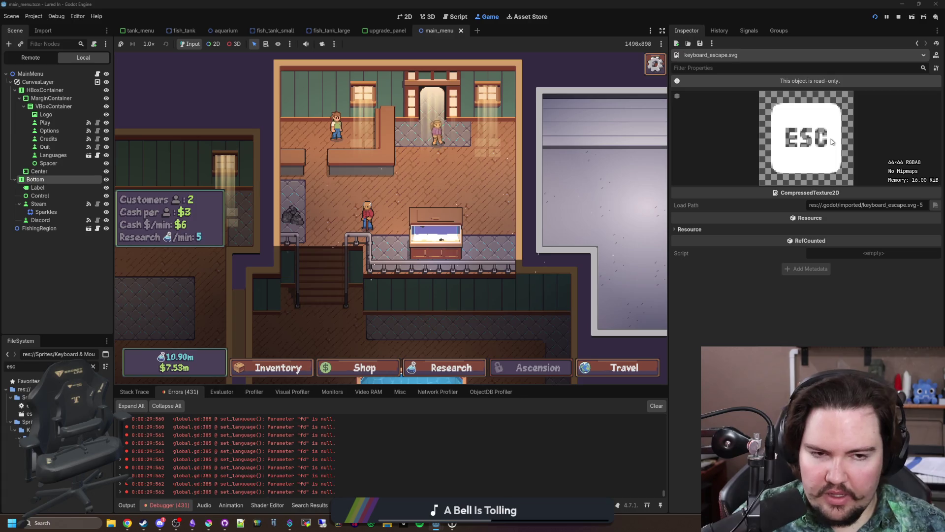
left_click(435, 236)
left_click(503, 176)
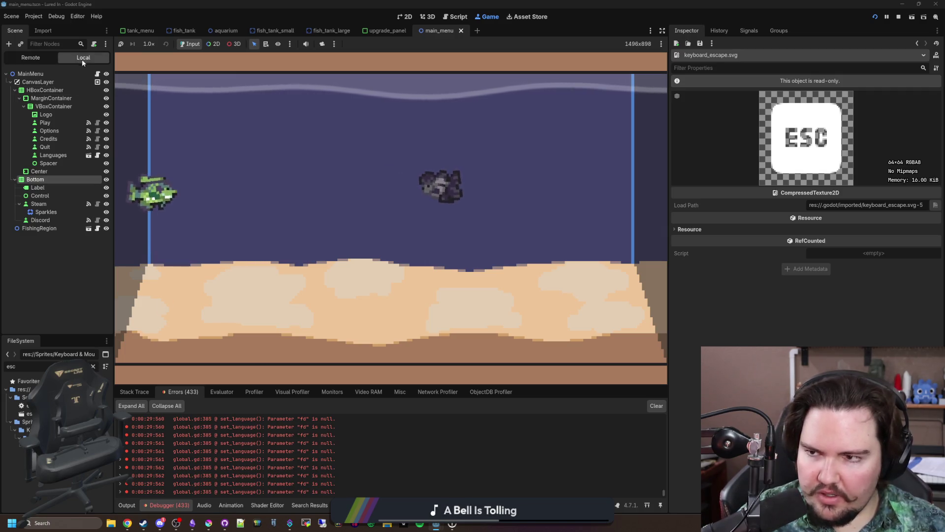
- Search all project files for 'to exit' and jump to the match in global_ui.gd
left_click(97, 74)
left_click(419, 202)
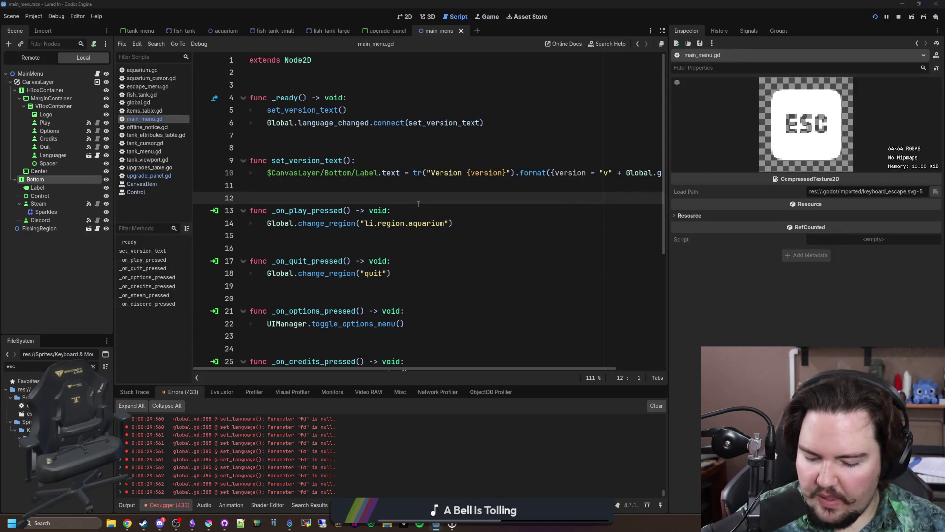
key("ctrl+shift+f")
type("press")
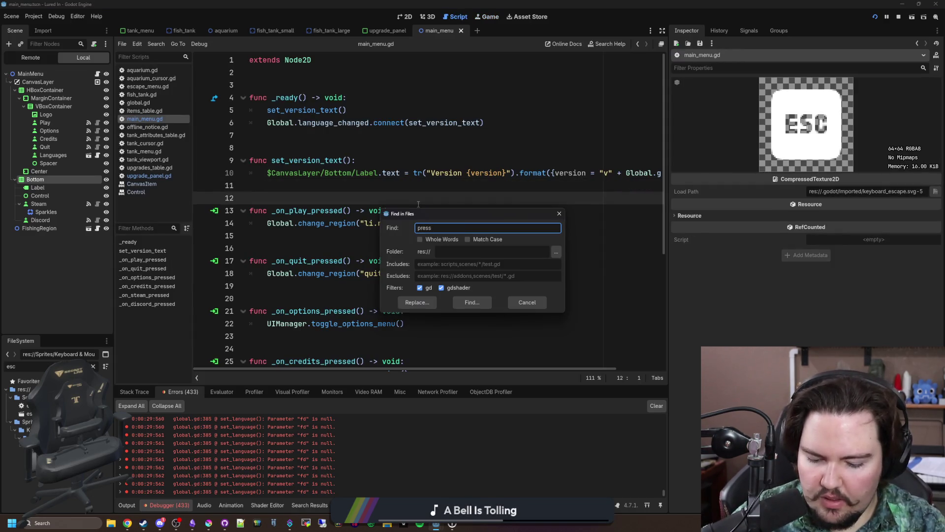
key("BackSpace")
key("BackSpace")
key("BackSpace")
type("to exit")
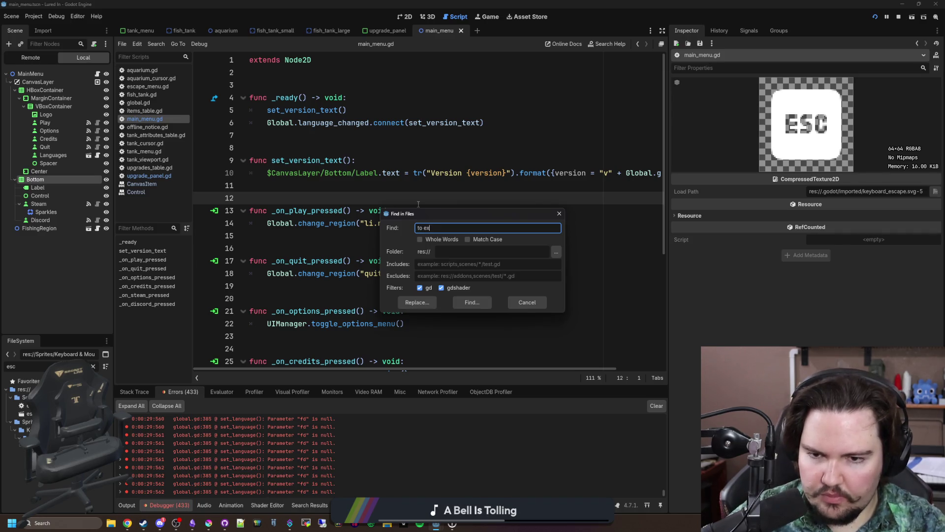
key("Return")
left_click(290, 352)
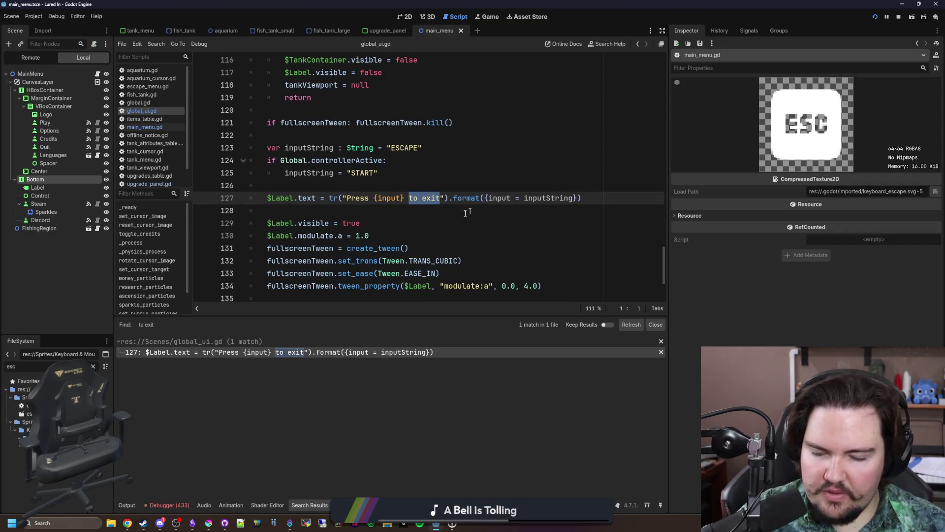
- Replace inputString with an [img=em] tag holding the keyboard_escape.svg path, and save
left_click(472, 186)
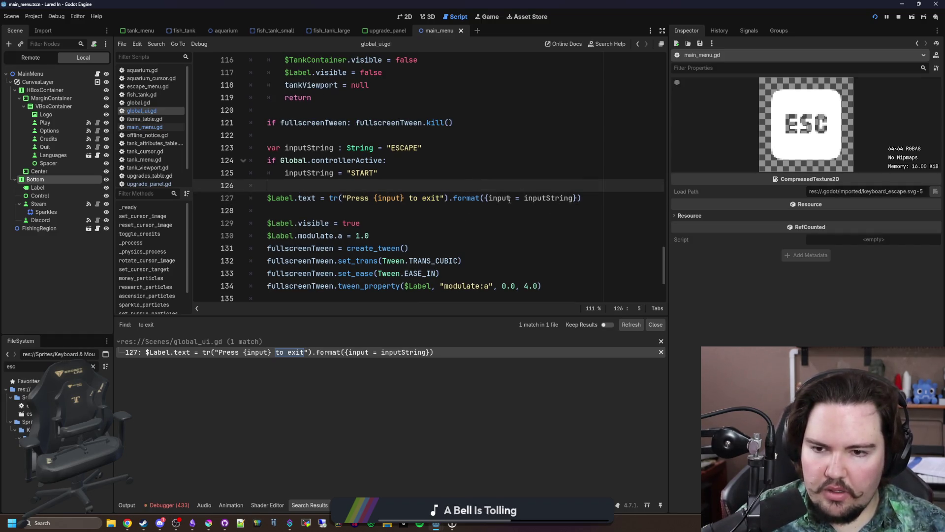
double_click(555, 197)
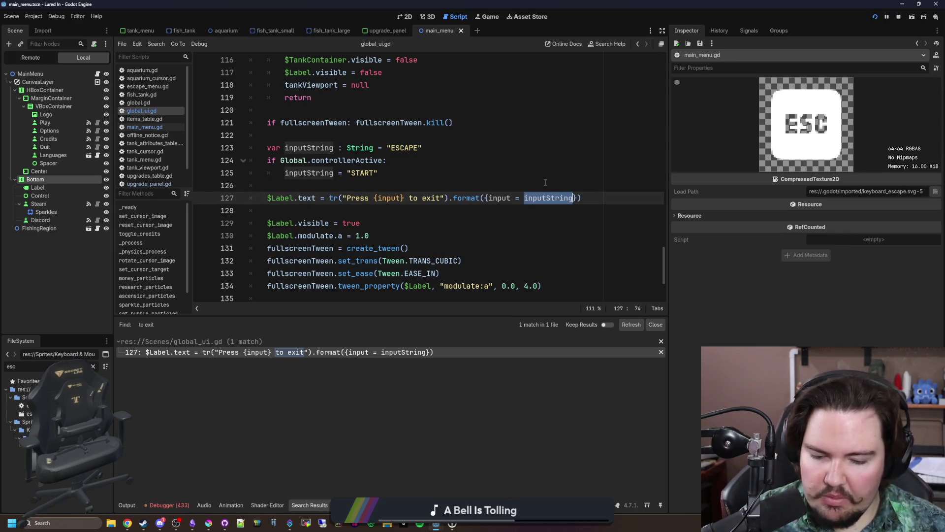
key("BackSpace")
type("\"")
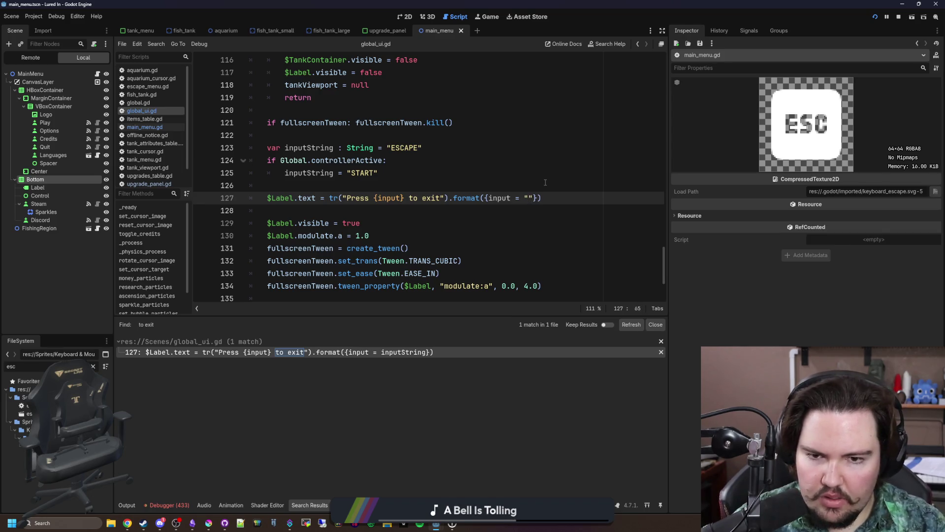
type("[]")
type("img ][/img")
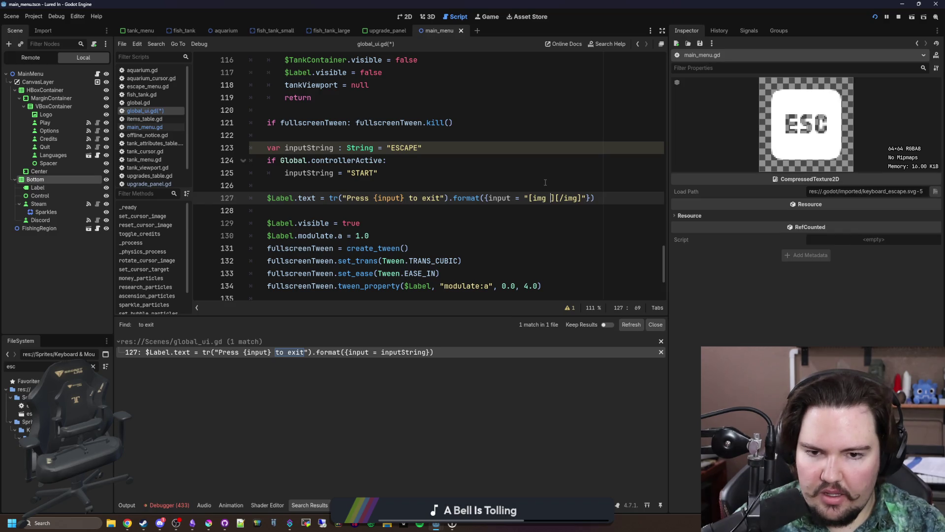
type(" em")
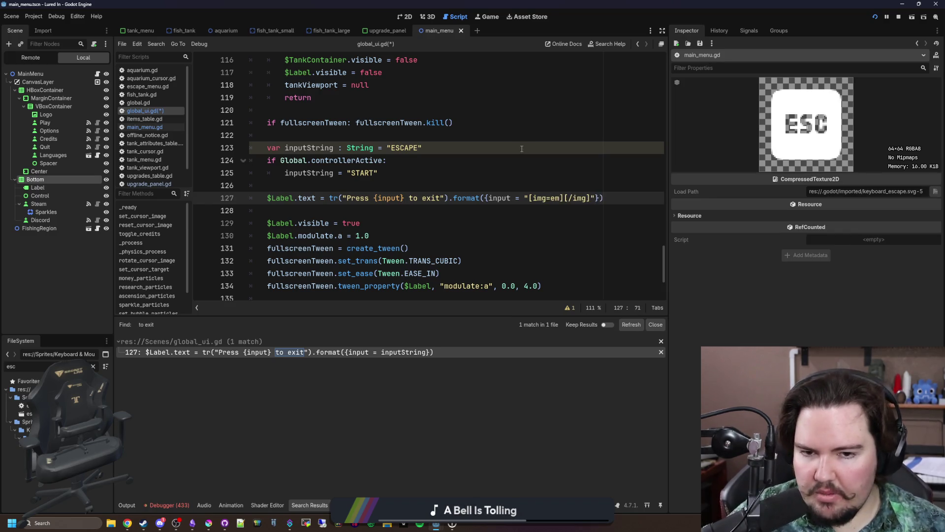
left_click(522, 148)
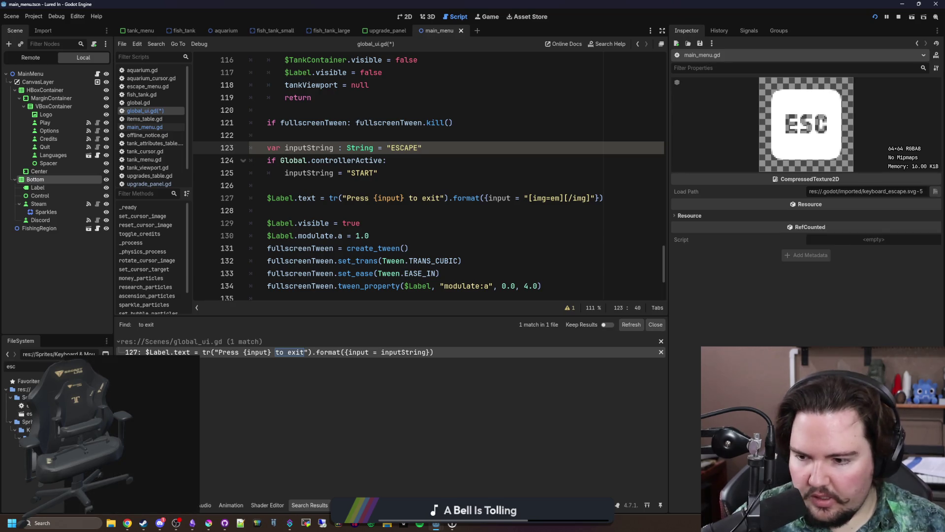
left_click(564, 198)
type("res://Sprites/Keyboard & Mouse/Vector/keyboard_escape.svg")
left_click(562, 184)
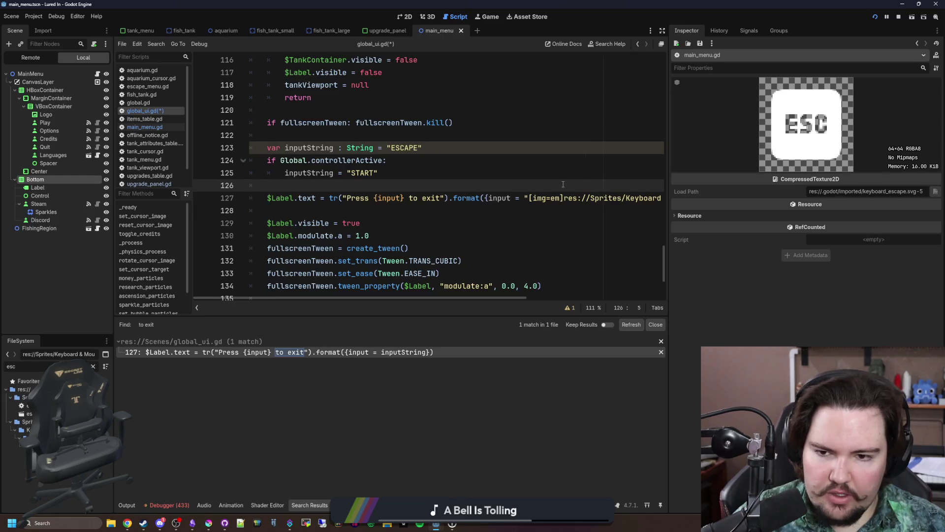
key("ctrl+s")
- Check the new exit prompt in the full-screen tank view, then stop the game
left_click(489, 17)
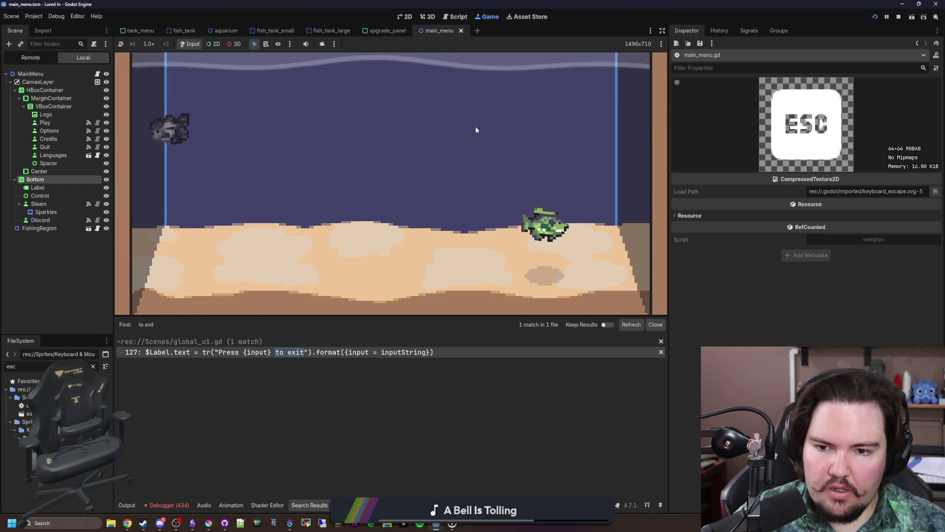
key("Escape")
key("Escape")
key("Escape")
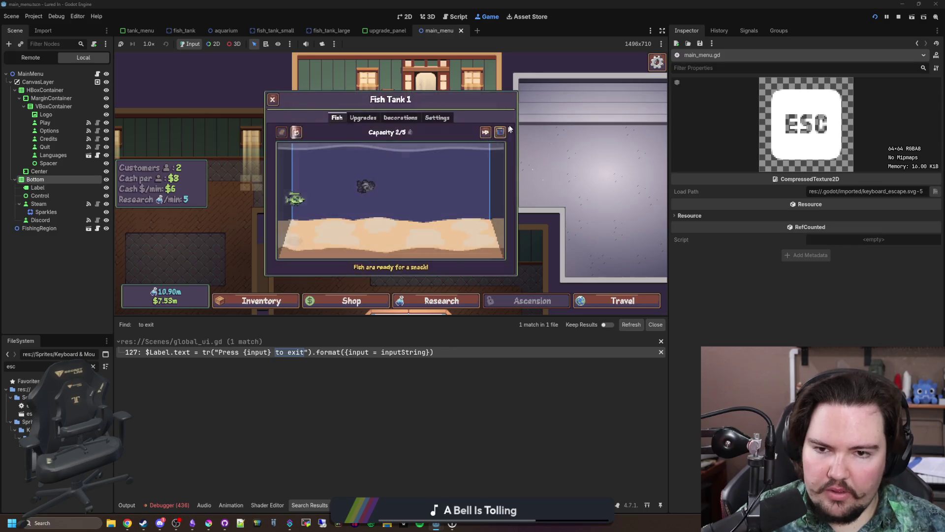
left_click(500, 132)
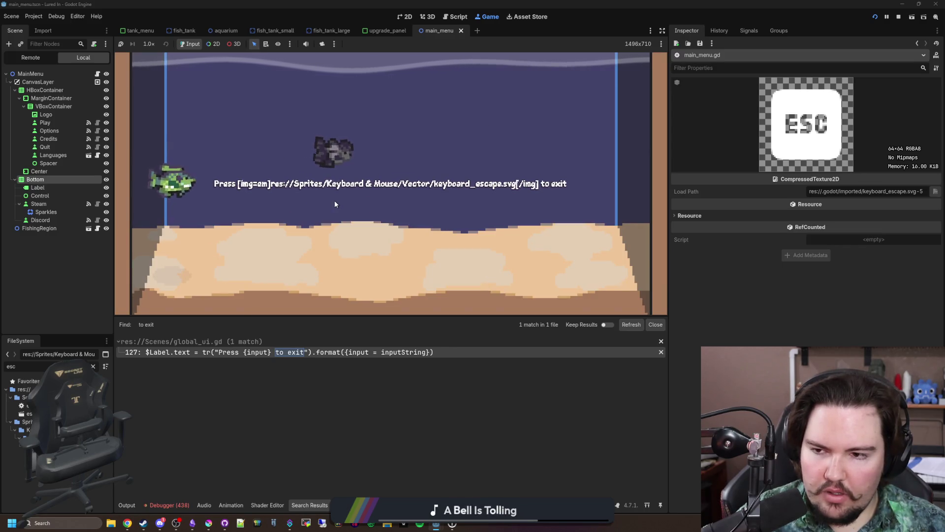
key("Escape")
left_click(897, 17)
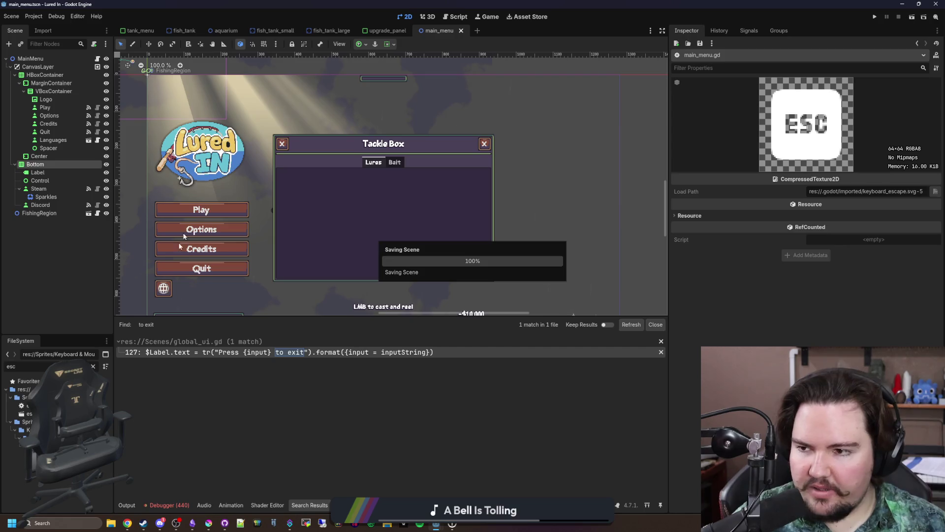
- Save global_ui.gd, then filter files for 'globa' and open global_ui.tscn
key("ctrl+F3")
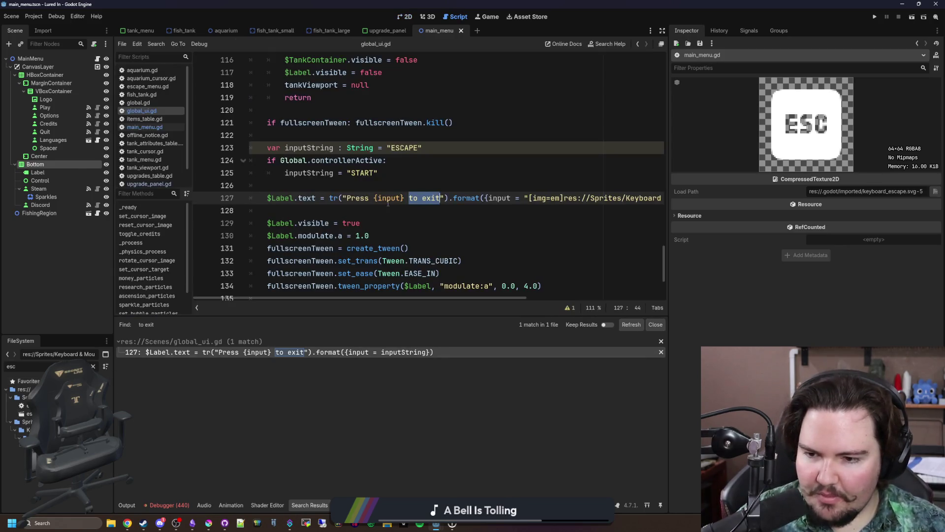
key("ctrl+s")
left_click(93, 366)
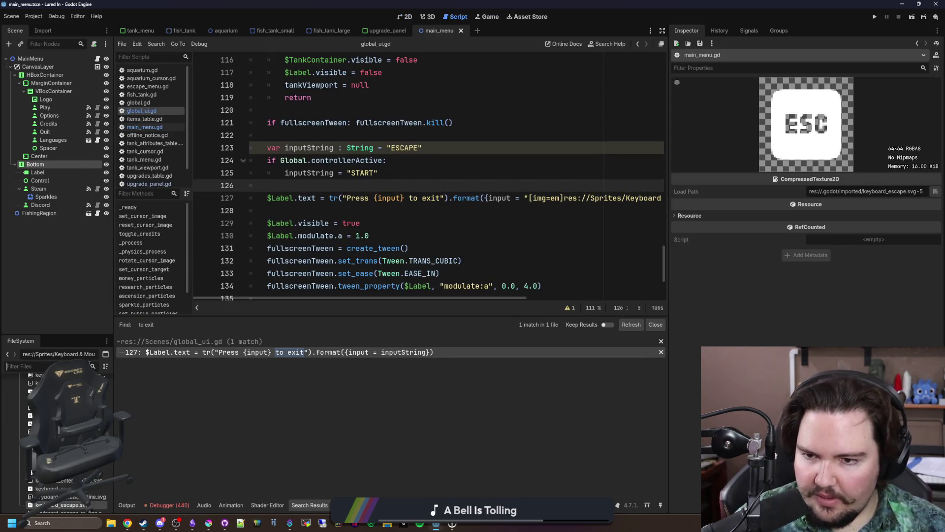
type("globa")
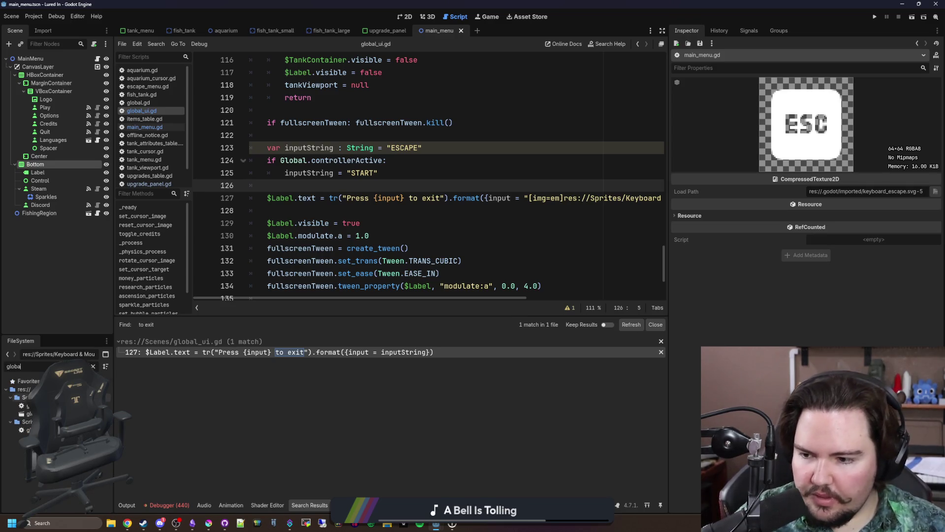
double_click(27, 414)
- Change the exit-prompt Label node's type to RichTextLabel
left_click(42, 254)
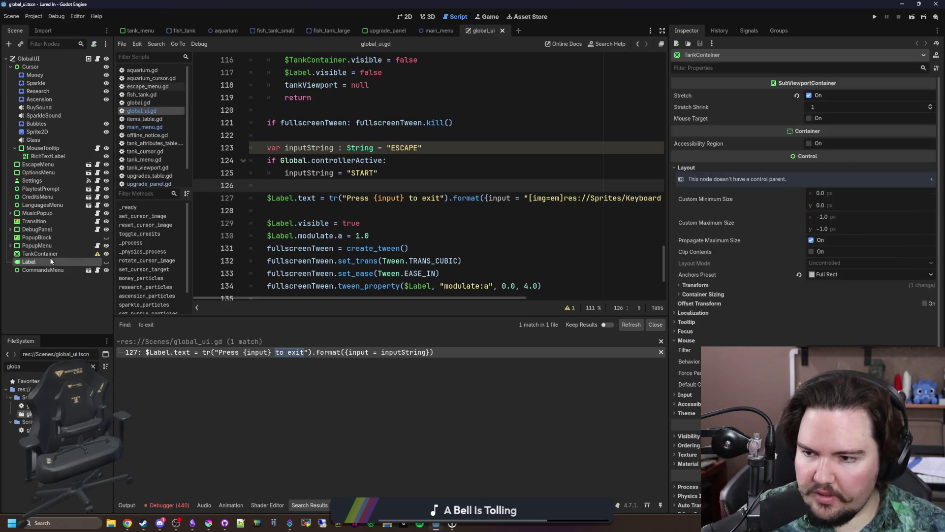
right_click(50, 262)
left_click(105, 366)
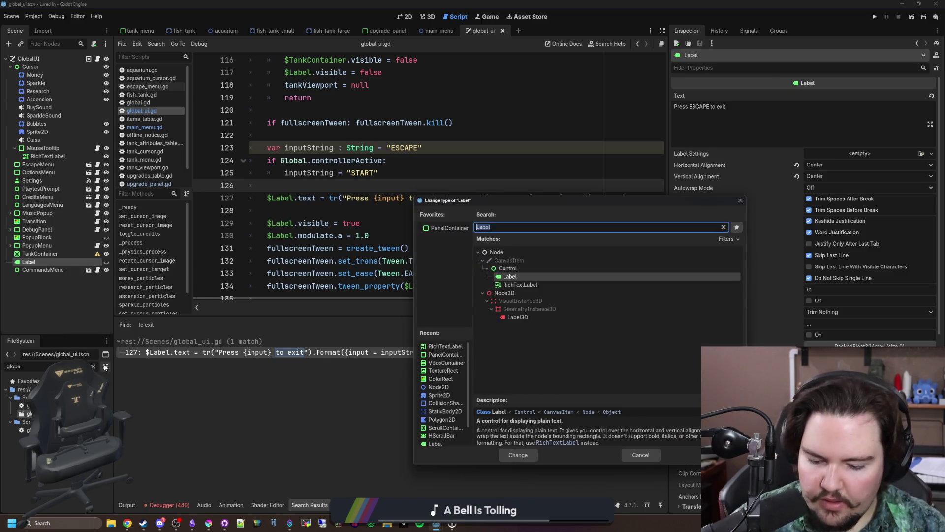
type("rich")
key("Return")
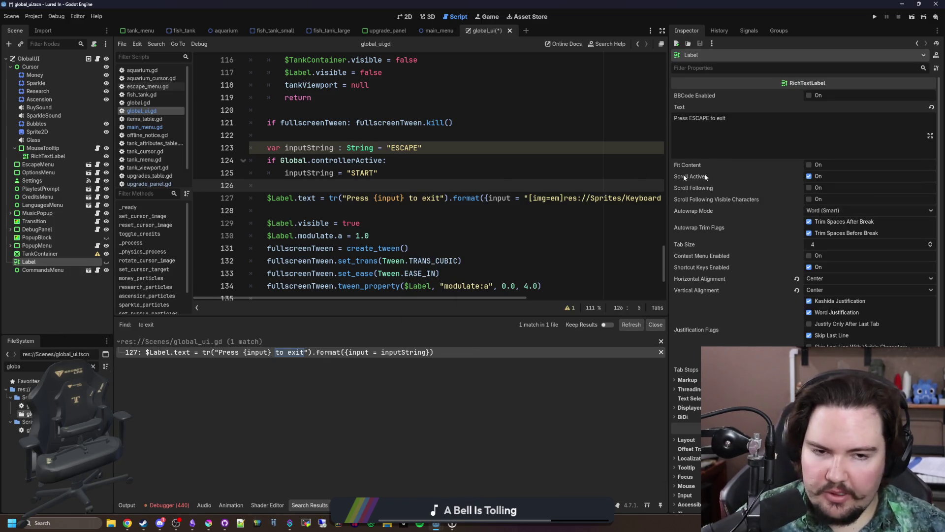
- Enable Fit Content, set Autowrap Mode Off, disable Scroll Active, then save and run the game
left_click(831, 211)
left_click(829, 223)
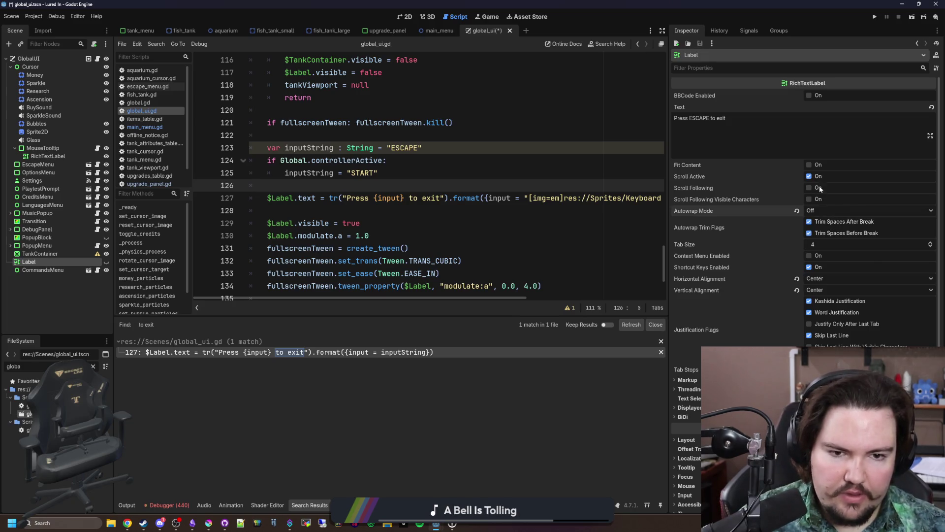
left_click(809, 165)
left_click(809, 176)
key("ctrl+s")
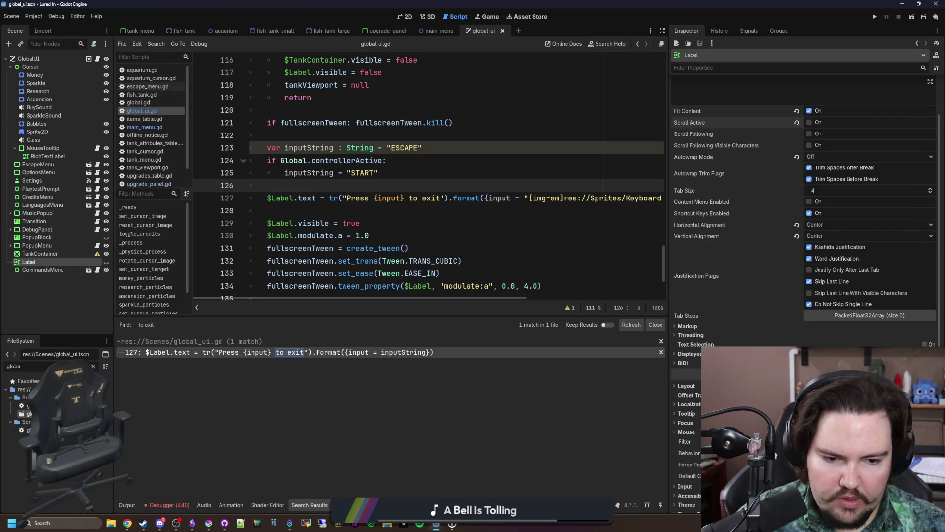
left_click(687, 432)
left_click(566, 232)
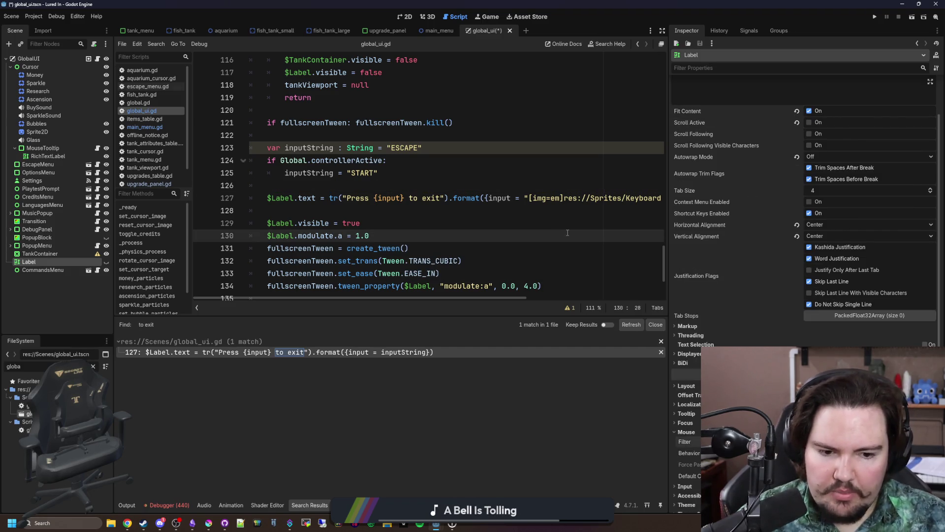
key("F5")
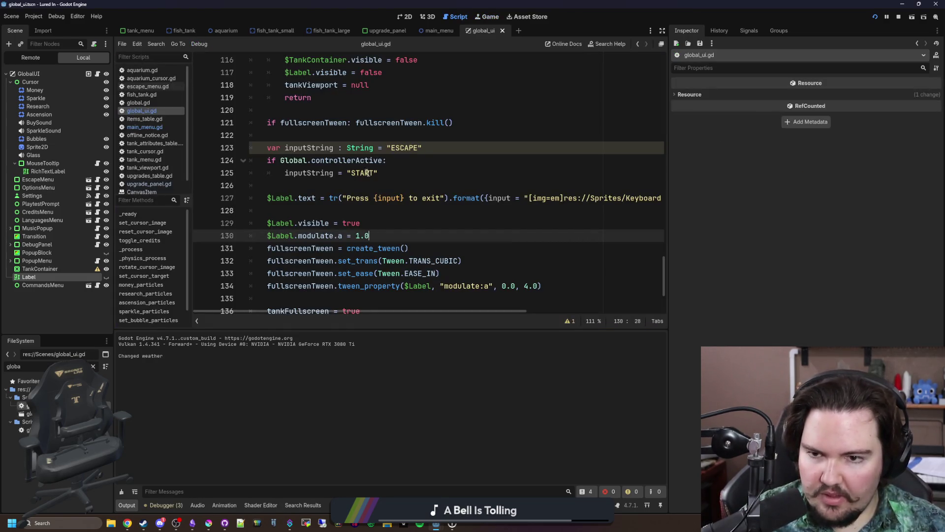
- Cut the keyboard_escape.svg [img] tag out of line 127's format call in global_ui.gd
left_click(379, 173)
left_click(450, 146)
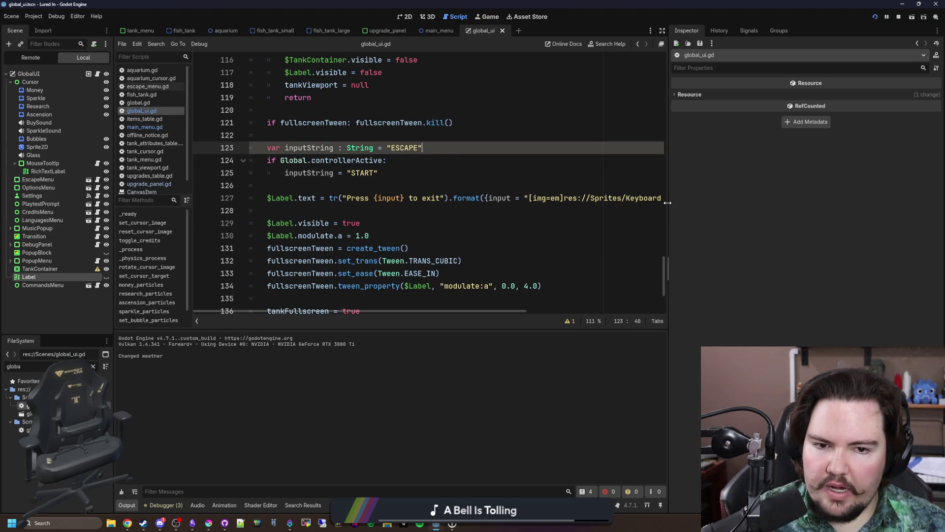
left_click_drag(667, 202, 862, 203)
left_click(411, 181)
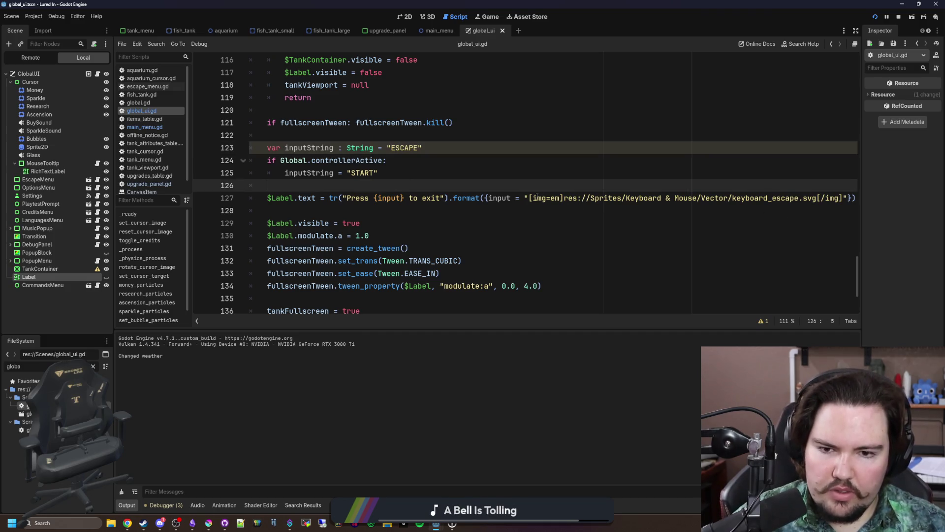
left_click_drag(524, 197, 840, 197)
key("BackSpace")
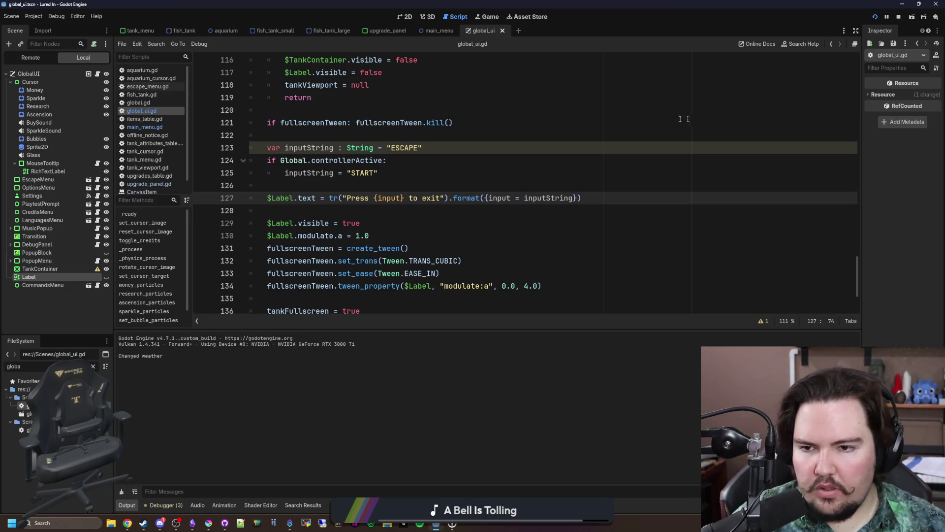
- Paste the image tag over "ESCAPE" in line 123's inputString assignment
left_click(399, 148)
mouse_move(421, 151)
left_mouse_down()
mouse_move(387, 150)
mouse_move(349, 173)
left_mouse_up()
type("[img=em]res://Sprites/Keyboard & Mouse/Vector/keyboard_escape.svg[/img]\"")
type("[img=em]res://Sprites/Keyboard & Mouse/Vector/keyboard_escape.svg[/img]\"")
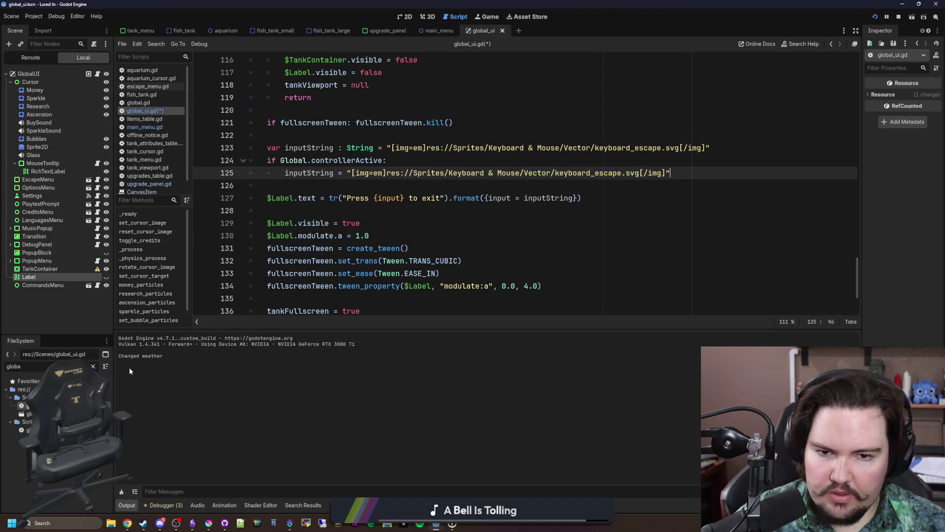
- Filter the FileSystem by 'start', 'contr', 'menu' and 'control' to locate the Steam Deck sprites
left_click(93, 366)
type("start")
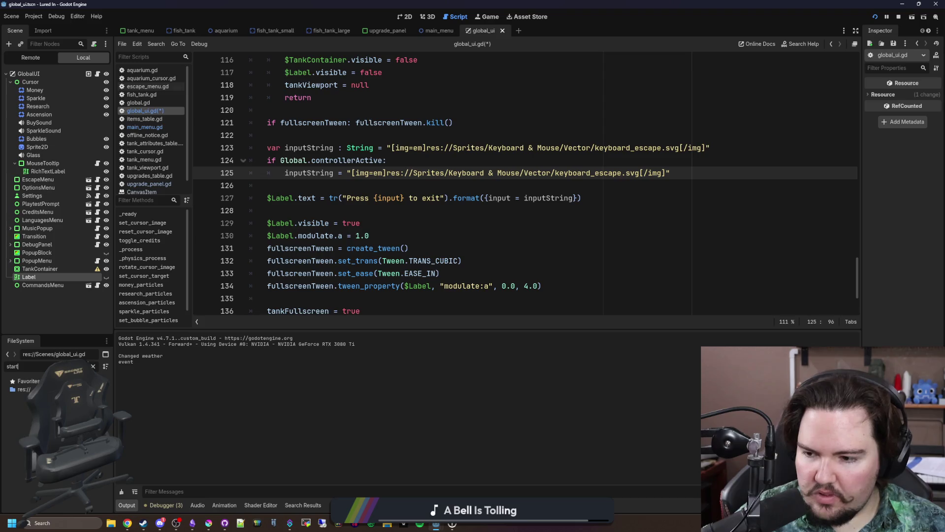
left_click(93, 366)
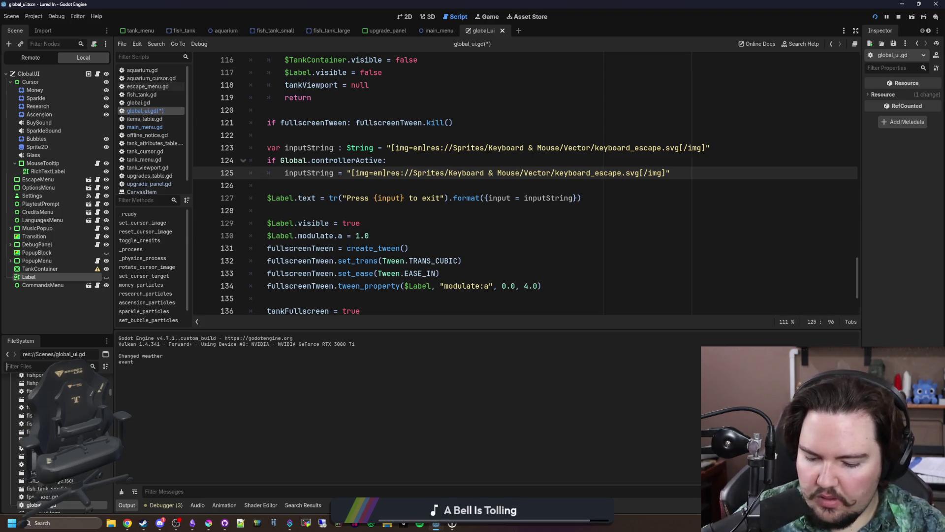
type("contr")
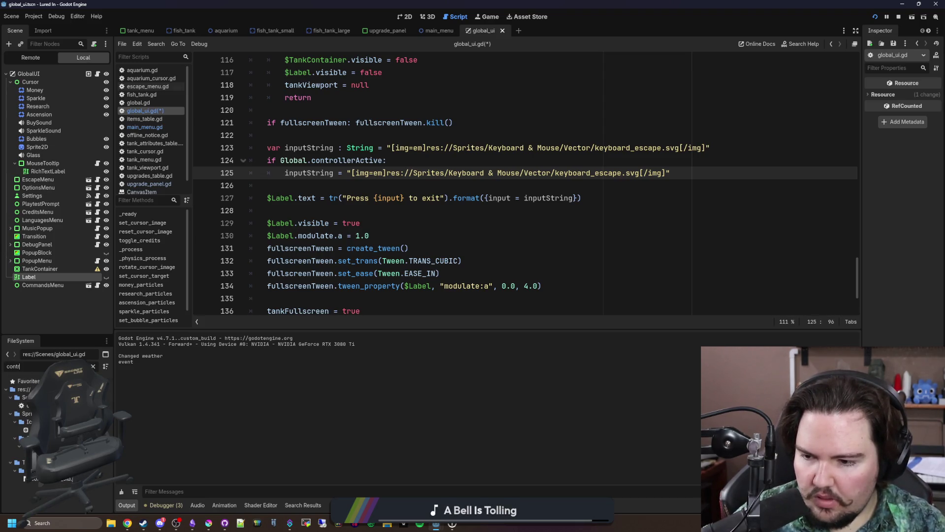
key("BackSpace")
key("BackSpace")
key("BackSpace")
type("menu")
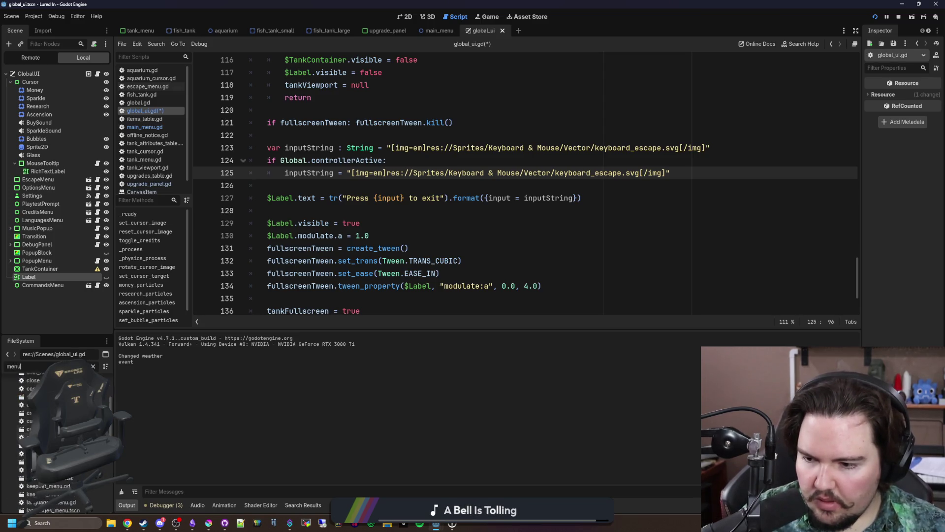
key("BackSpace")
key("BackSpace")
key("BackSpace")
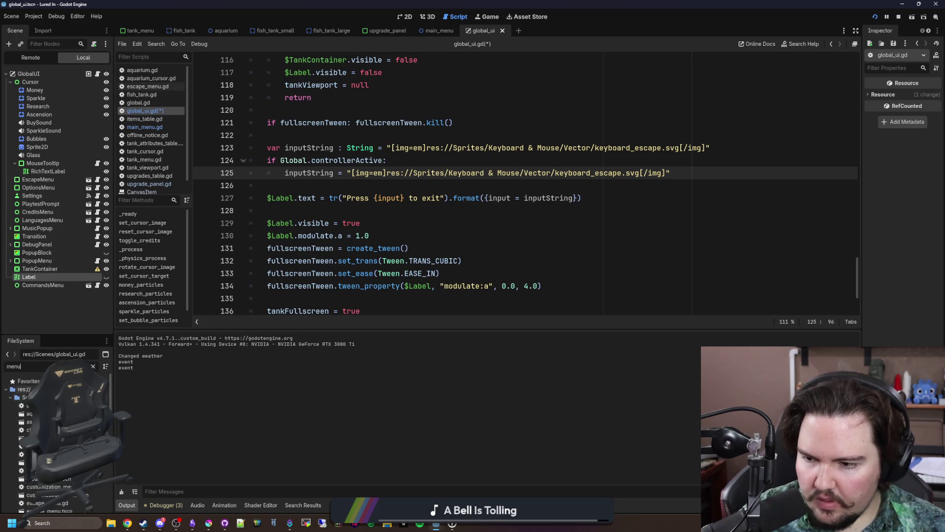
type("controll")
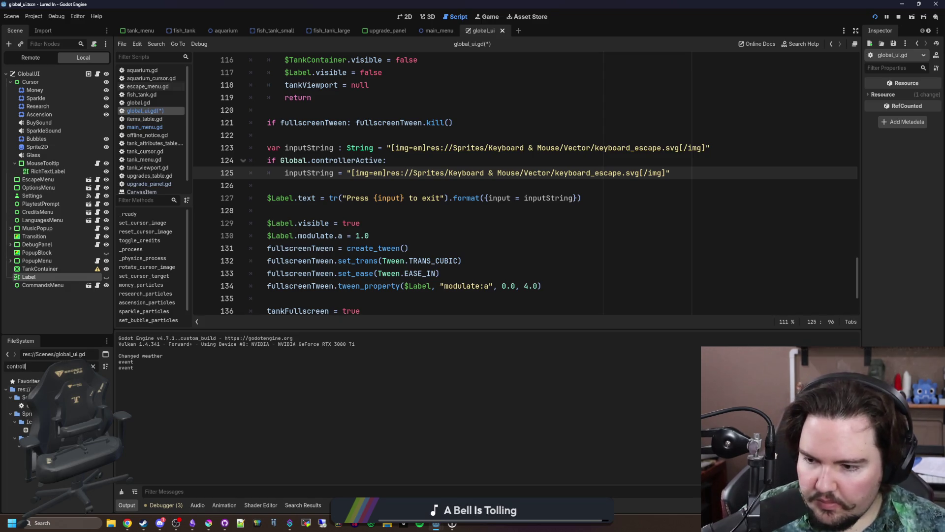
key("Down")
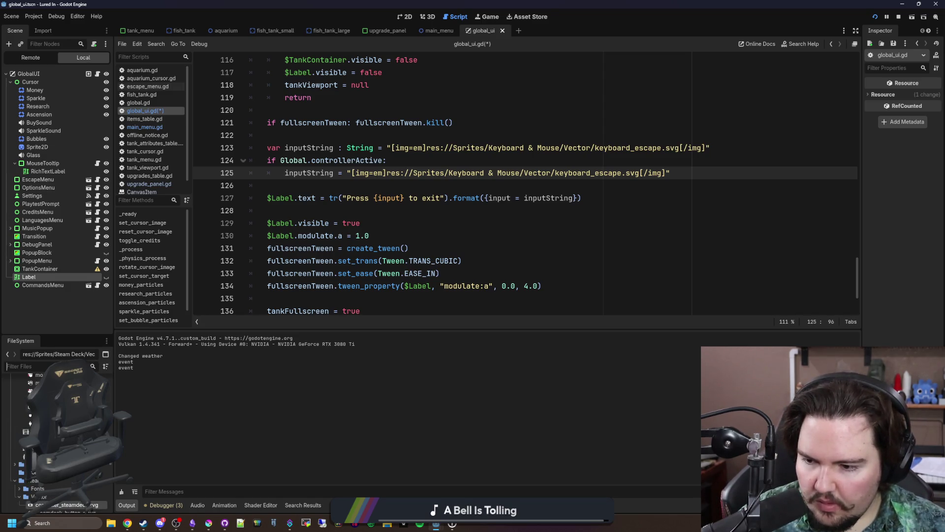
left_click(93, 366)
scroll(59, 428, "down", 5)
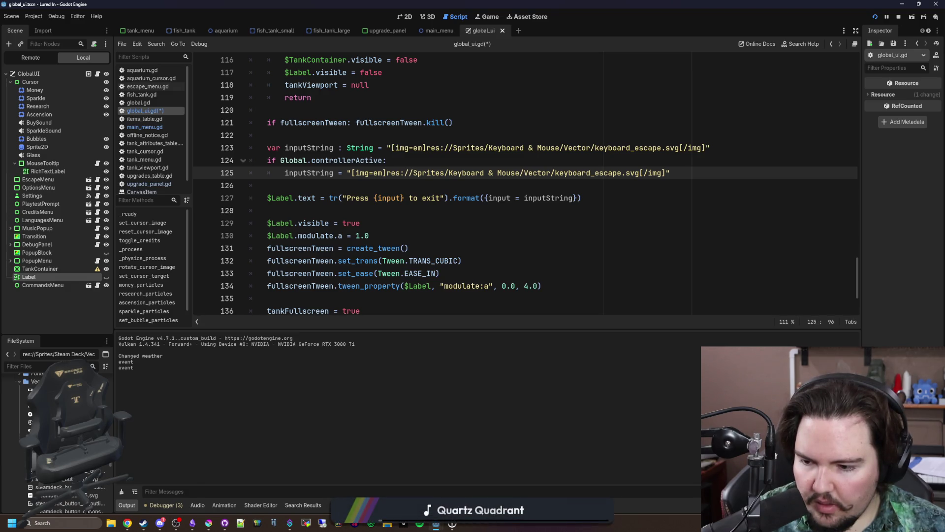
scroll(59, 433, "down", 3)
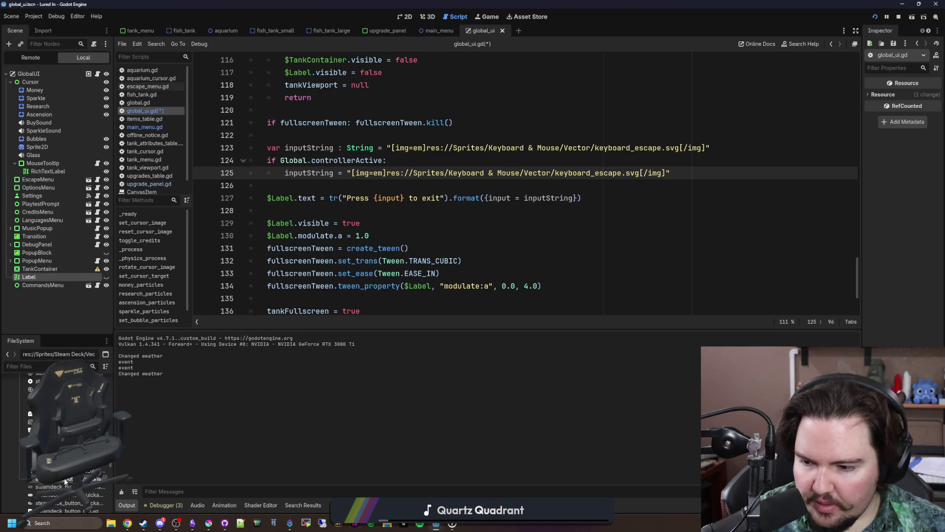
mouse_move(65, 481)
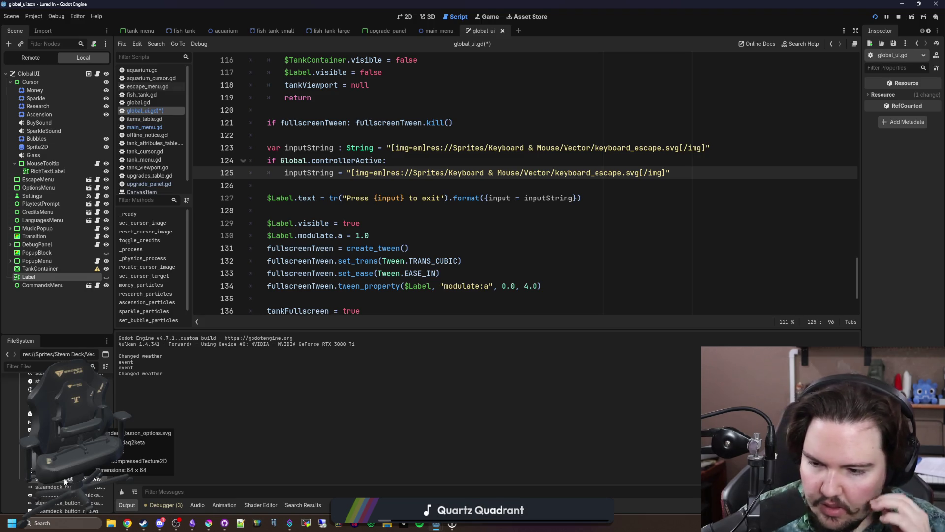
- Search the whole project for 'START' with whole-word and case-sensitive matching
left_click(569, 228)
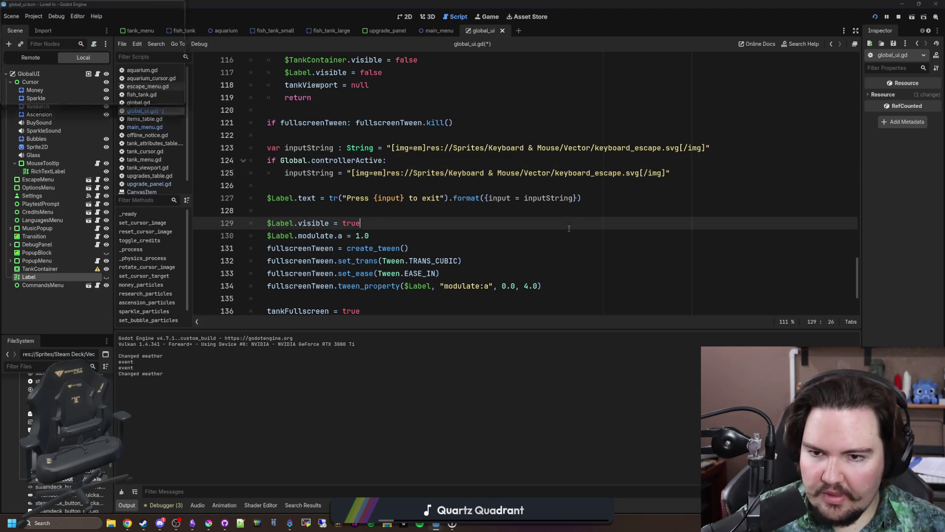
key("ctrl+shift+f")
type("Start")
key("Return")
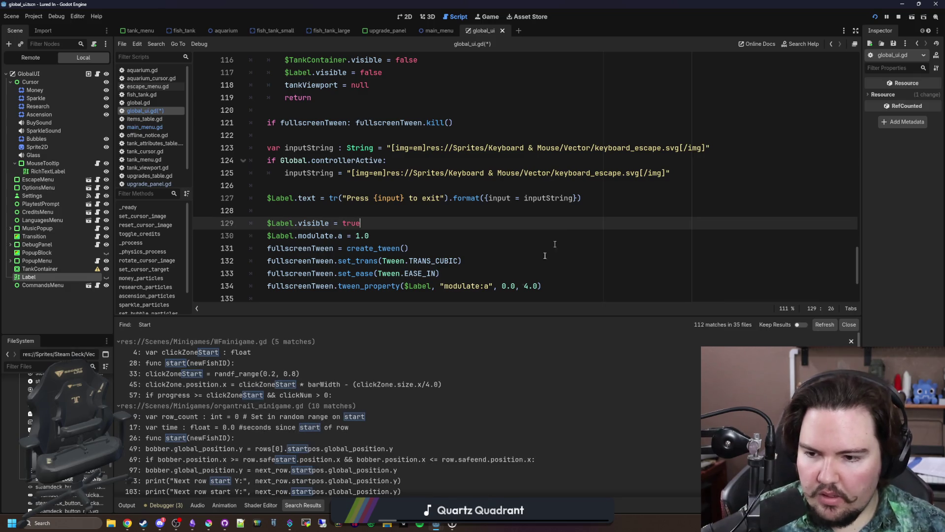
left_click(397, 197)
key("ctrl+shift+f")
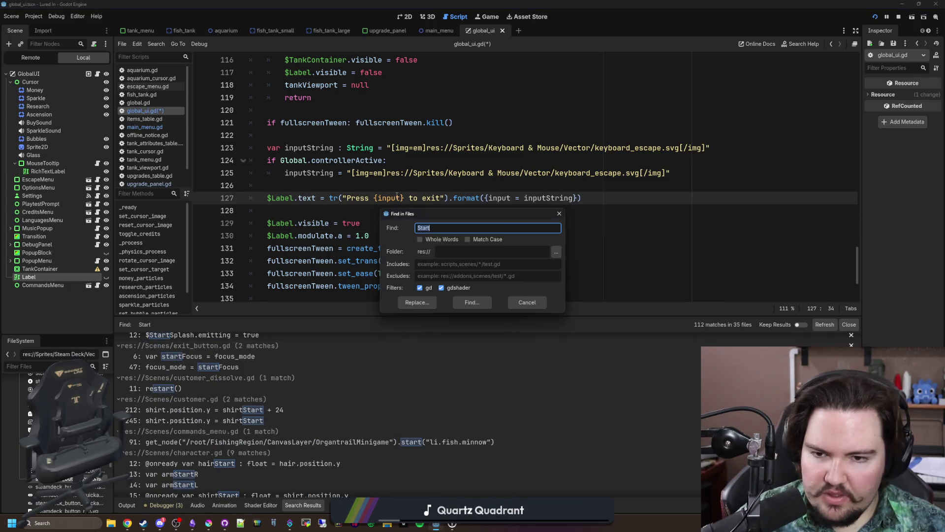
type("ART")
left_click(437, 240)
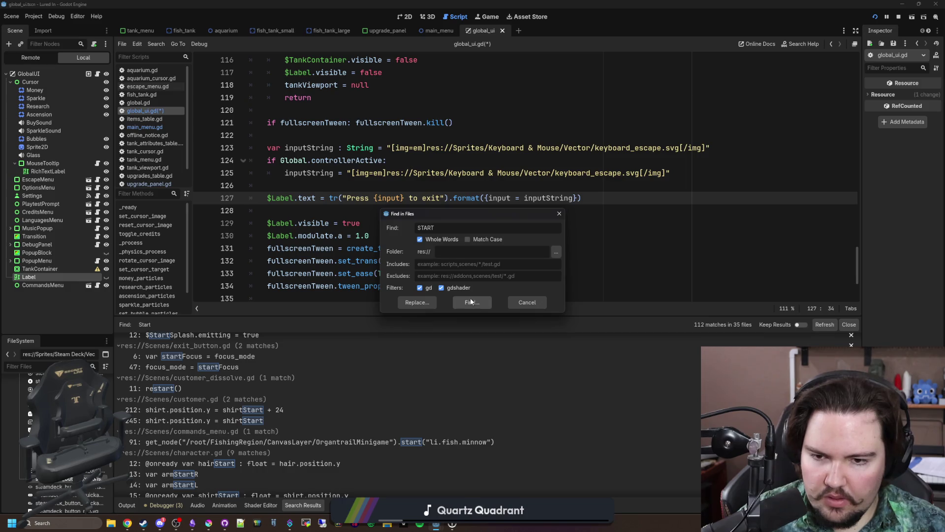
left_click(471, 301)
left_click(464, 257)
key("ctrl+shift+f")
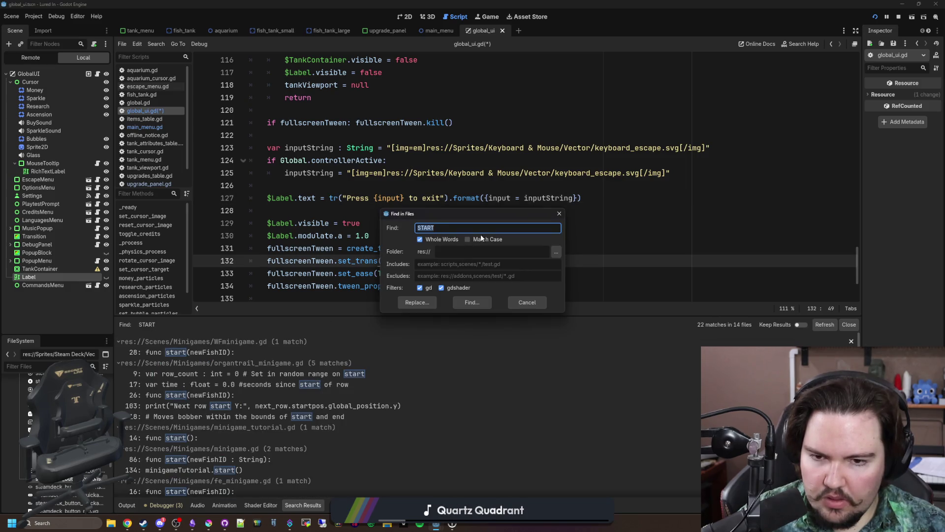
left_click(481, 238)
left_click(465, 303)
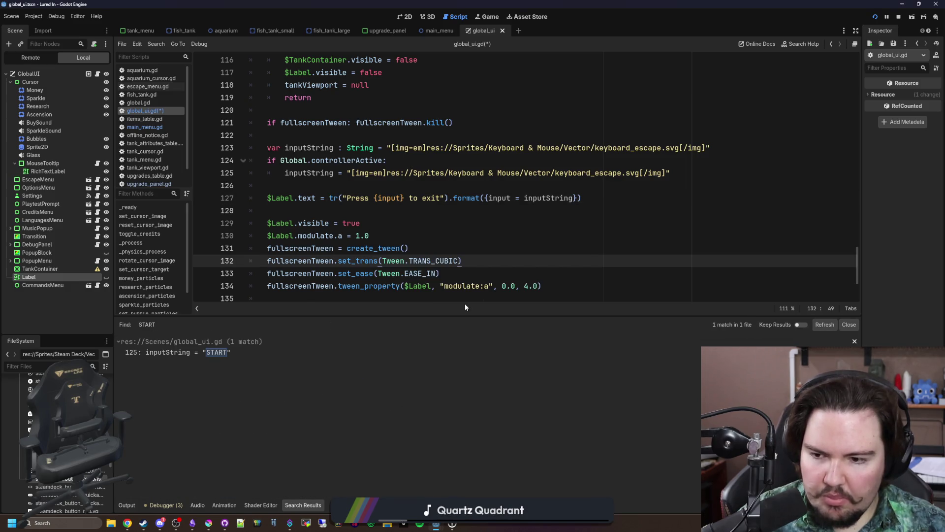
left_click(369, 213)
scroll(372, 217, "down", 3)
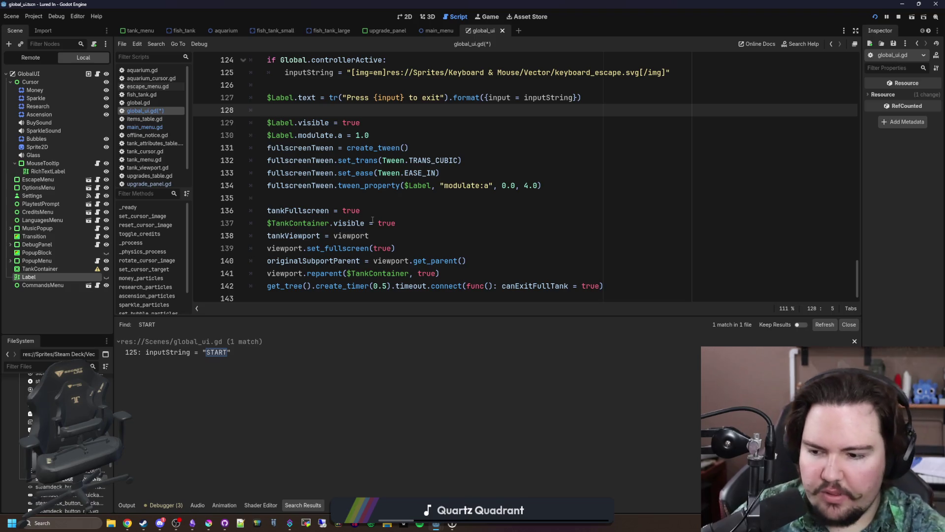
- Replace line 125's keyboard icon path with the copied steamdeck_button_options.svg path and save
right_click(71, 481)
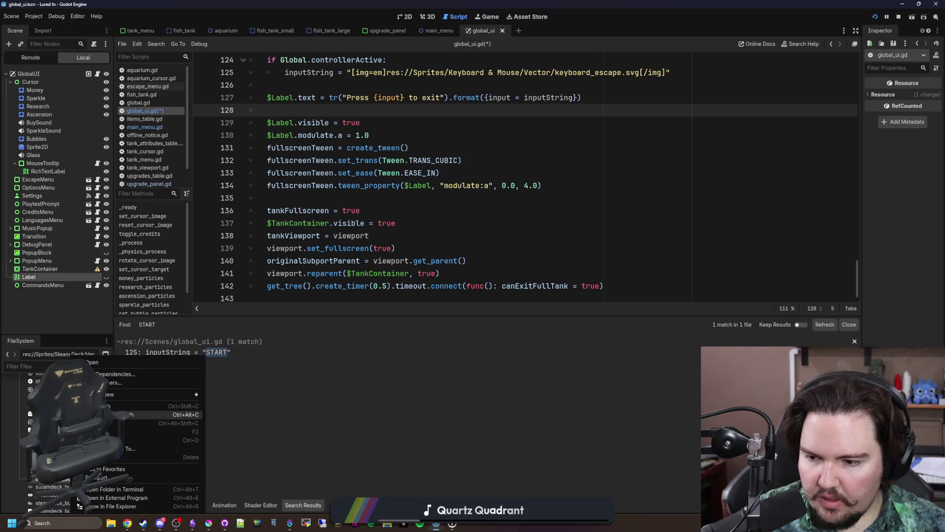
left_click(116, 410)
left_click(431, 235)
scroll(431, 236, "up", 3)
left_click(431, 236)
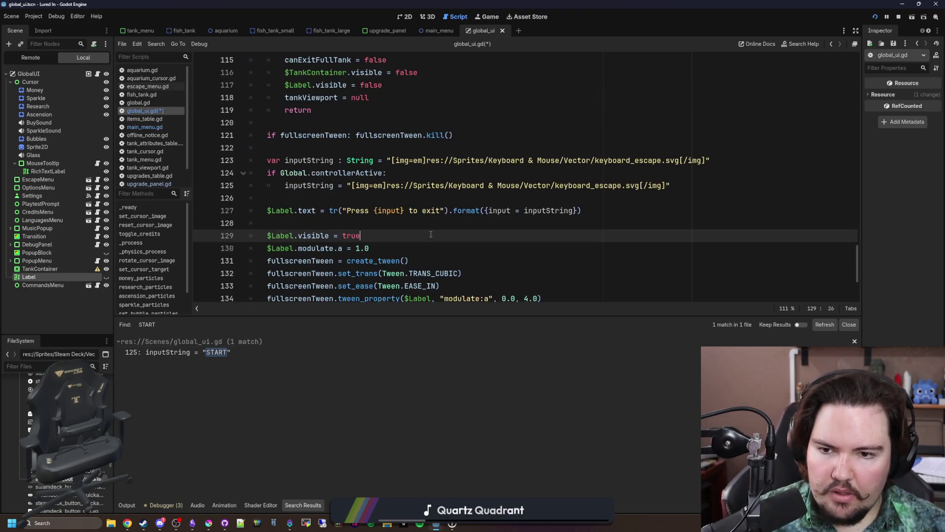
left_click(652, 207)
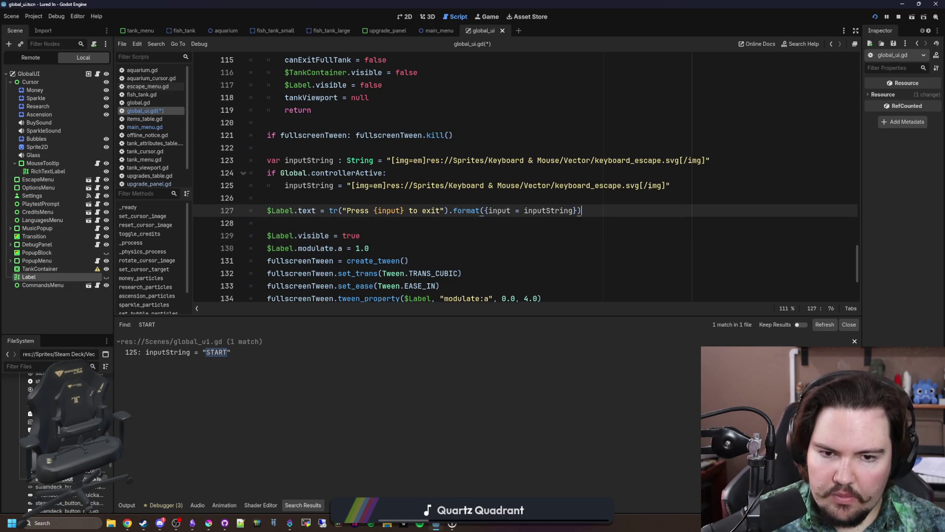
left_click_drag(636, 185, 413, 185)
type("res://Sprites/Steam Deck/Vector/steamdeck_button_options.svg")
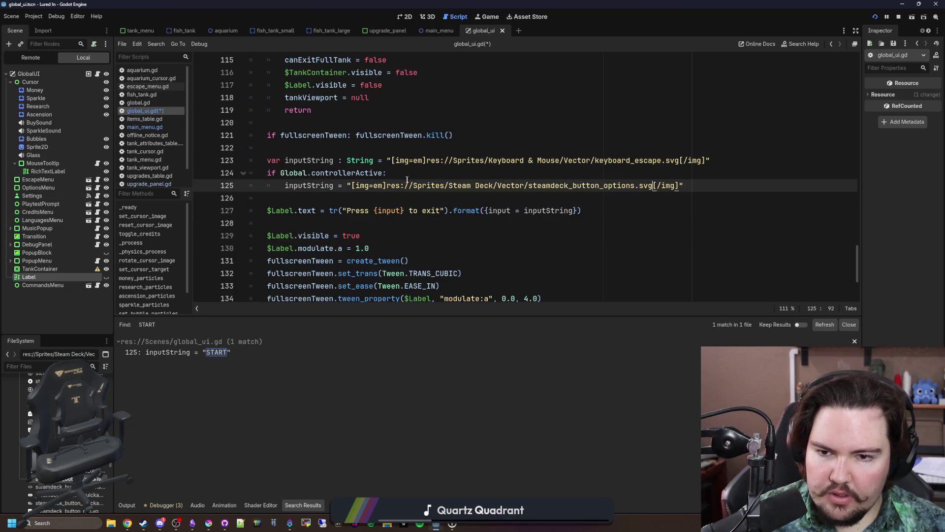
left_click(411, 175)
key("ctrl+s")
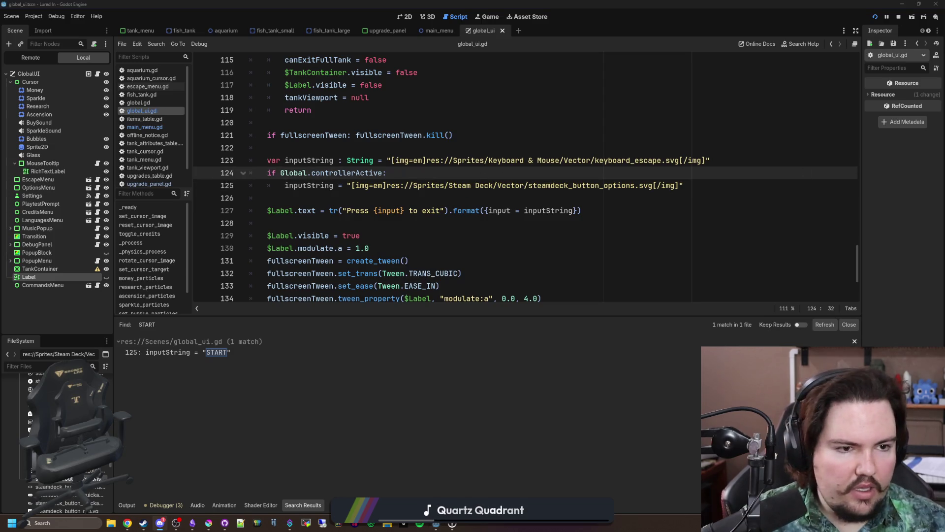
- Look up the Godot 4.7 release notes in Chrome and find the 'em' image sizing notes
key("super+2")
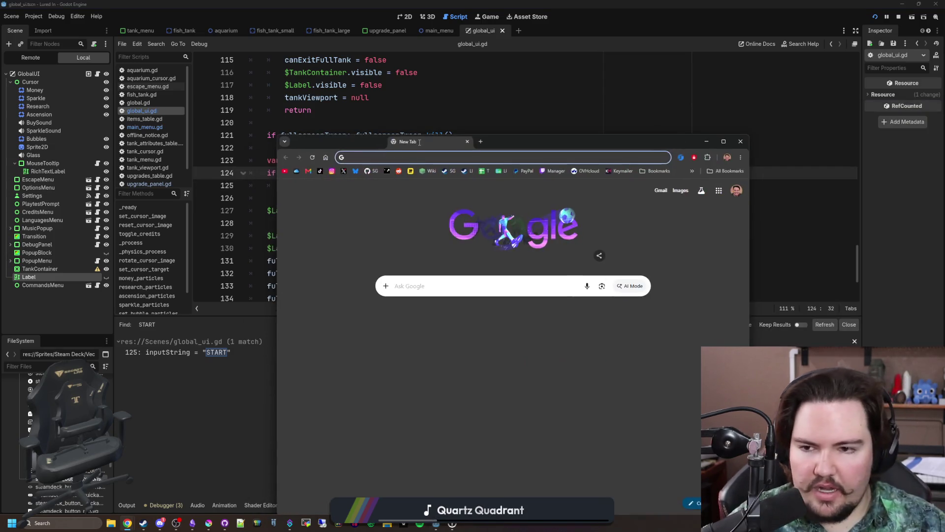
type("GODOT ")
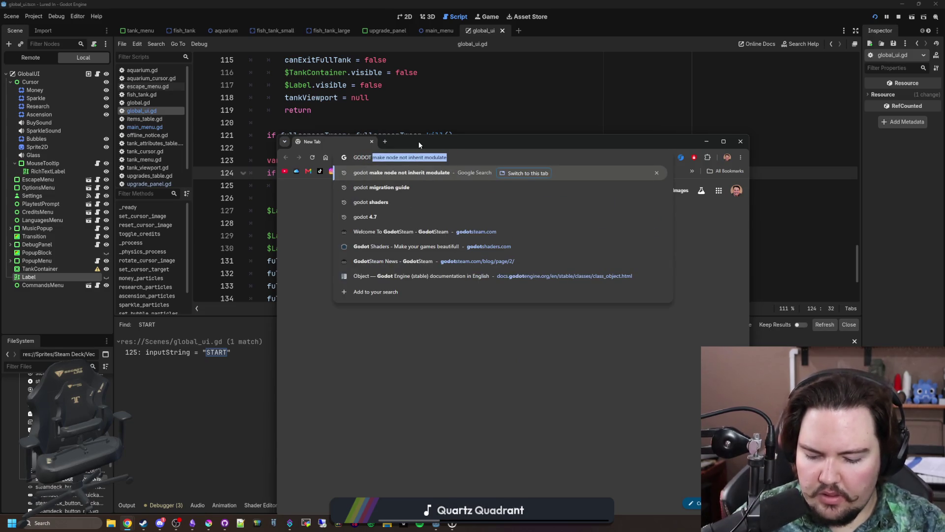
type(" 4.7")
key("Return")
left_click(382, 302)
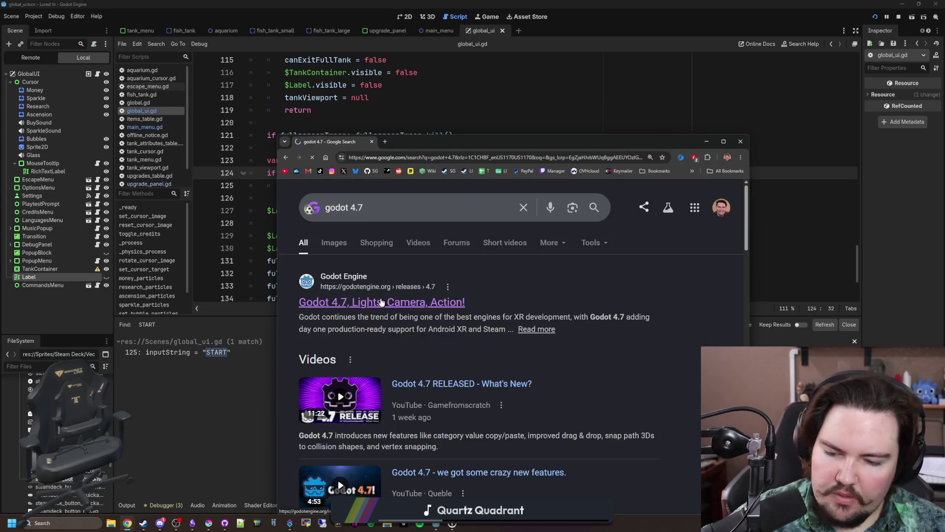
key("ctrl+f")
type("e")
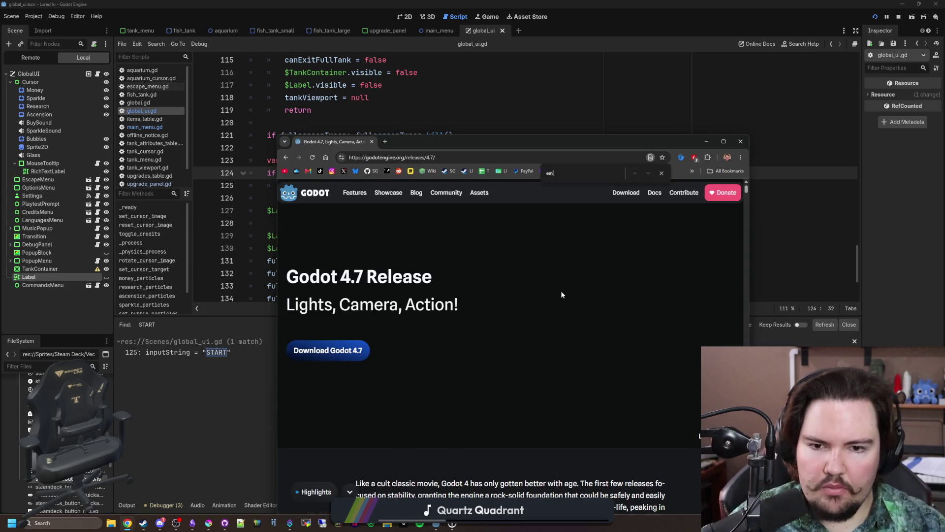
type("m")
key("Return")
key("Return")
key("Return")
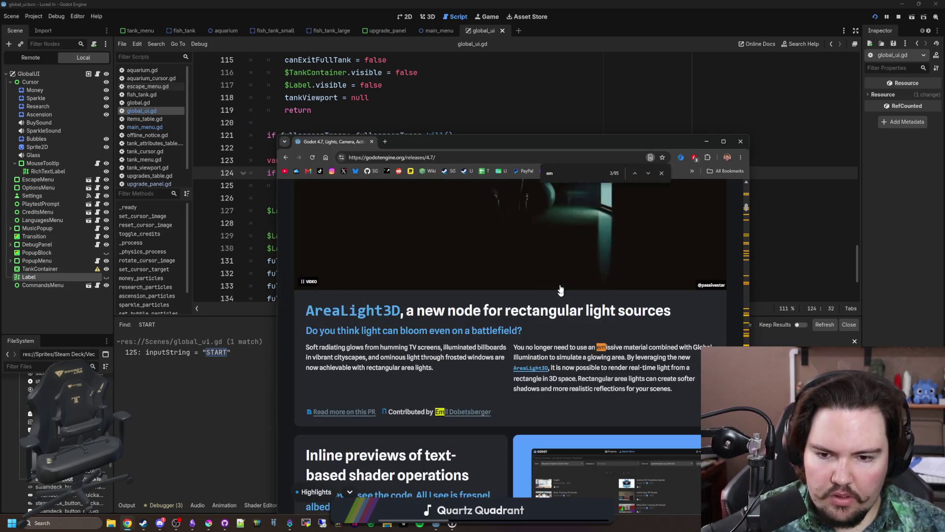
scroll(523, 281, "down", 9)
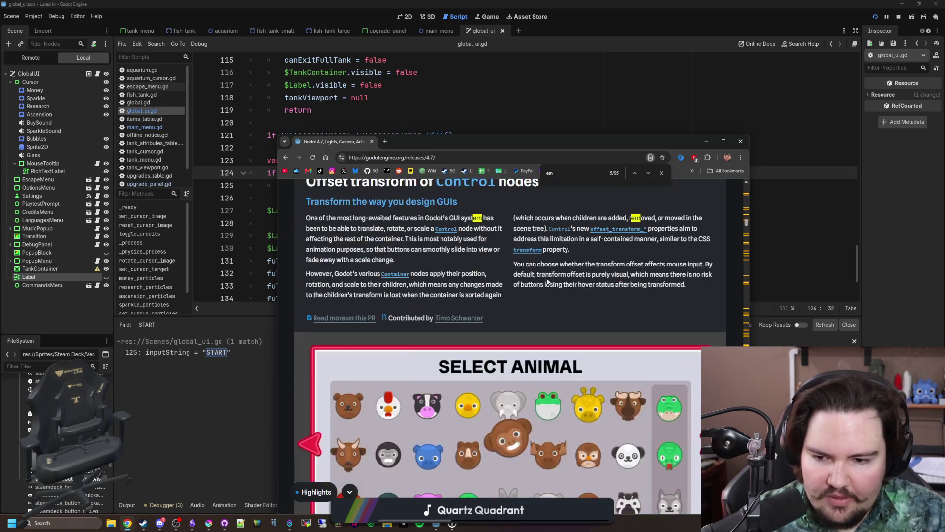
scroll(566, 369, "down", 10)
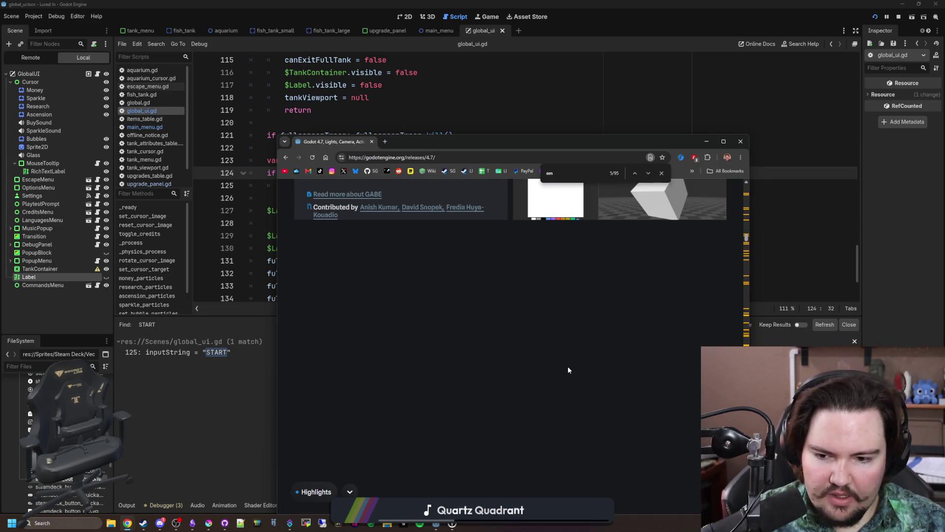
scroll(568, 365, "down", 5)
scroll(573, 367, "down", 20)
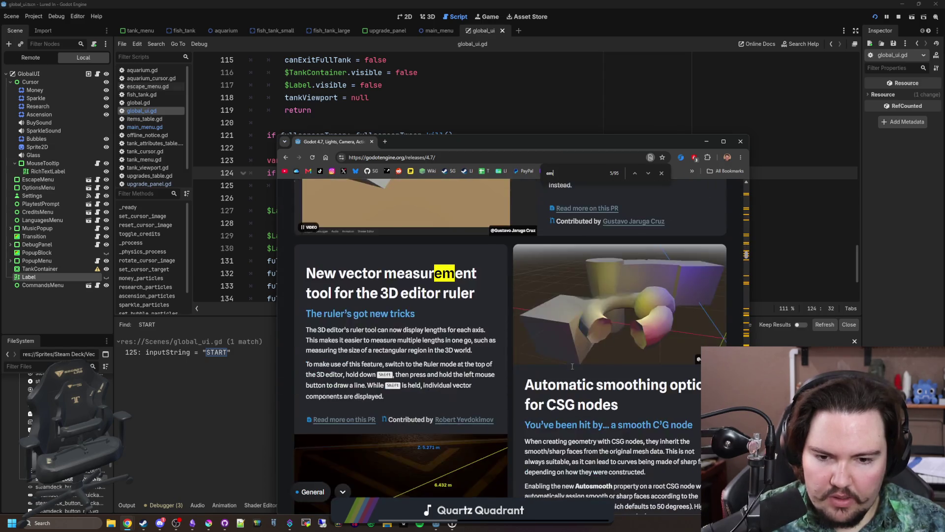
scroll(572, 366, "down", 10)
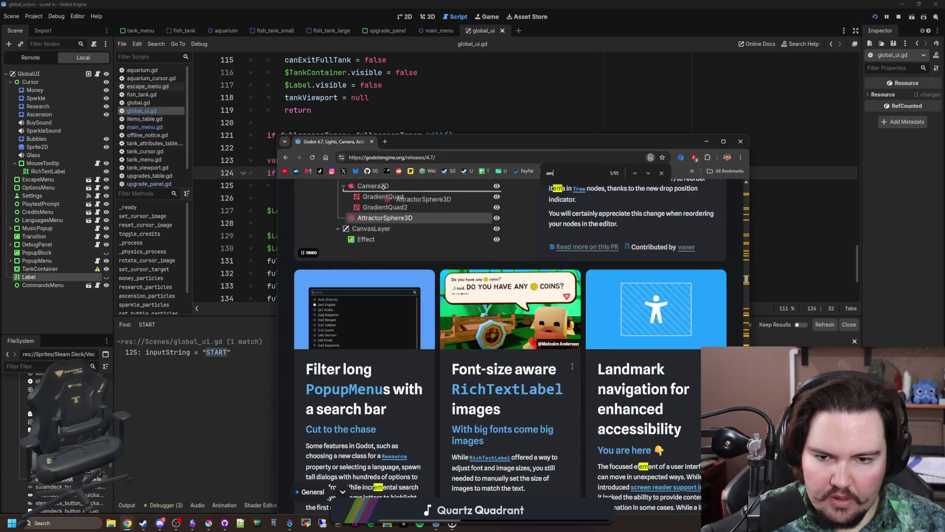
scroll(484, 453, "down", 1)
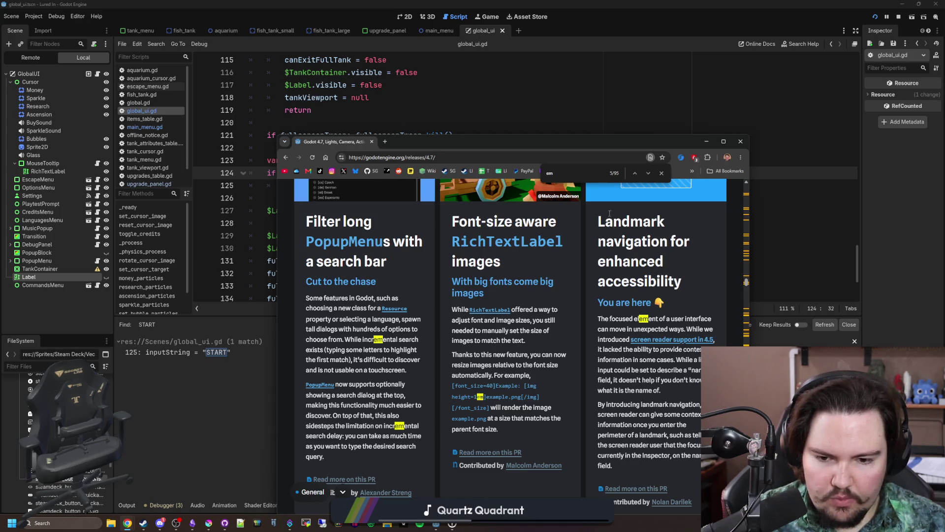
- Add height=1 before em in the controller icon tag on line 125
key("alt+Tab")
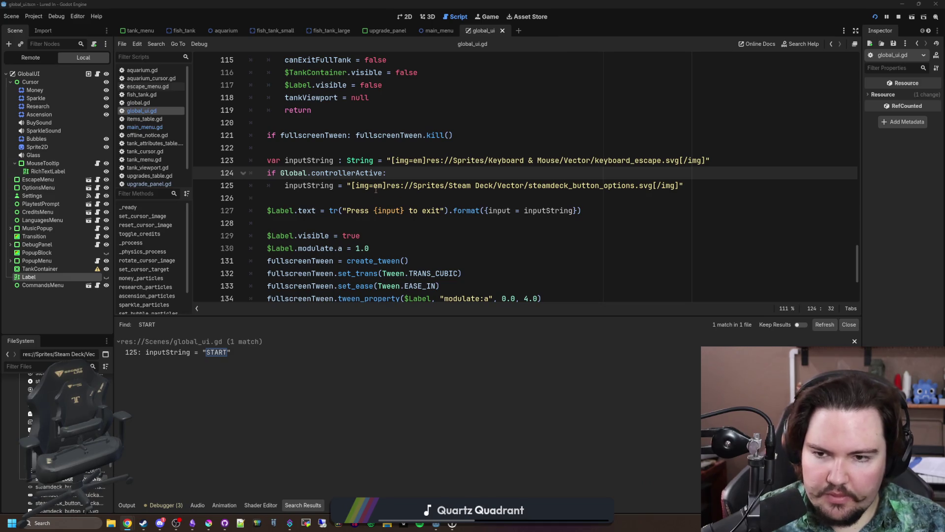
left_click(376, 190)
type("height")
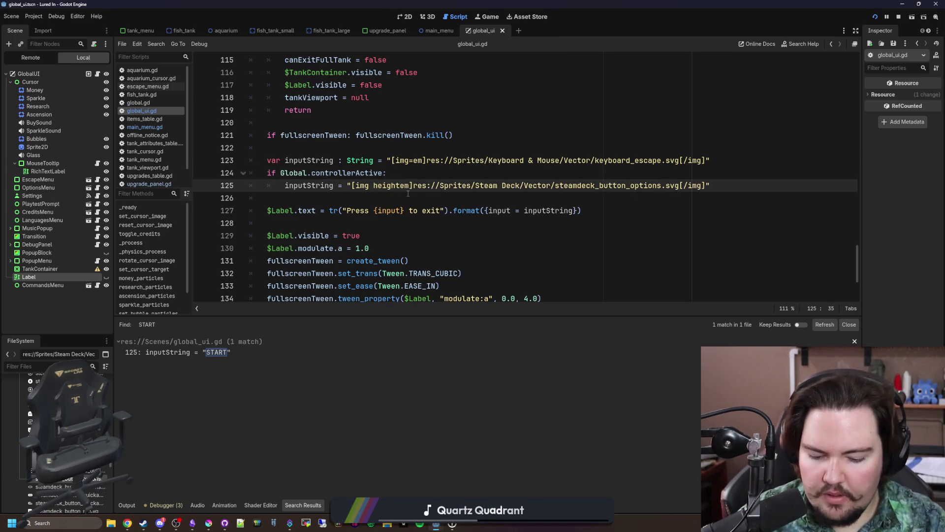
type("=1")
key("Up")
key("Up")
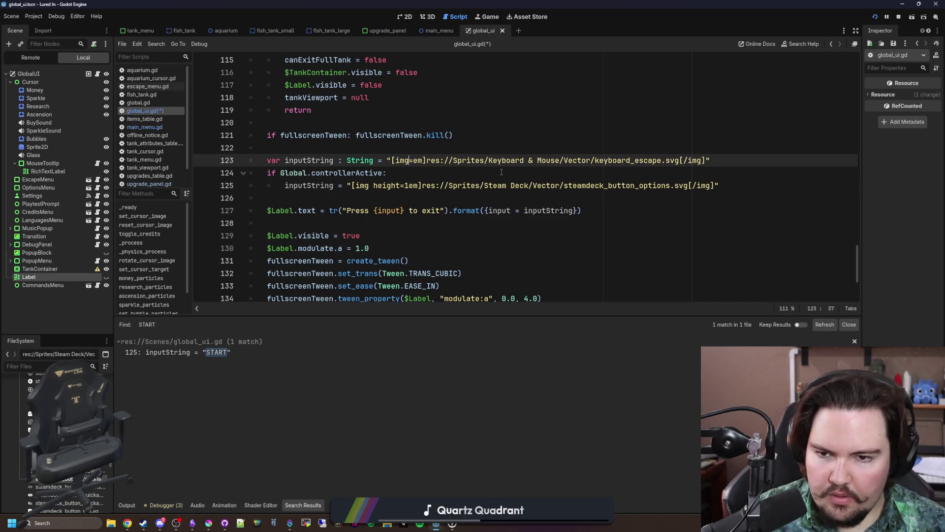
- Make line 123's keyboard icon tag read [img height=1em] and save
type("height=")
key("Delete")
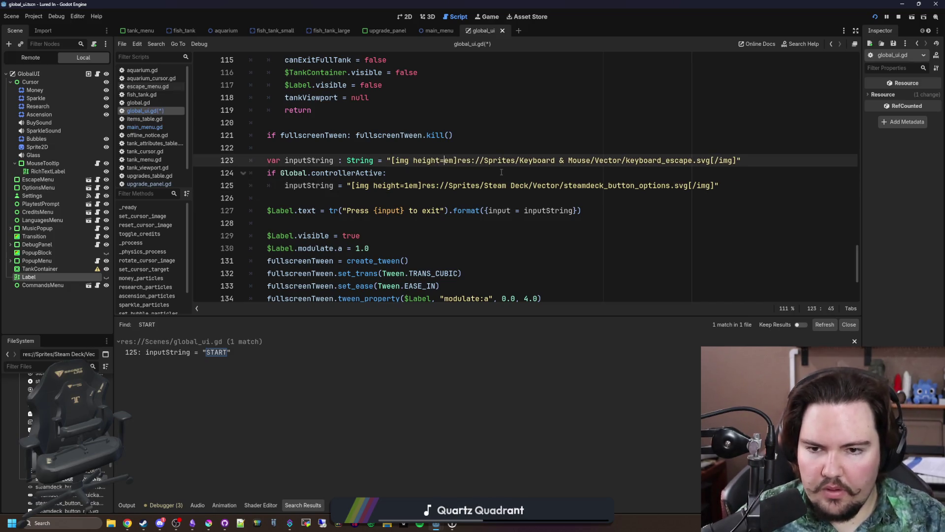
type("1")
left_click(535, 82)
key("ctrl+s")
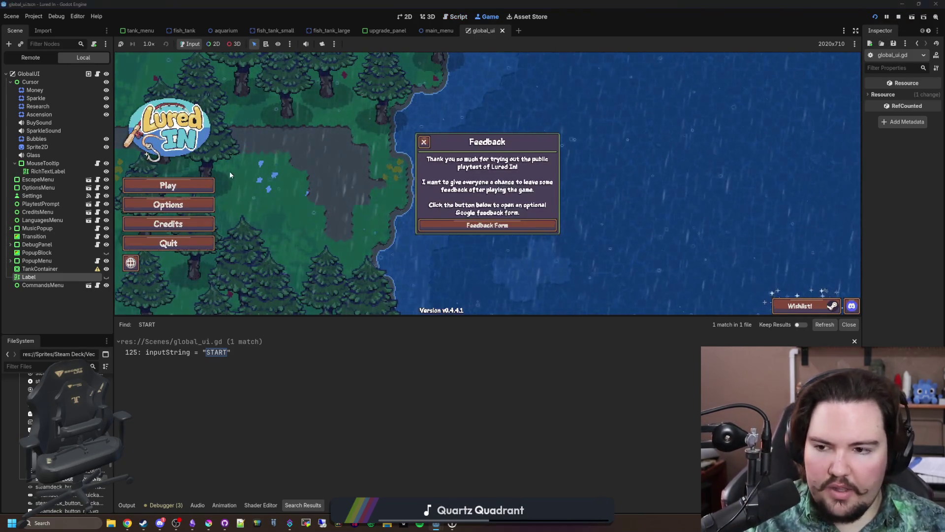
- Open Fish Tank 1 fullscreen, enable BBCode on the exit-prompt label, and recheck the prompt
left_click(170, 186)
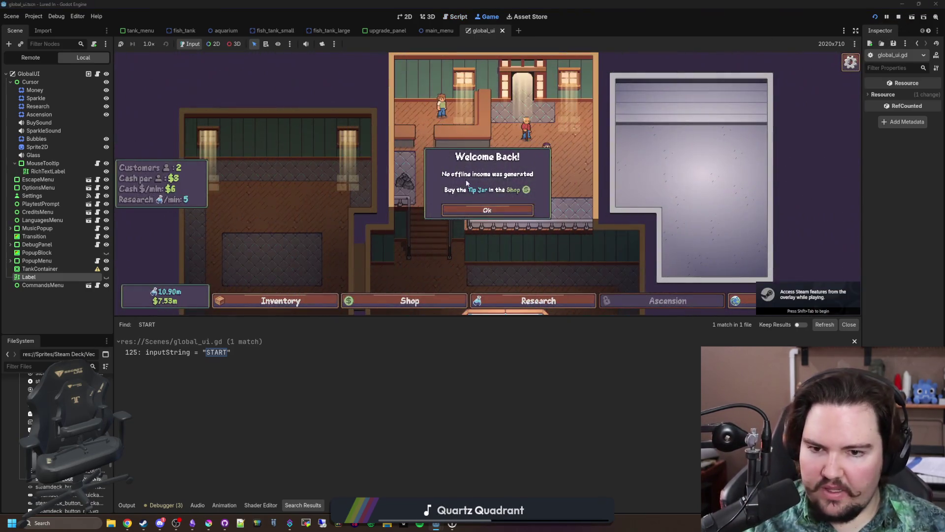
left_click(487, 210)
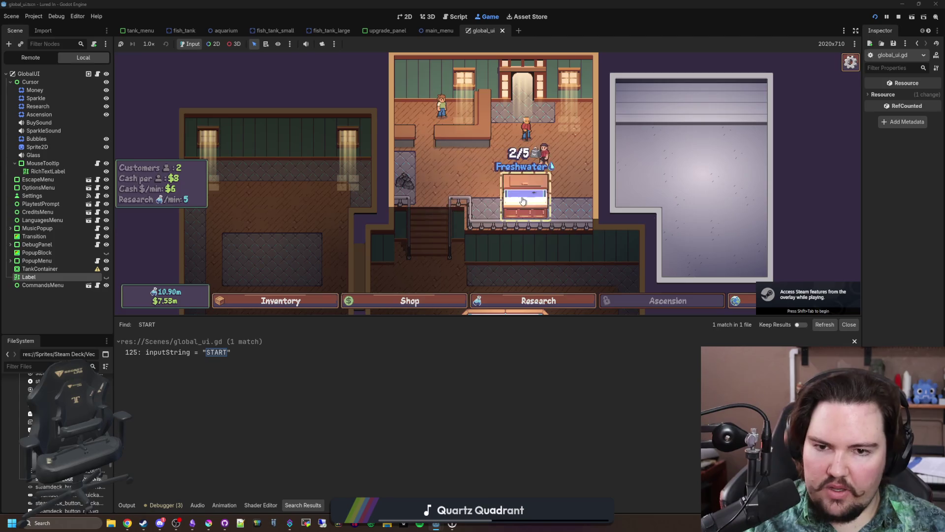
left_click(524, 192)
left_click(598, 132)
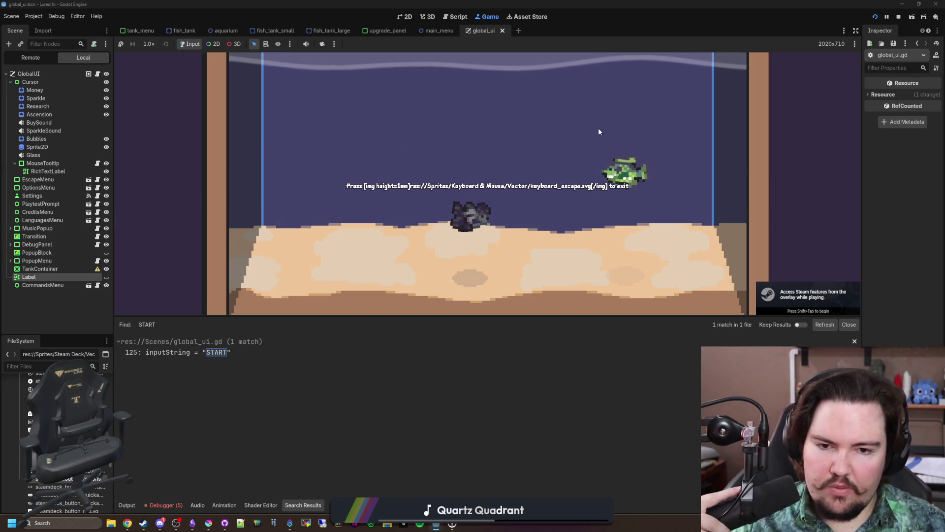
left_click(64, 278)
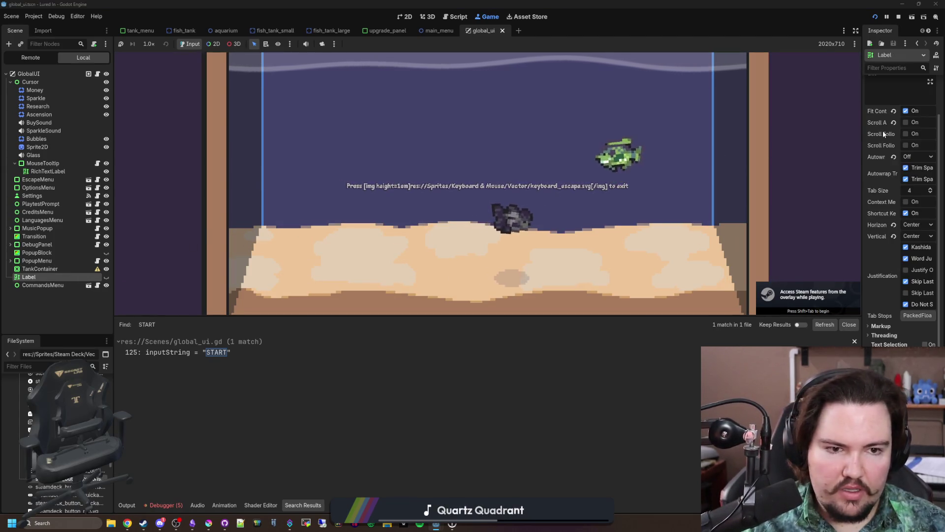
left_click(906, 95)
key("Escape")
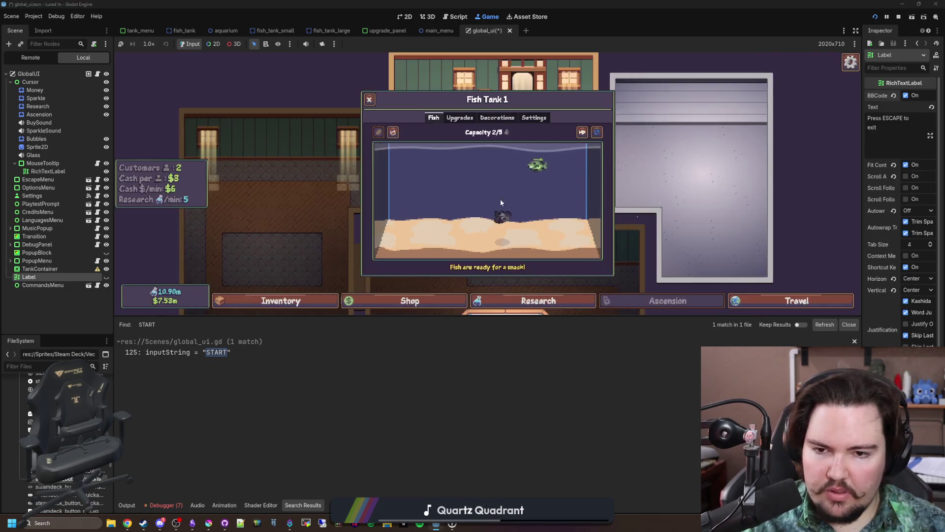
left_click(576, 140)
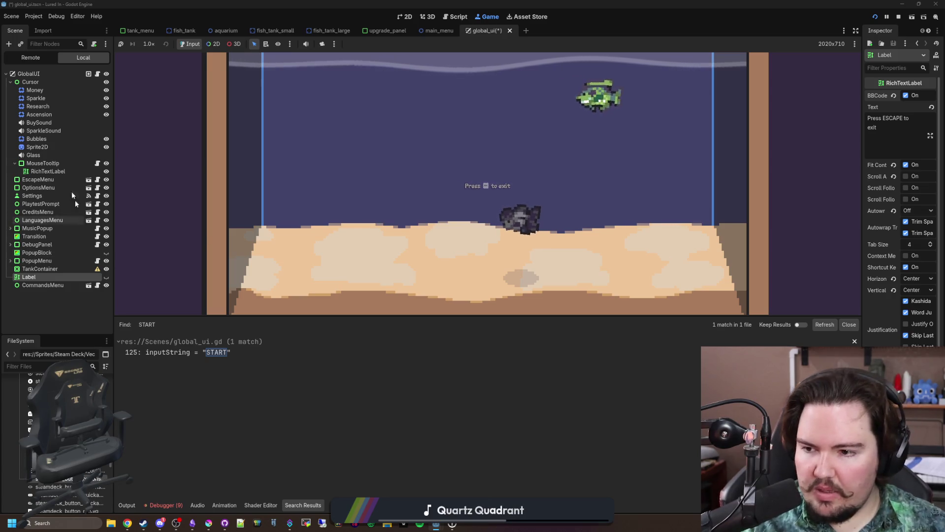
left_click(97, 74)
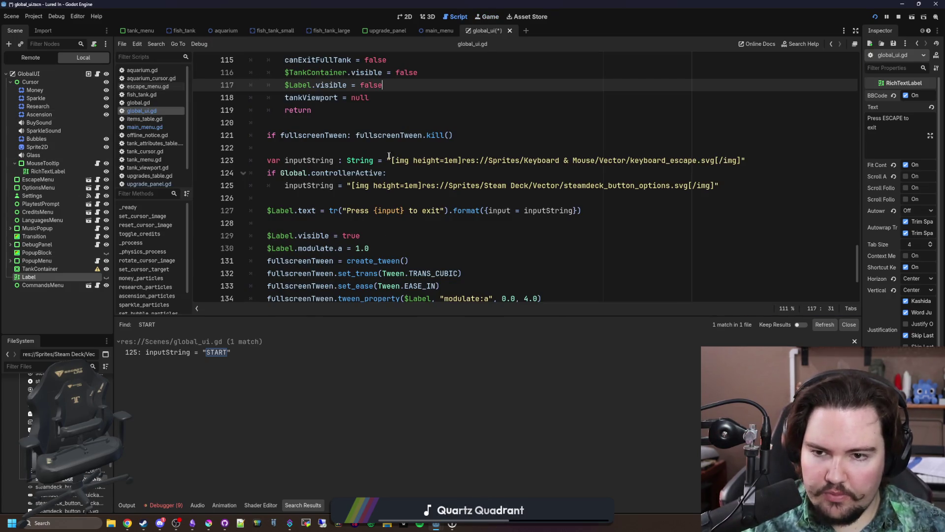
- Save the icon tag edits and recheck the exit prompt in the fullscreen tank
left_click(453, 161)
key("Down")
key("Down")
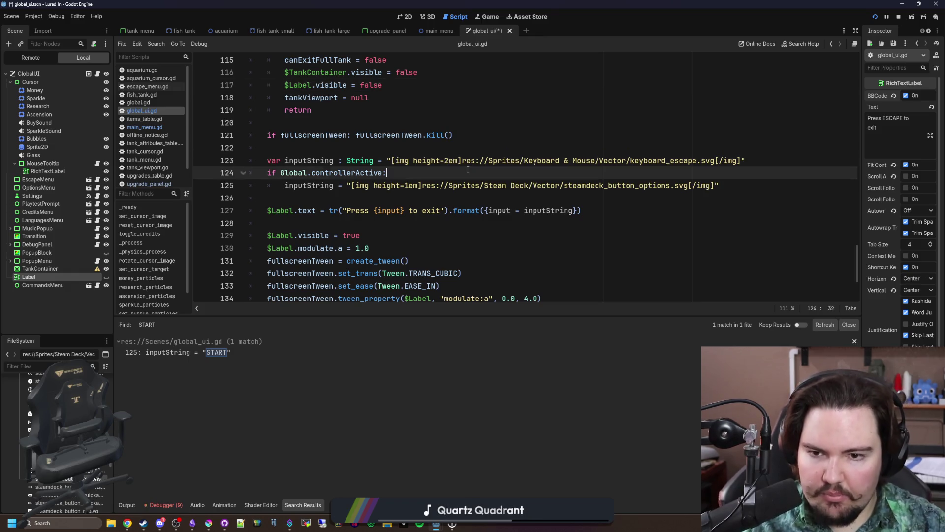
type("2")
left_click(467, 170)
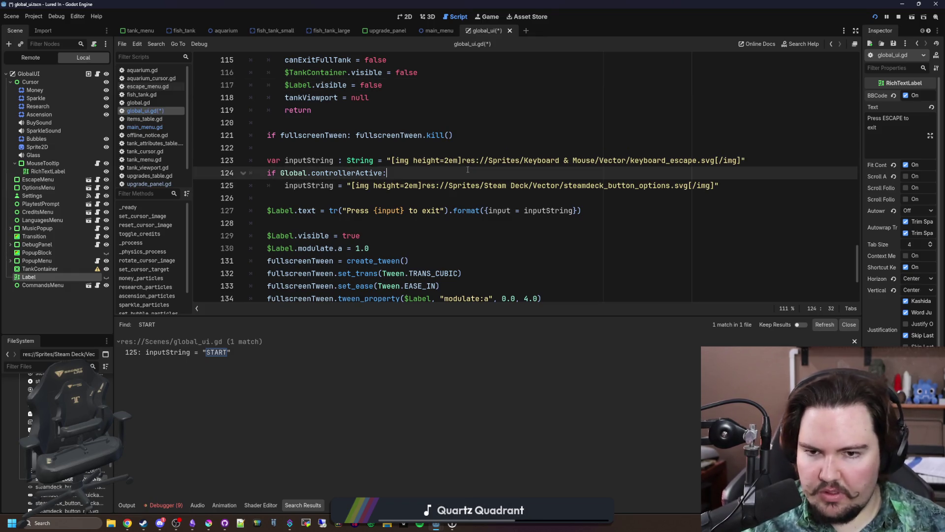
key("ctrl+s")
left_click(498, 20)
key("Escape")
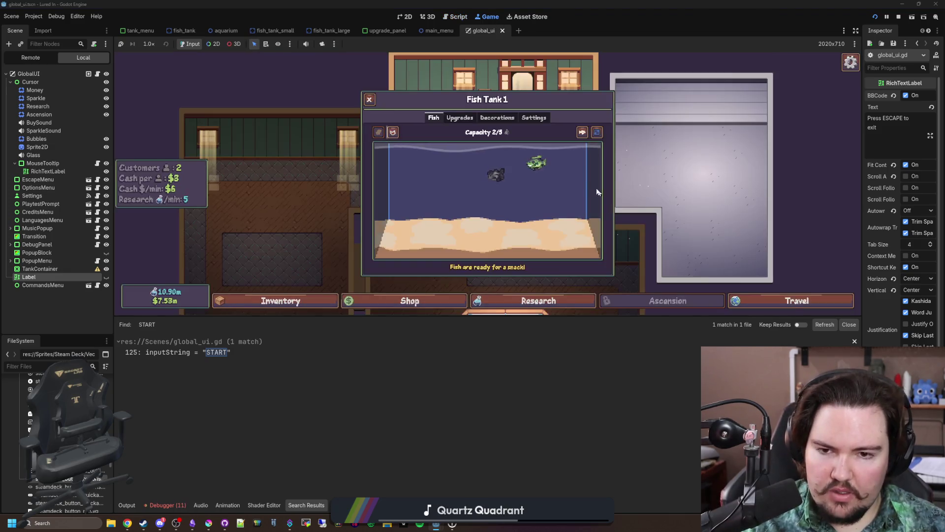
left_click(485, 205)
key("Escape")
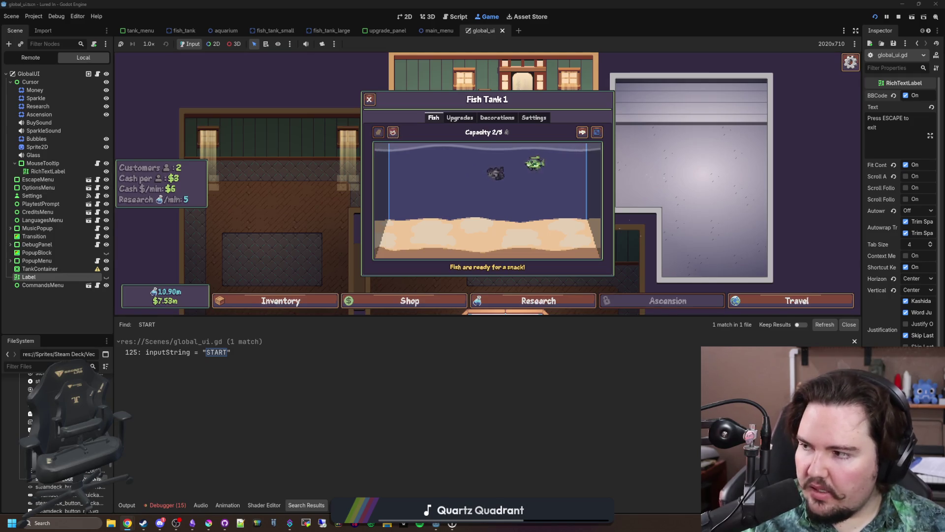
- Prefix line 127's exit text with a [font_size=32] tag, removing the spaces, and save
key("ctrl+F3")
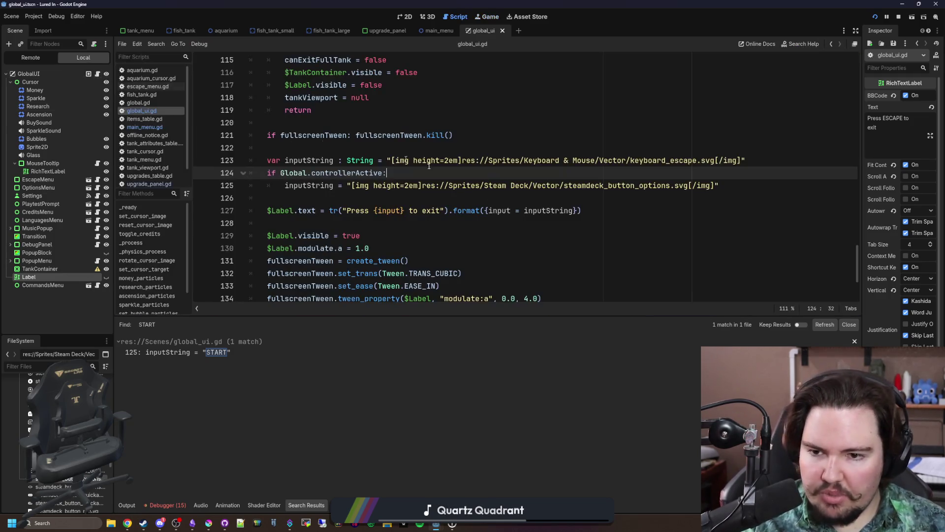
left_click(448, 222)
left_click(403, 186)
left_click(398, 197)
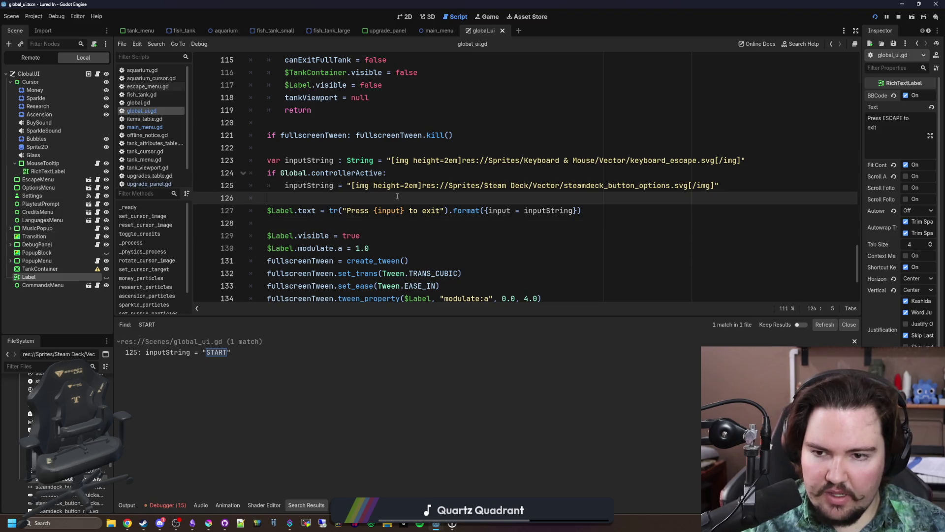
scroll(379, 236, "up", 1)
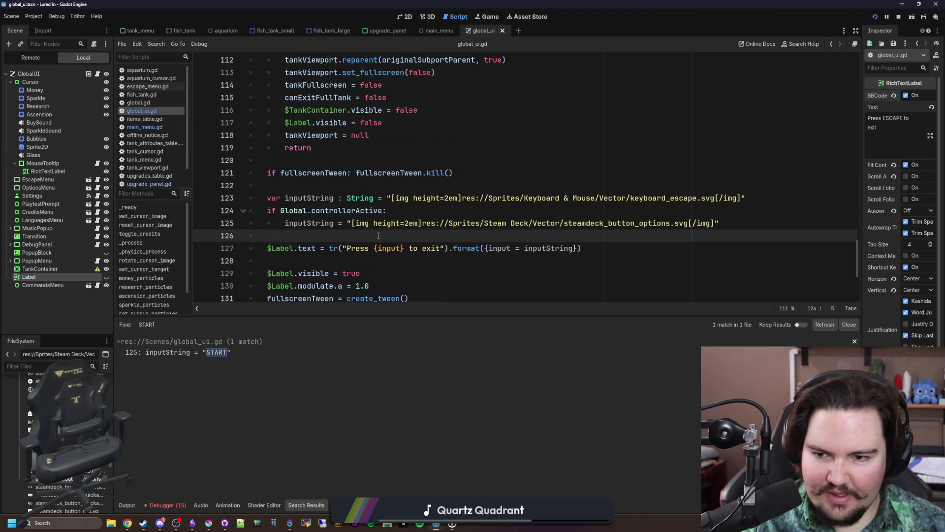
left_click(330, 248)
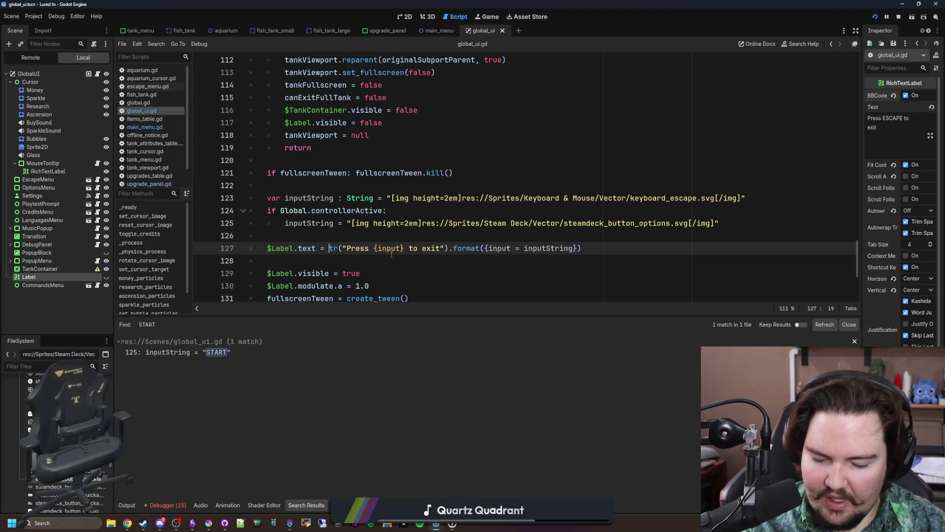
type("[\"\" +")
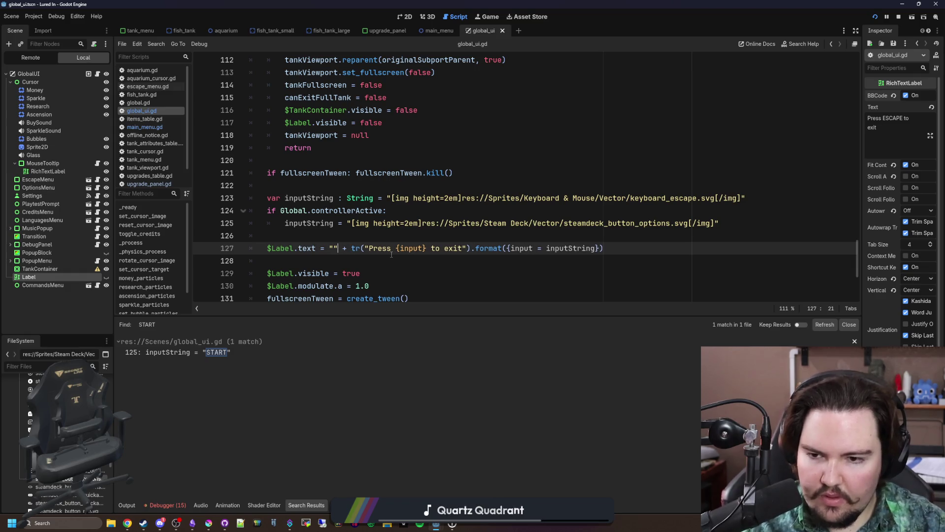
type("[font_size = 32")
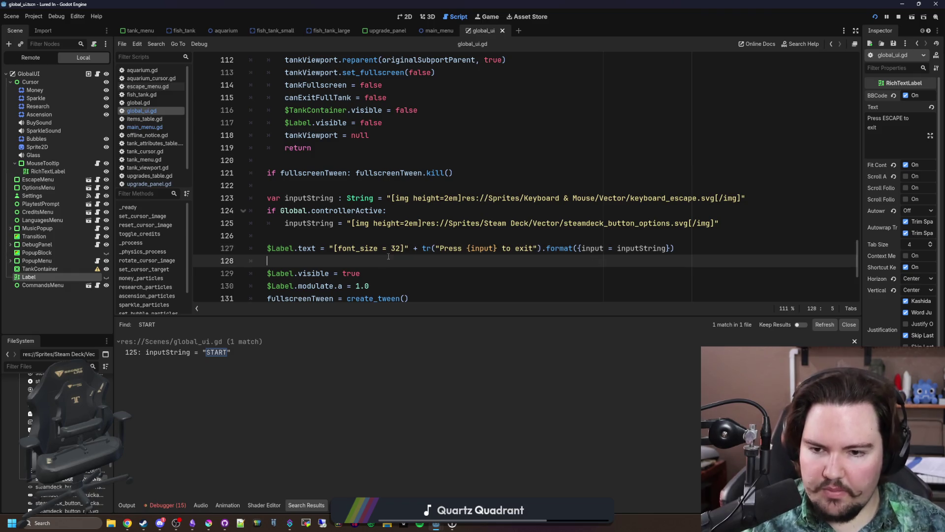
key("BackSpace")
key("Left")
key("BackSpace")
left_click(387, 237)
key("ctrl+s")
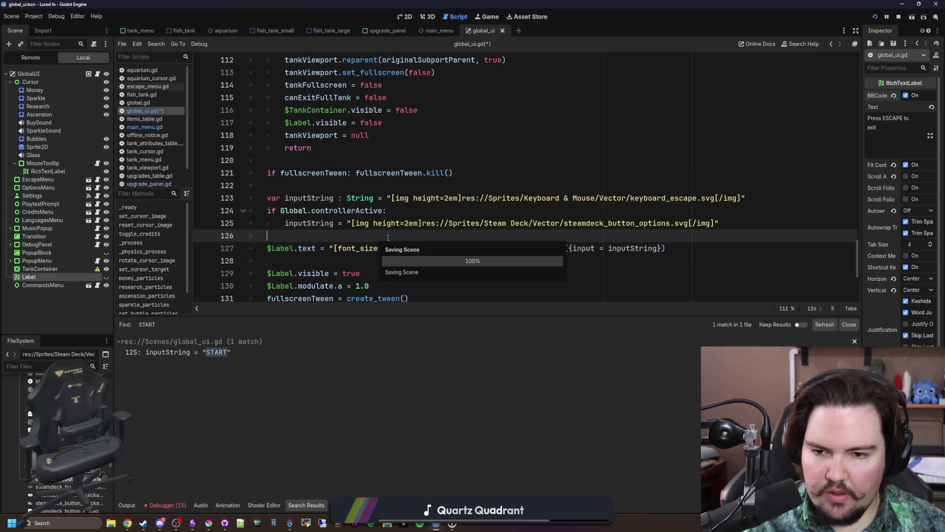
left_click(492, 19)
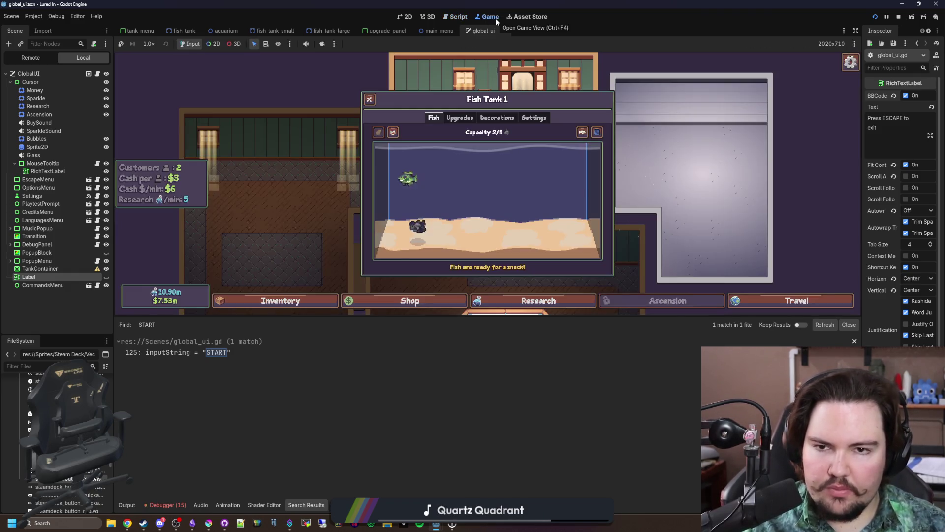
- Change the exit prompt's font_size to 64 on line 127 and save
left_click(597, 132)
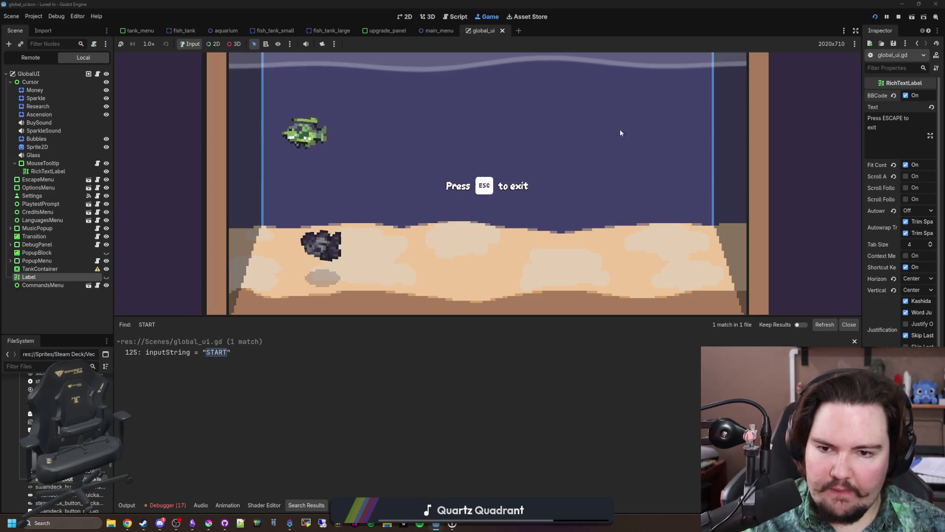
left_click(97, 73)
key("Down")
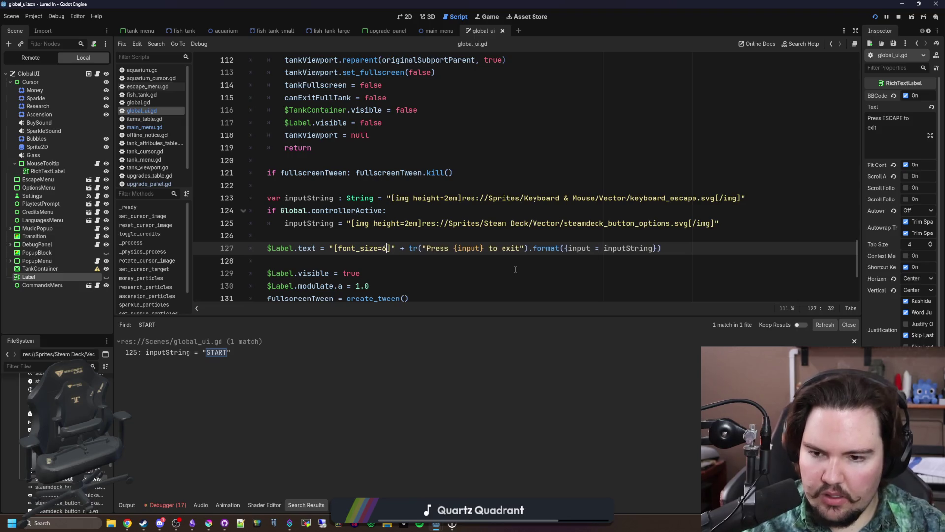
key("Down")
key("Down")
key("End")
key("ctrl+s")
- Verify the larger 'Press [ESC icon] to exit' prompt in the fullscreen tank
left_click(493, 16)
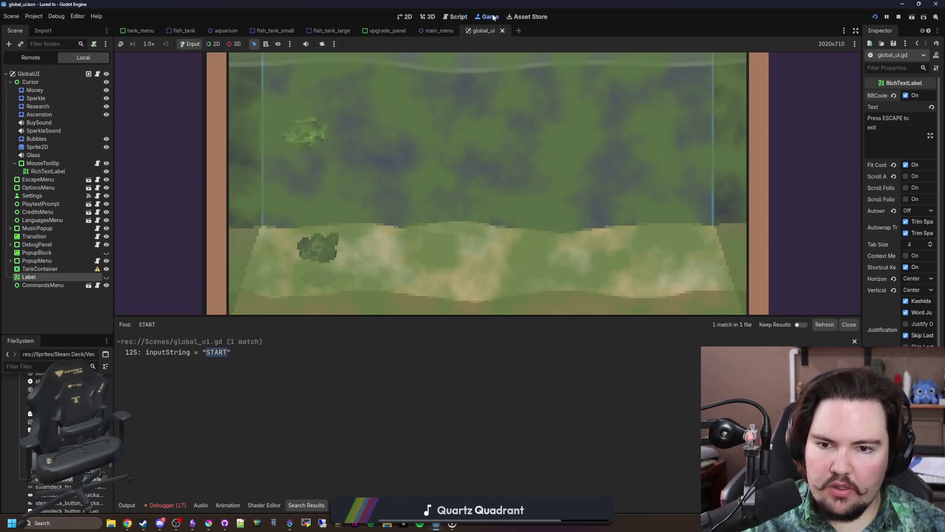
left_click(597, 132)
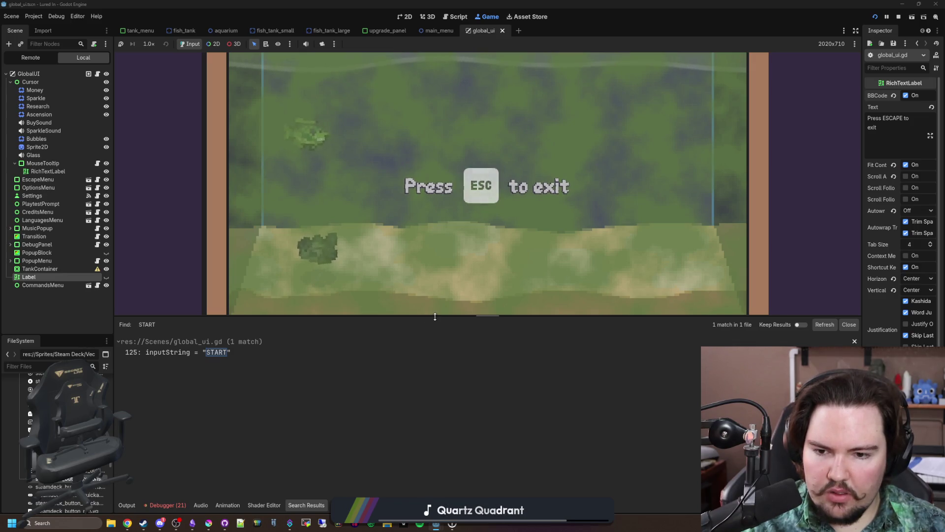
left_click_drag(426, 318, 426, 422)
key("Escape")
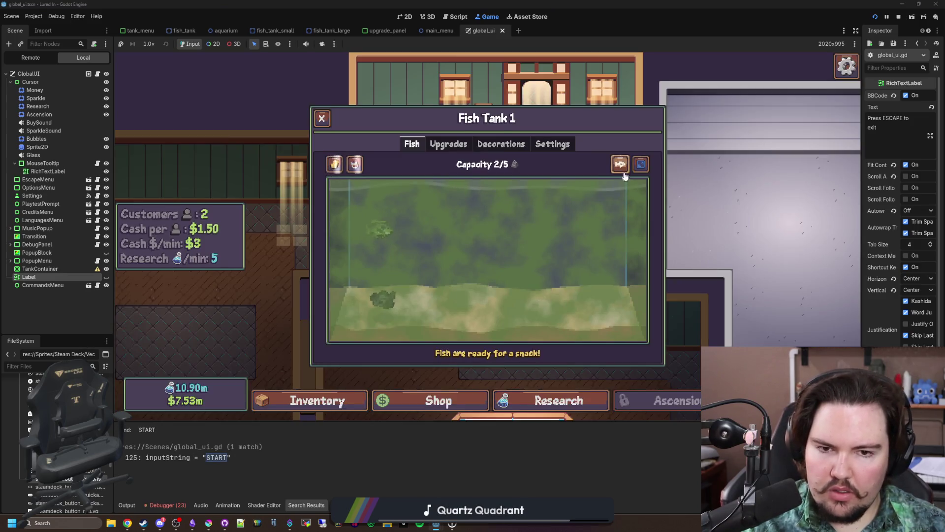
left_click(620, 165)
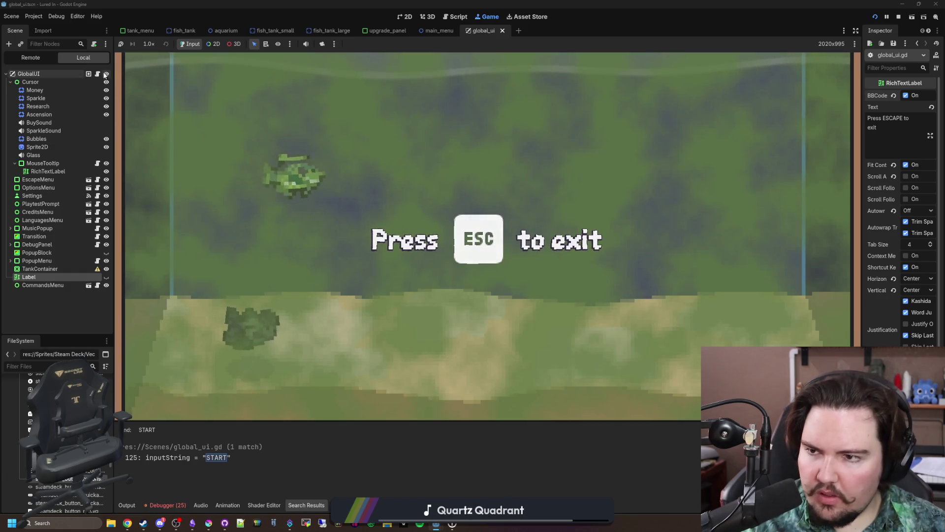
key("ctrl+F3")
- Set the prompt font size to 48 and both key icon heights to 1.5em, then save the script
left_click(392, 248)
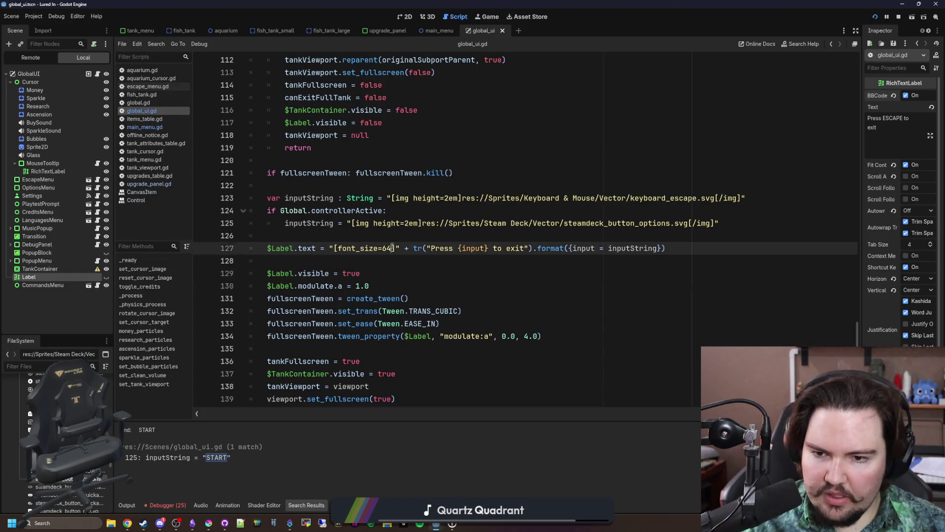
key("BackSpace")
key("BackSpace")
type("48")
left_click(406, 219)
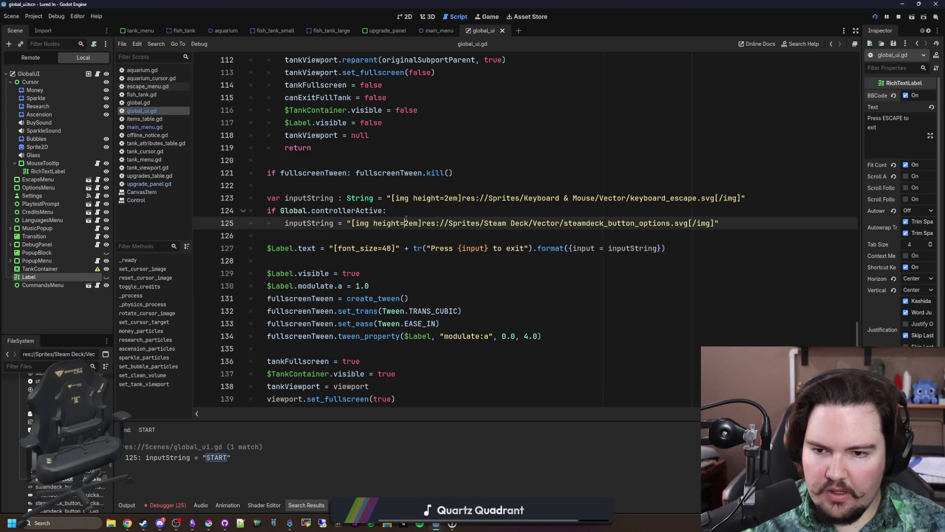
type("1.5")
left_click(414, 198)
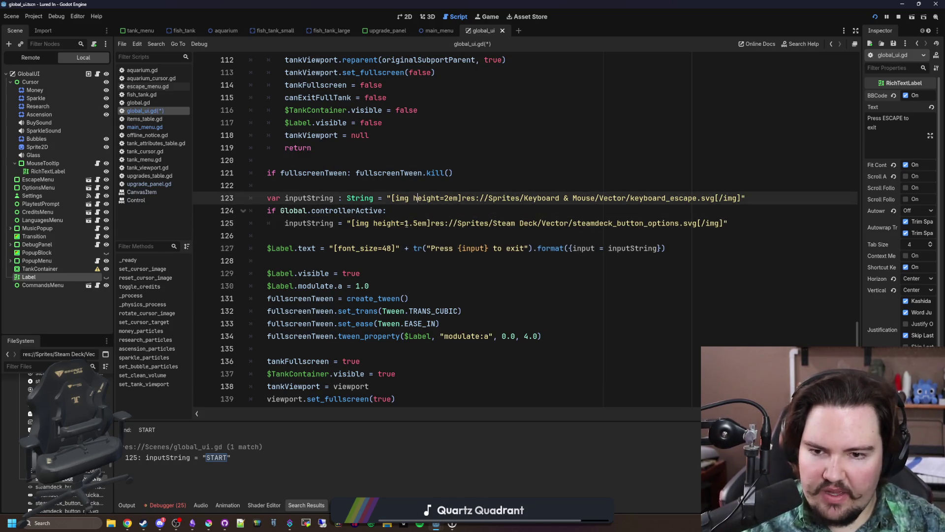
key("BackSpace")
type("1.5")
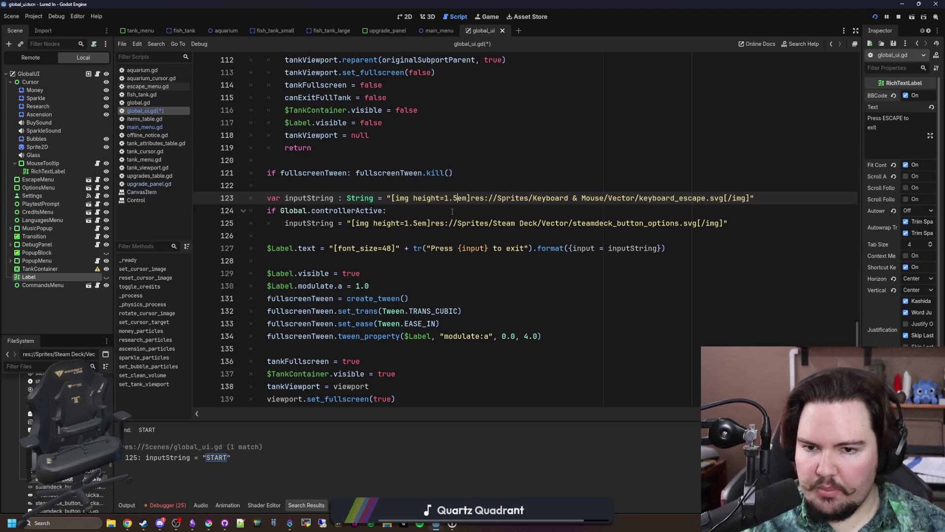
key("Up")
key("ctrl+s")
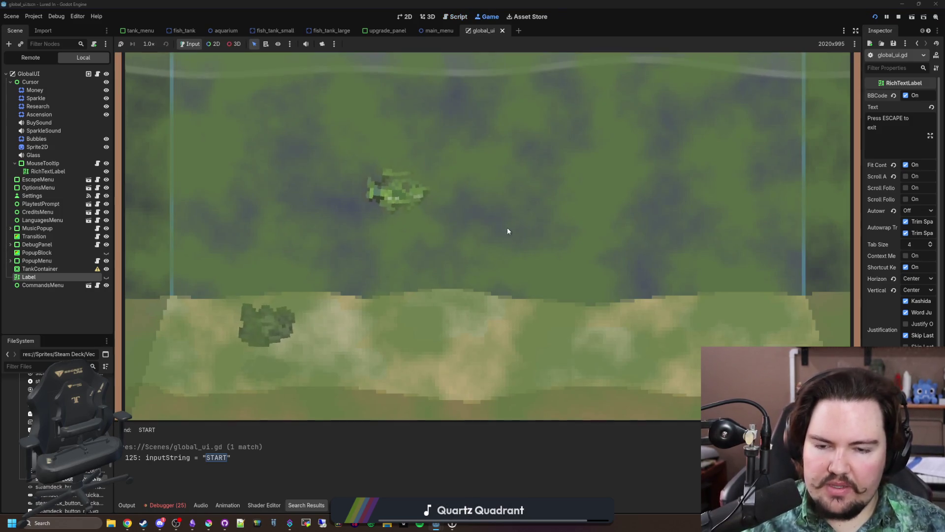
- Run the game and toggle the fish tank fullscreen view repeatedly to check the exit prompt
key("Escape")
left_click(640, 166)
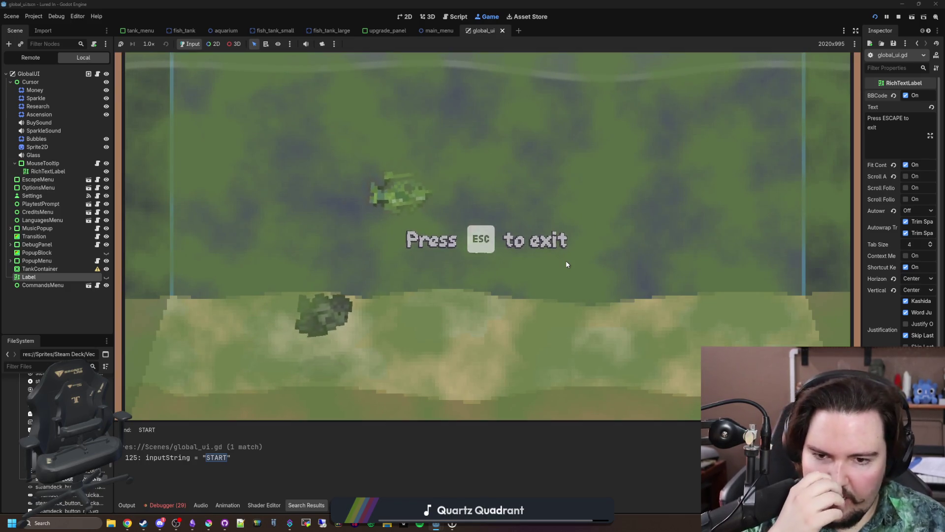
key("Escape")
left_click(650, 165)
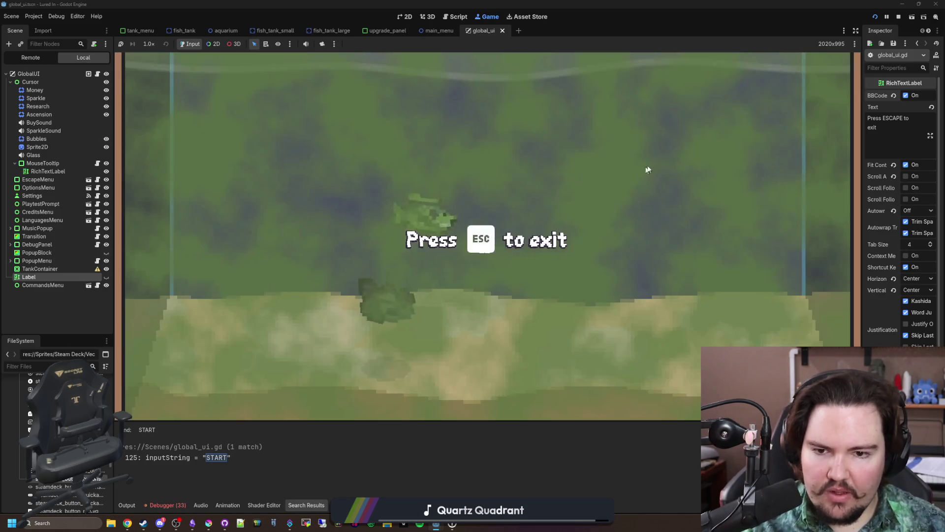
key("Escape")
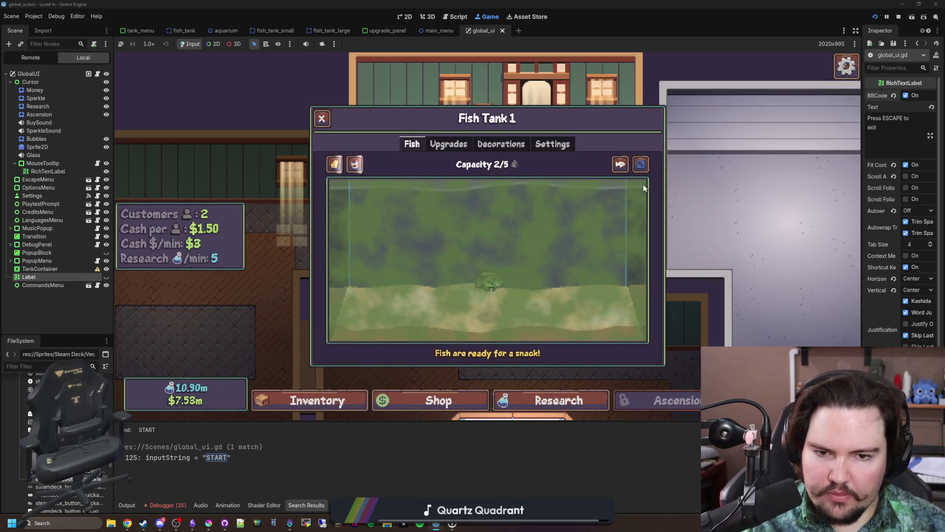
left_click(640, 165)
key("Escape")
- Scrub the remaining algae off Fish Tank 1, close it, and review the debugger's error list
left_click(335, 164)
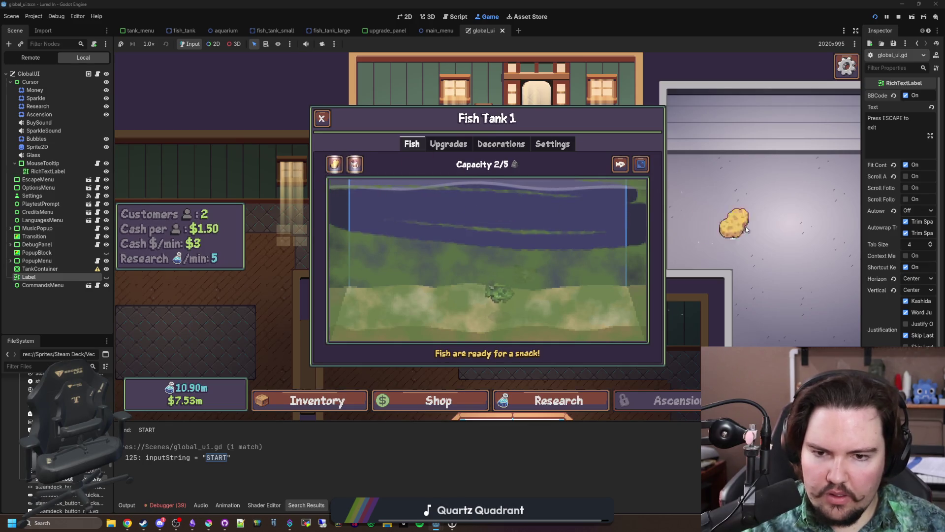
mouse_move(682, 286)
left_mouse_down()
mouse_move(316, 306)
mouse_move(711, 327)
mouse_move(376, 253)
mouse_move(613, 209)
left_mouse_up()
key("Escape")
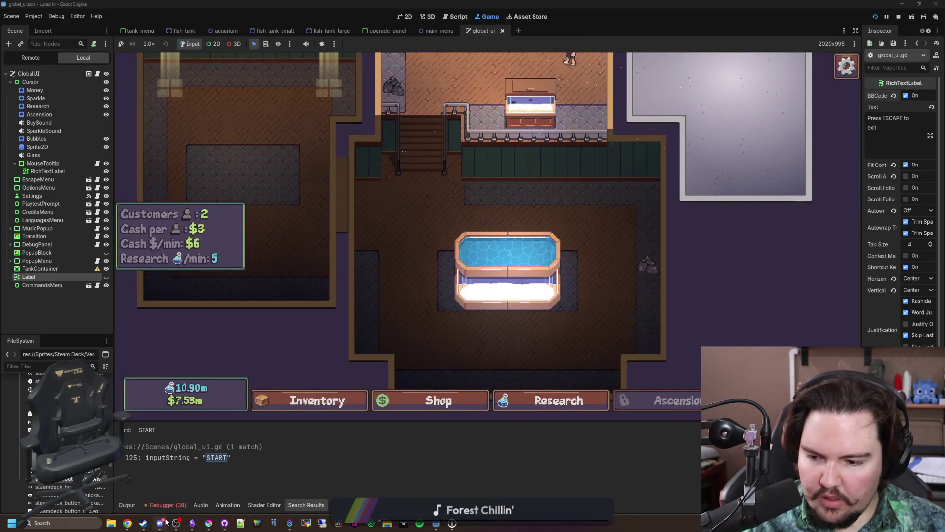
left_click(179, 507)
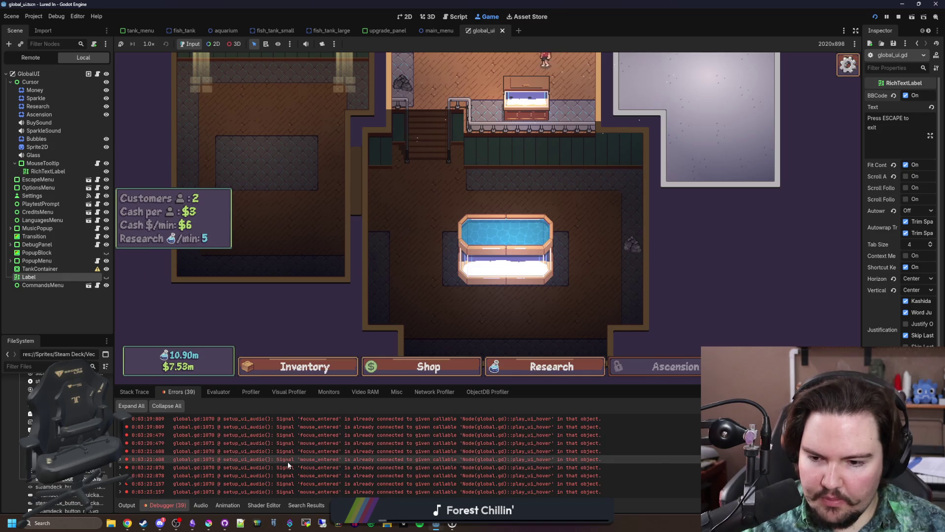
scroll(275, 482, "up", 5)
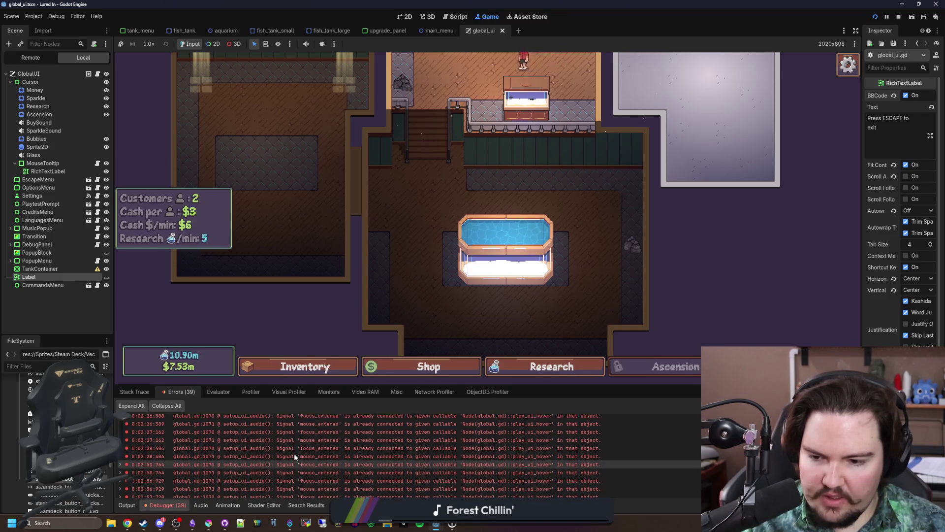
scroll(296, 454, "down", 5)
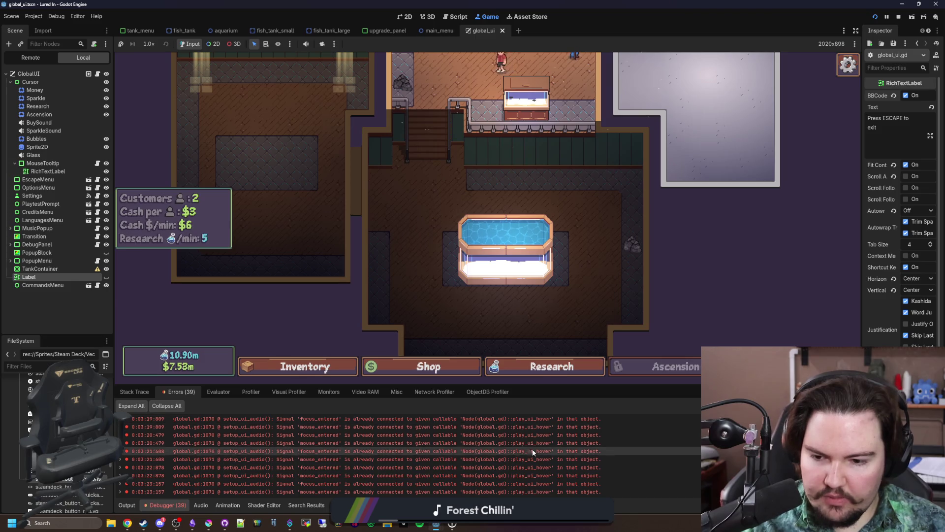
- Bring the Lured In notes to the front in Obsidian, discarding a stray bullet under Fixes
left_click(160, 522)
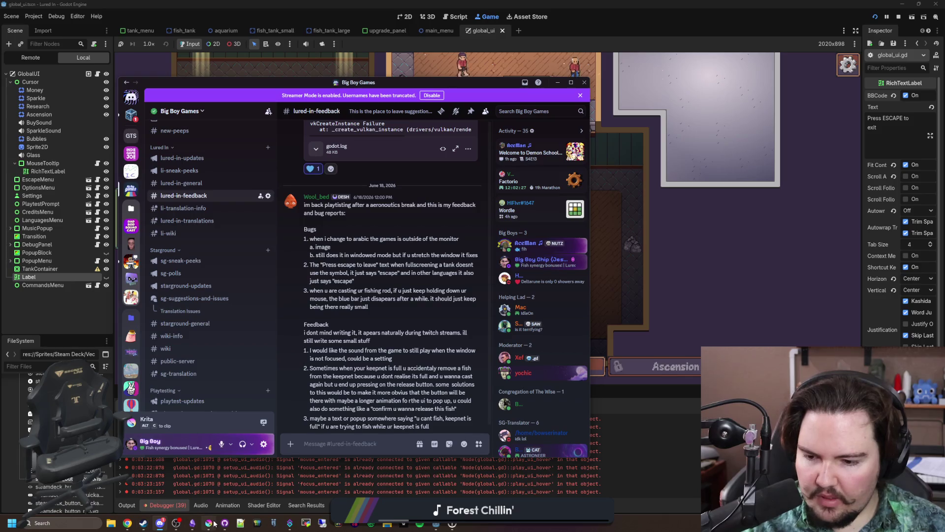
left_click(192, 523)
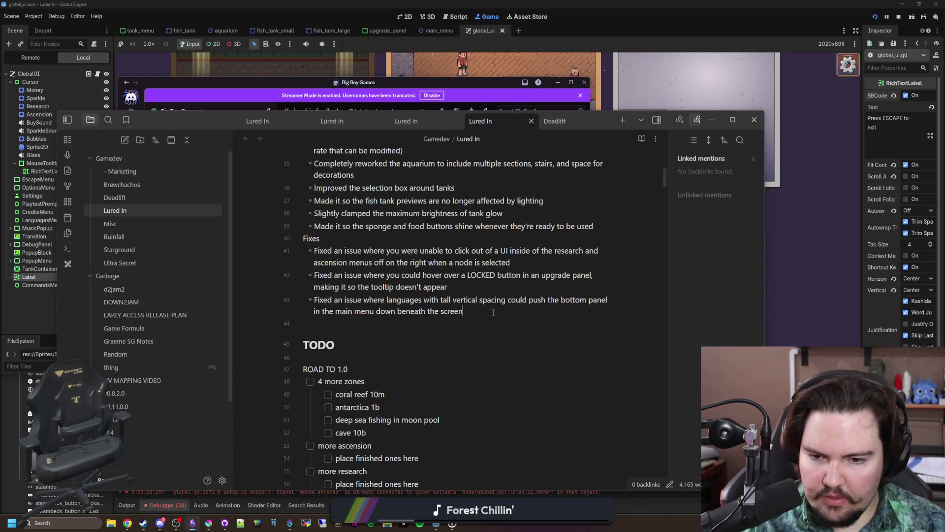
key("Return")
type("Fix")
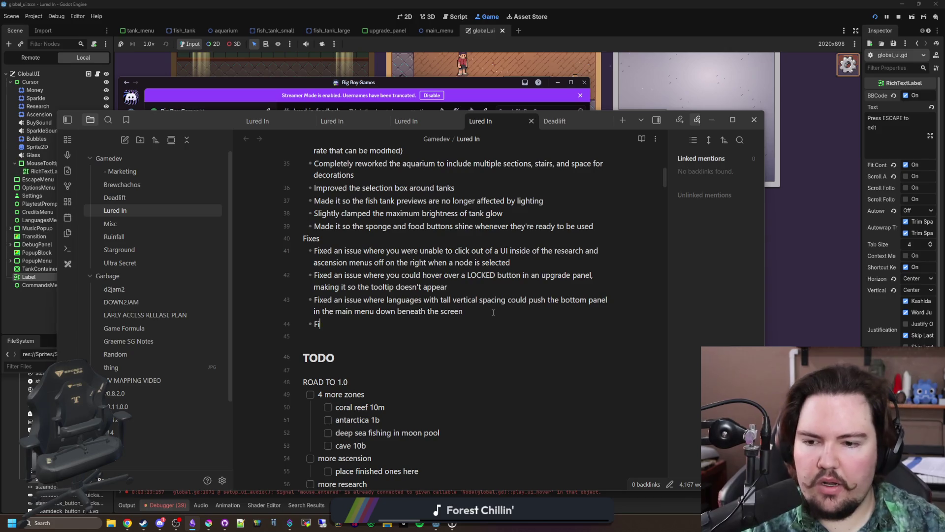
key("BackSpace")
key("BackSpace")
key("BackSpace")
scroll(545, 275, "up", 1)
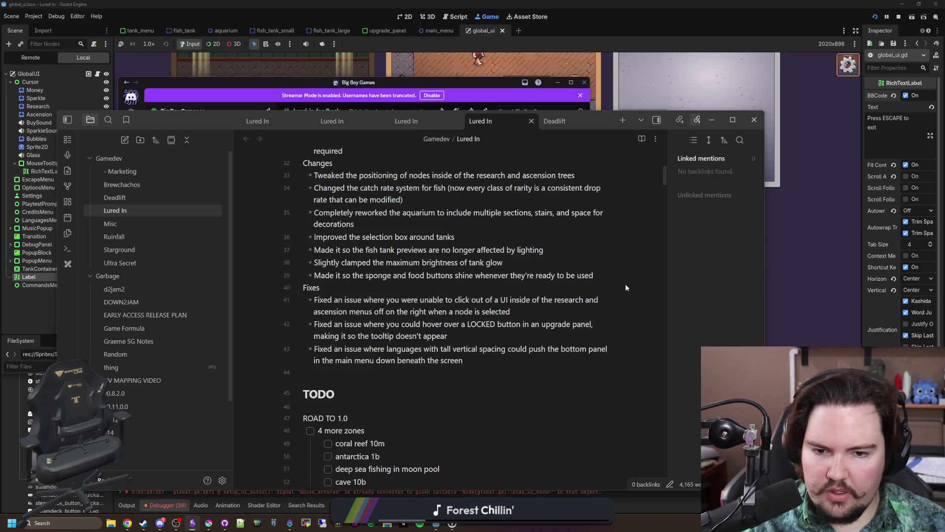
- Add the Changes bullet 'Changed the escape exit prompt in fullscreen tank mode to use an icon'
key("Return")
type("Changed the escape exit prompt in fullscreen tank mode to use an icon")
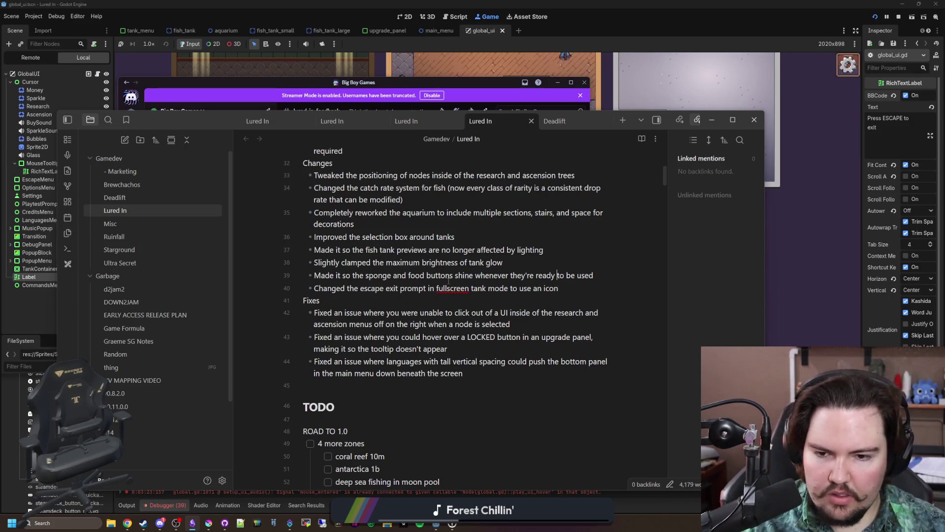
right_click(448, 288)
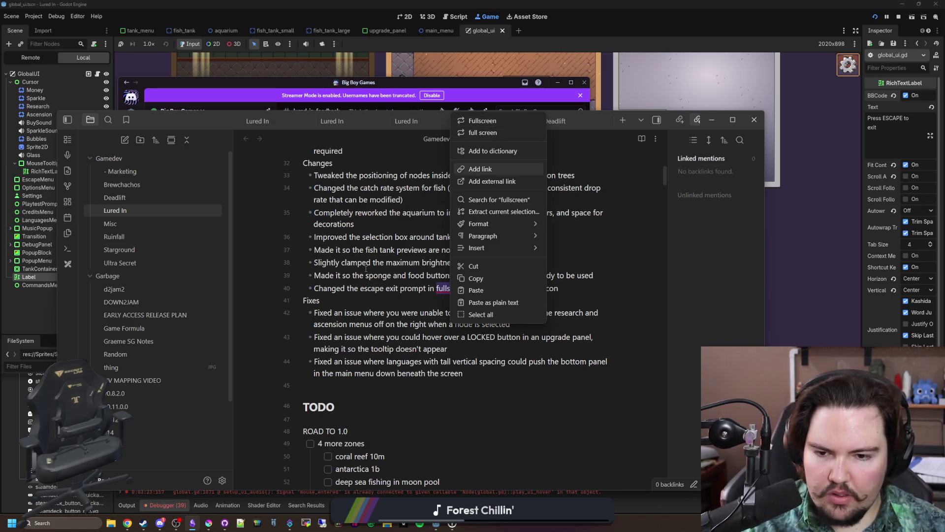
key("alt+Tab")
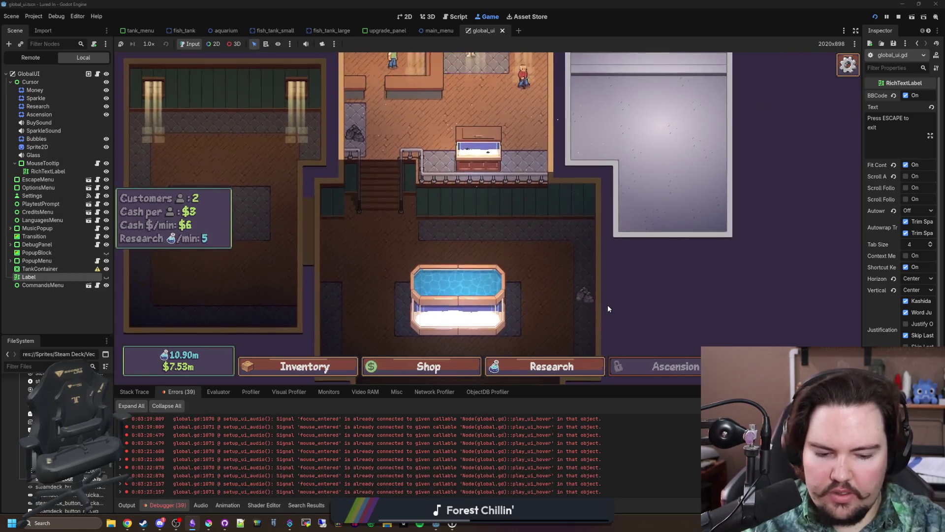
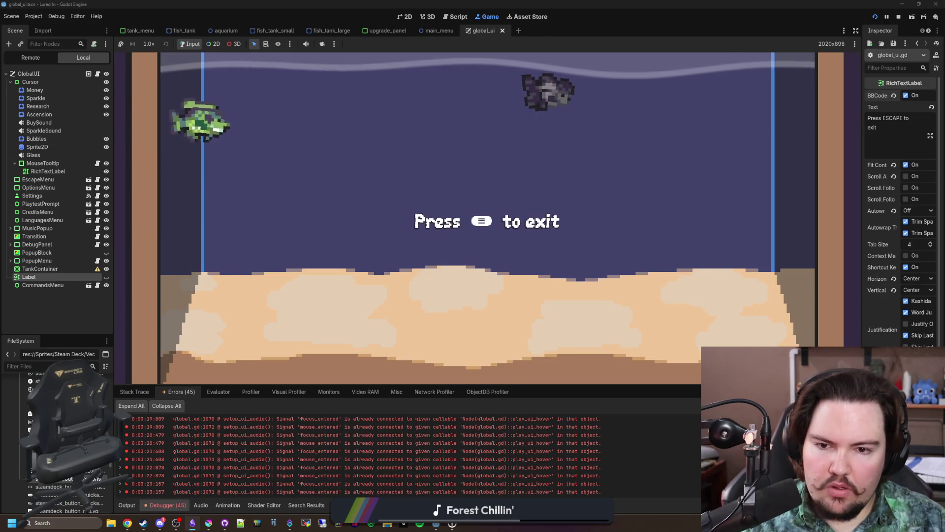
- Travel the running game to the Pond, then open fishing_region.gd via the 'fishing' FileSystem filter
key("Escape")
key("Escape")
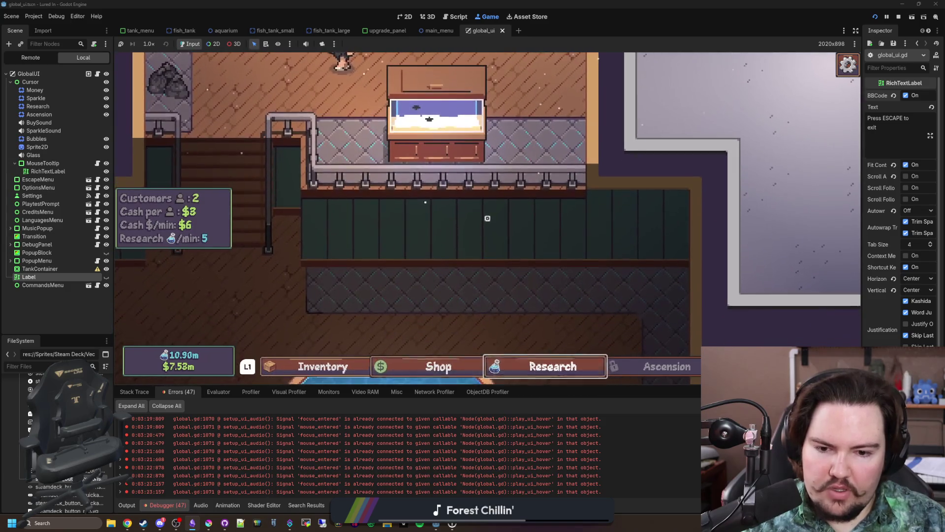
left_click(487, 218)
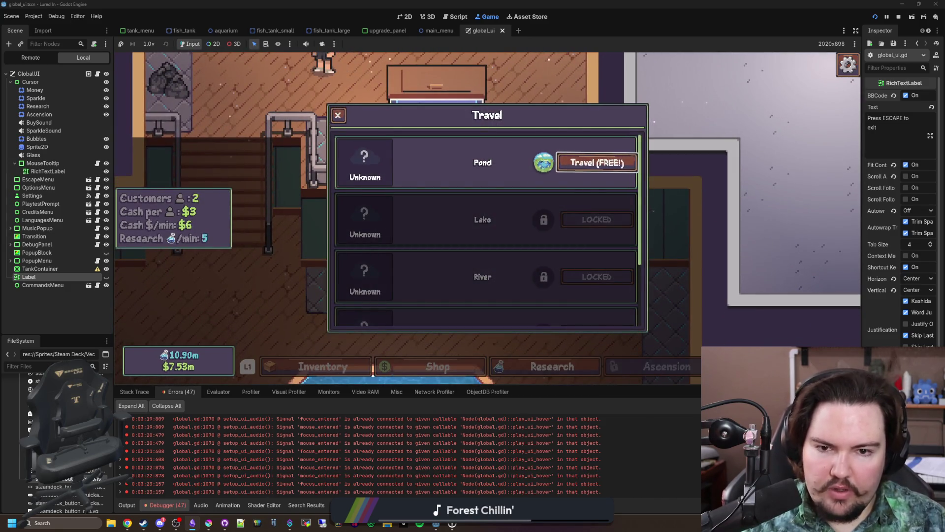
key("Return")
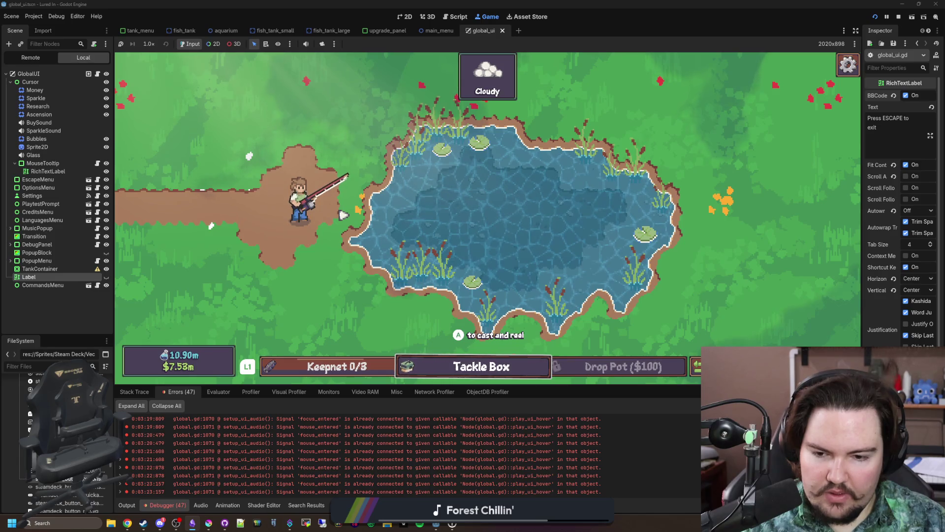
key("Return")
key("Escape")
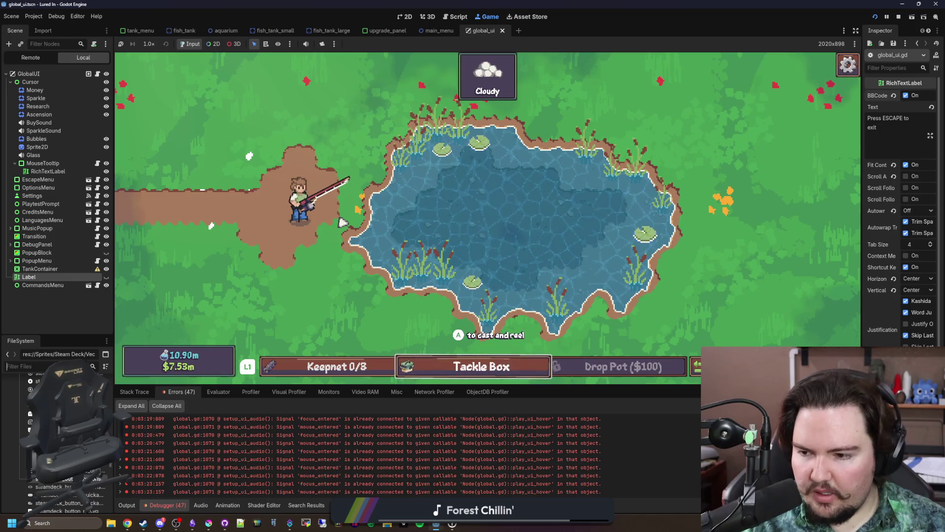
type("fish")
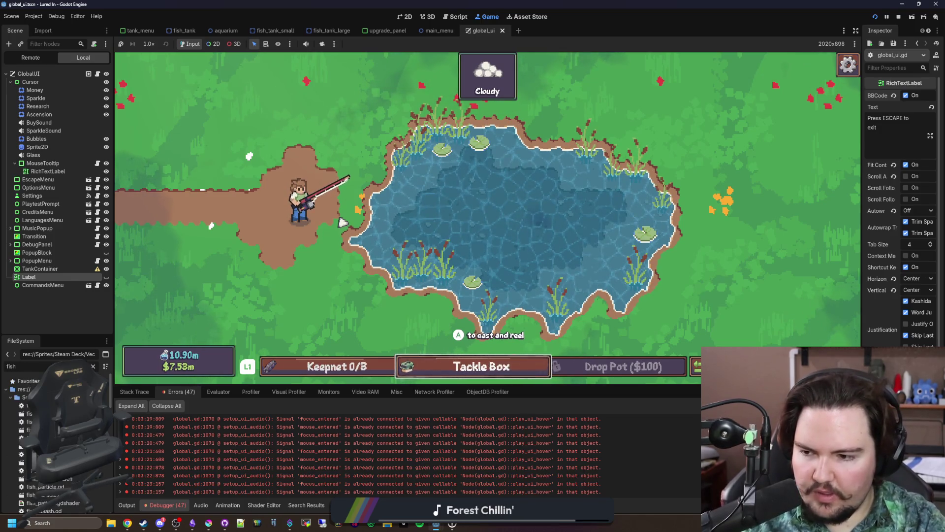
type("ing")
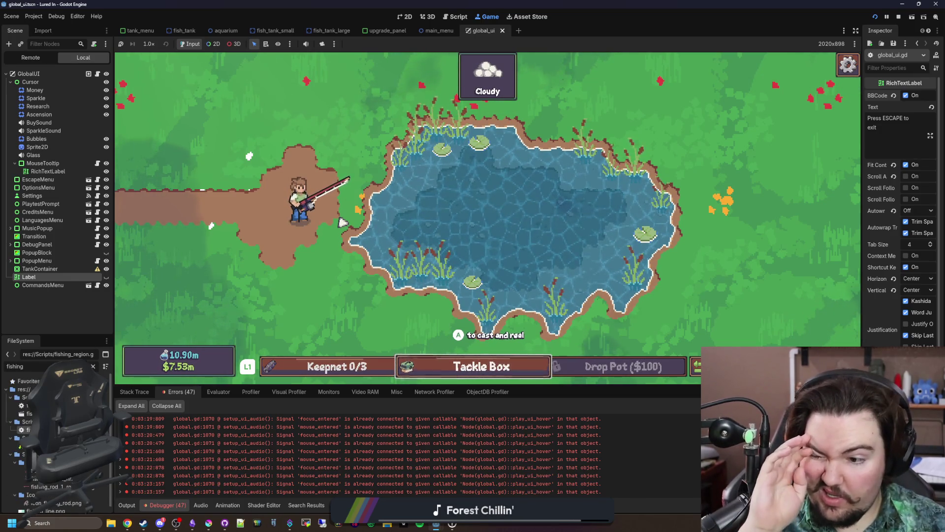
double_click(29, 413)
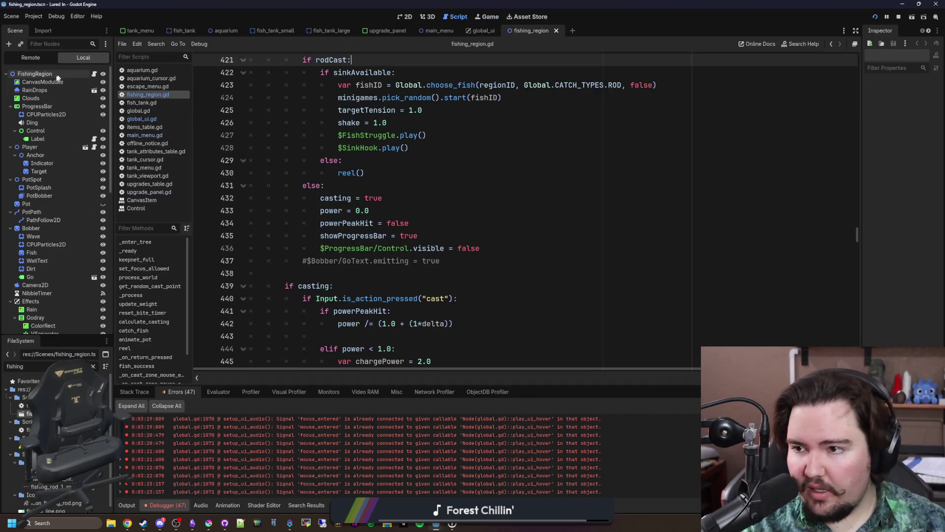
- Grow Bar Buttons to 4 slots, place TackleBox at index 1, and save fishing_region
left_click(85, 75)
left_click_drag(859, 161, 726, 161)
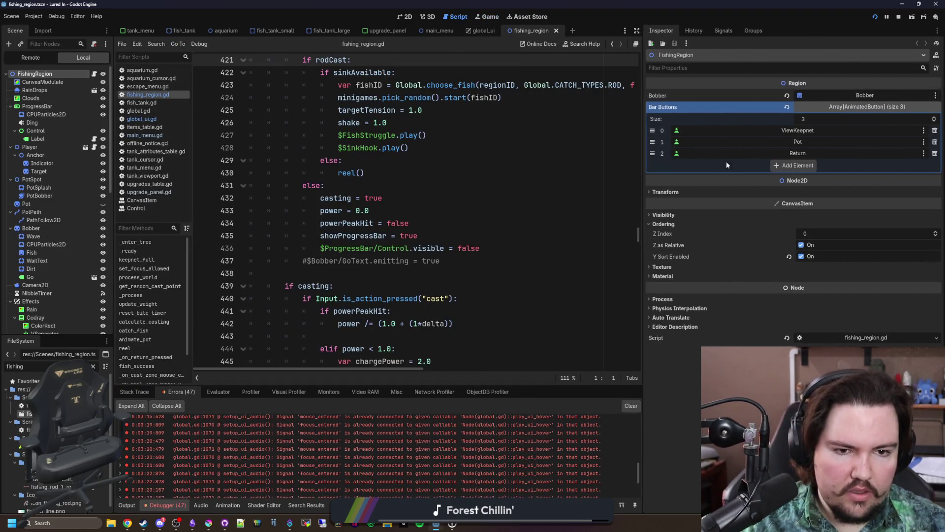
left_click(783, 166)
left_click_drag(654, 165, 652, 141)
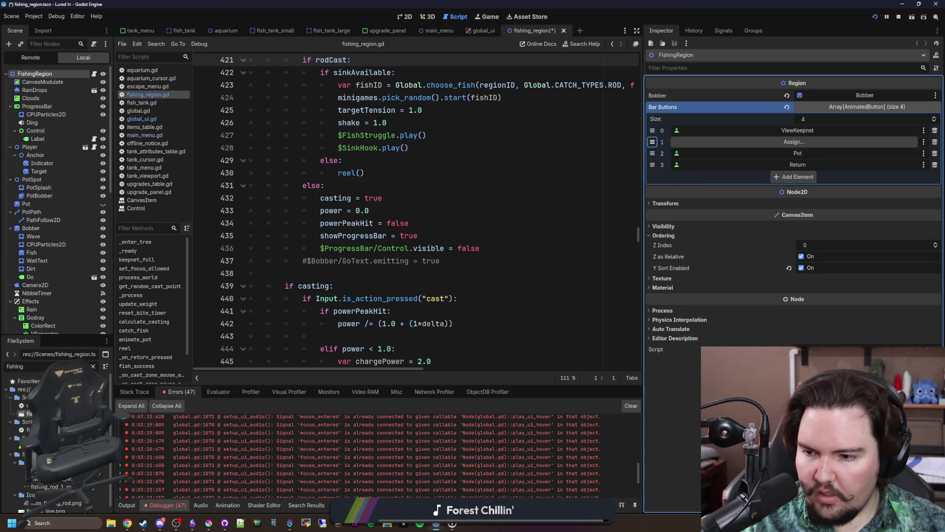
scroll(54, 198, "down", 10)
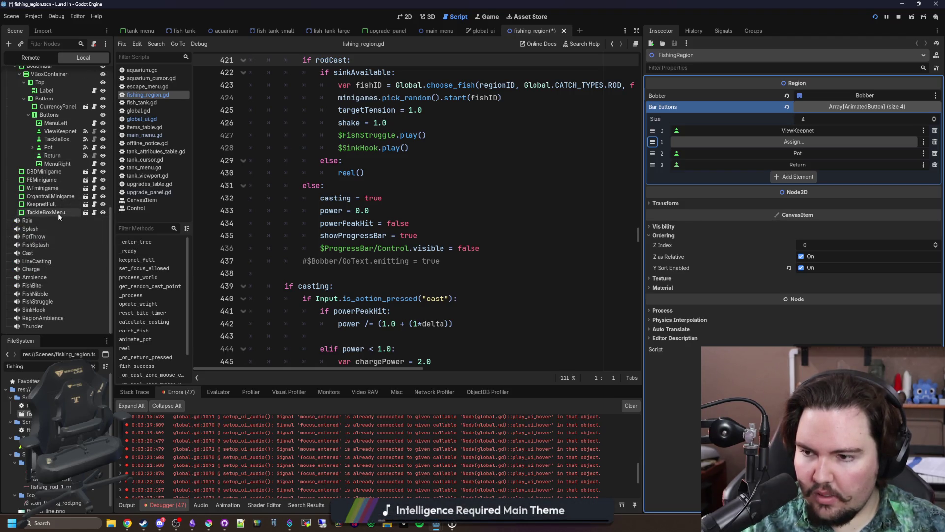
scroll(58, 216, "up", 4)
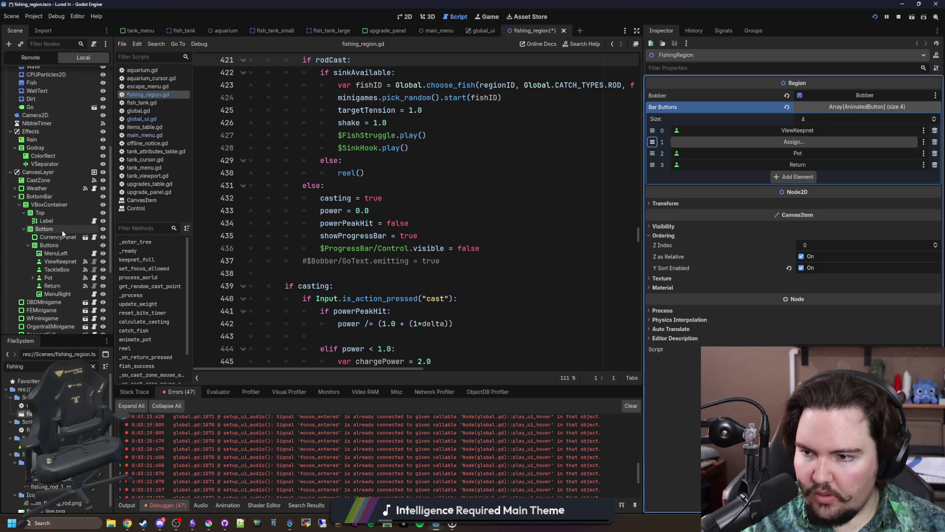
mouse_move(58, 274)
left_mouse_down()
mouse_move(584, 160)
mouse_move(764, 144)
left_mouse_up()
left_click(507, 170)
key("ctrl+s")
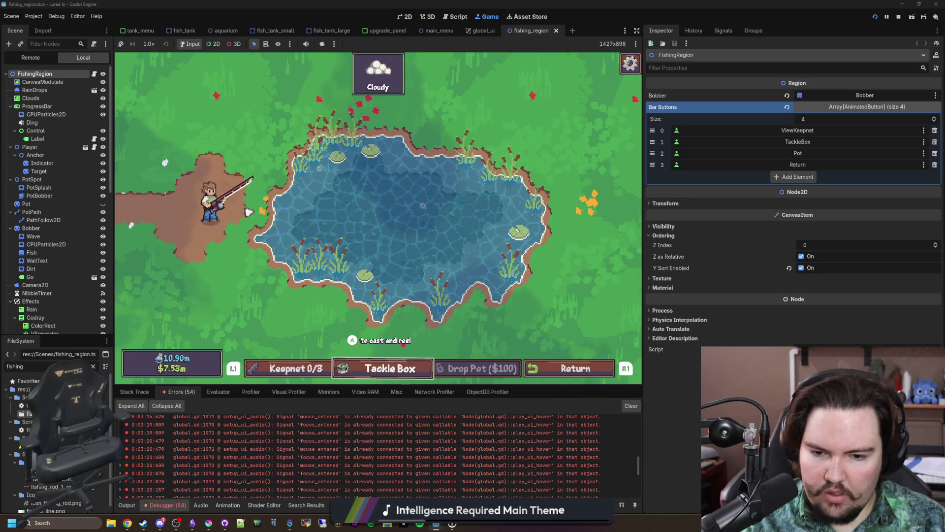
key("Escape")
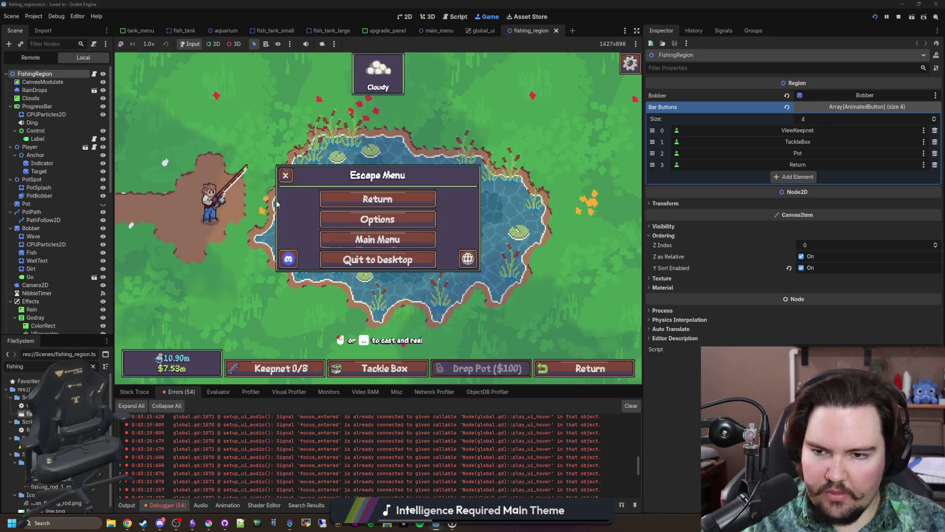
left_click(378, 240)
left_click(204, 205)
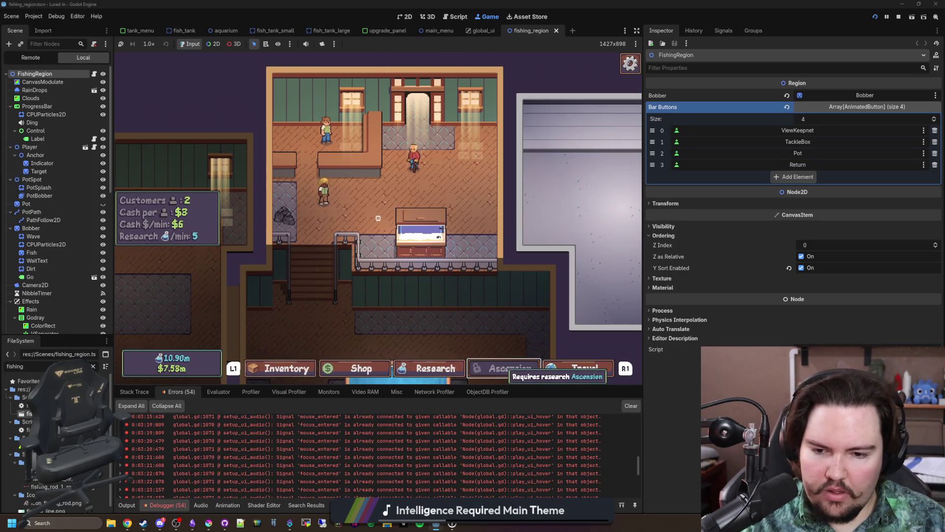
key("Return")
key("Return")
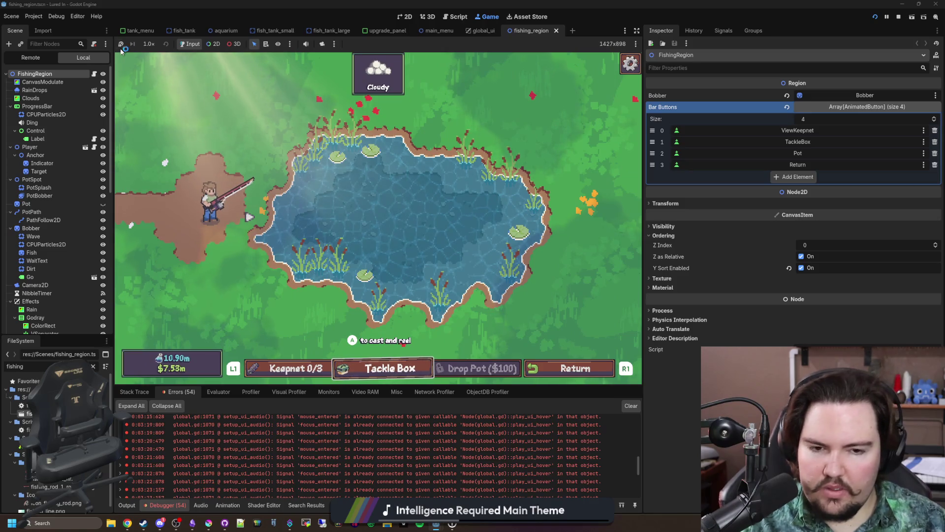
left_click(67, 144)
scroll(67, 150, "down", 4)
scroll(67, 154, "down", 4)
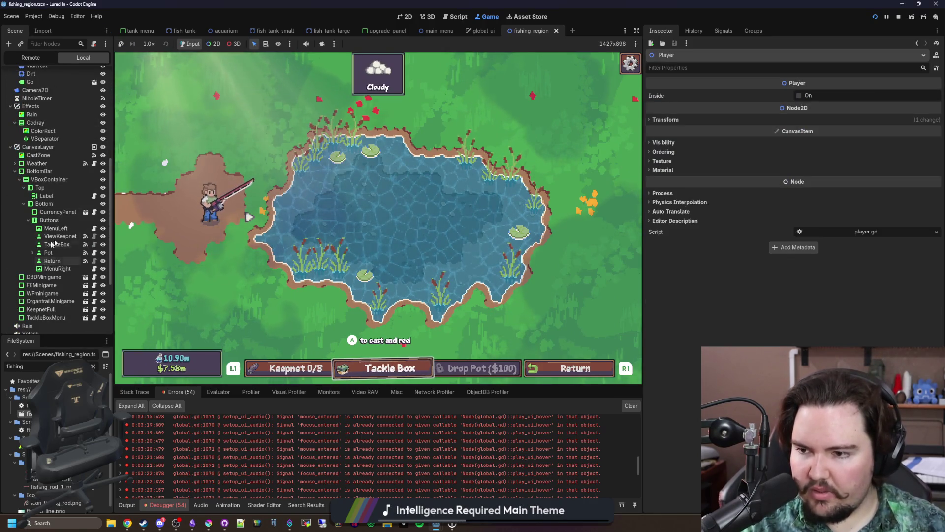
- Replace Pot with TackleBox as ViewKeepnet's Focus Neighbor Right
left_click(55, 244)
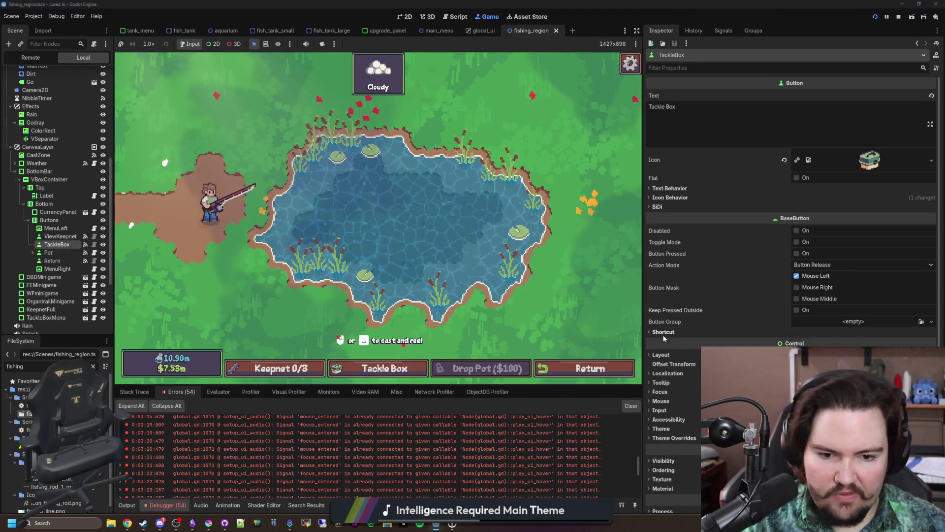
key("Up")
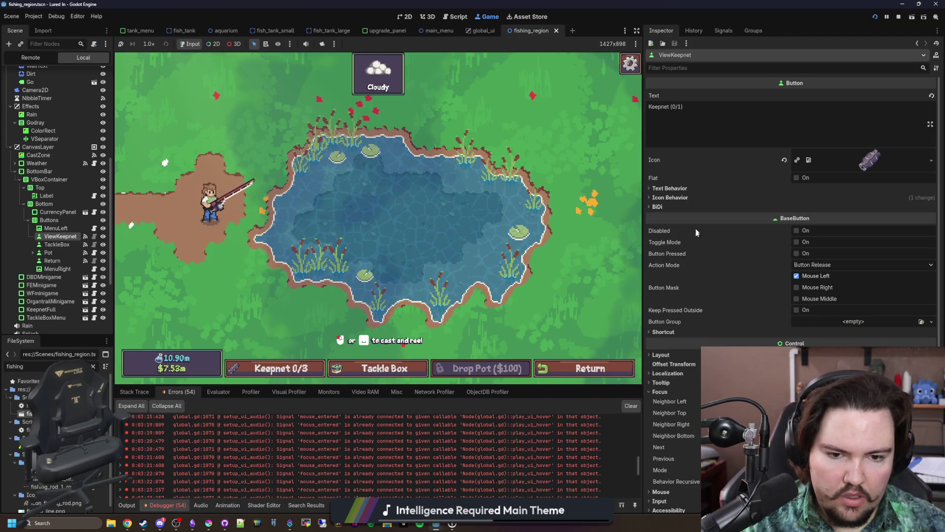
scroll(697, 284, "down", 5)
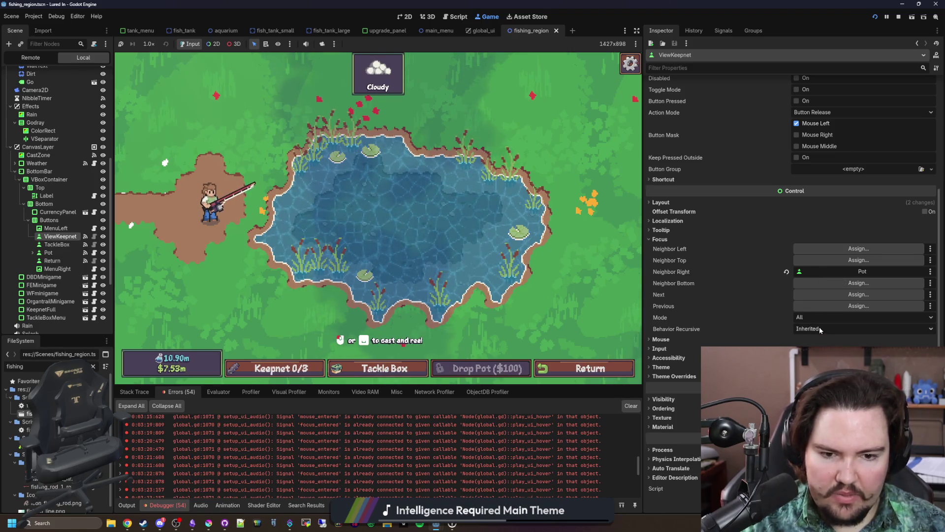
left_click(659, 239)
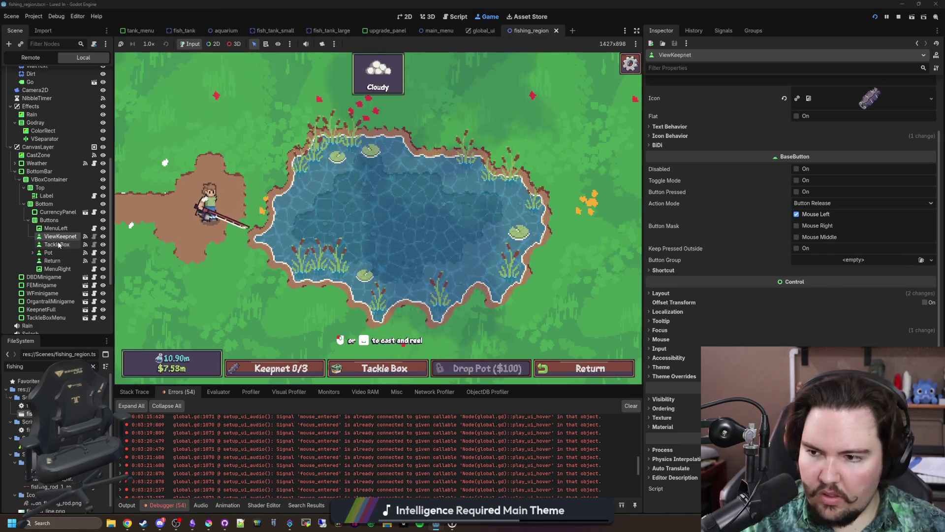
left_click(662, 332)
scroll(664, 336, "down", 3)
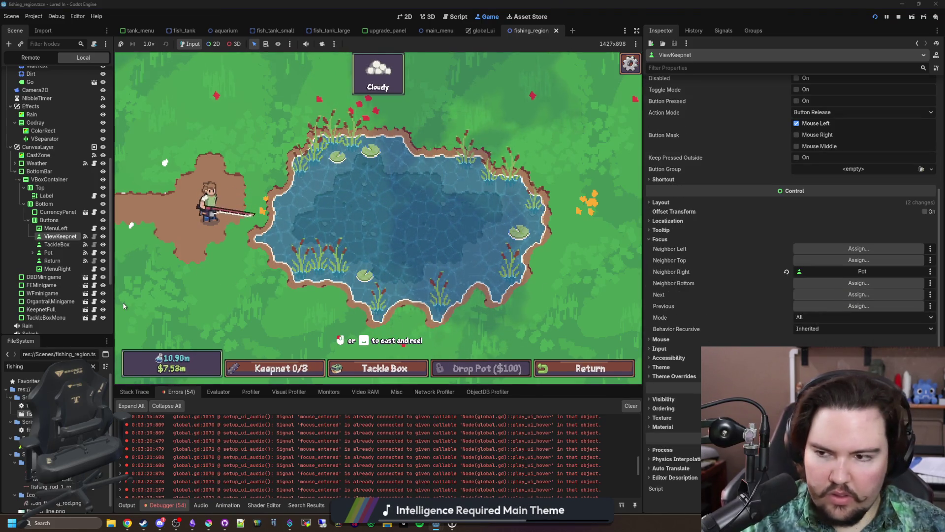
left_click(786, 272)
left_click(821, 272)
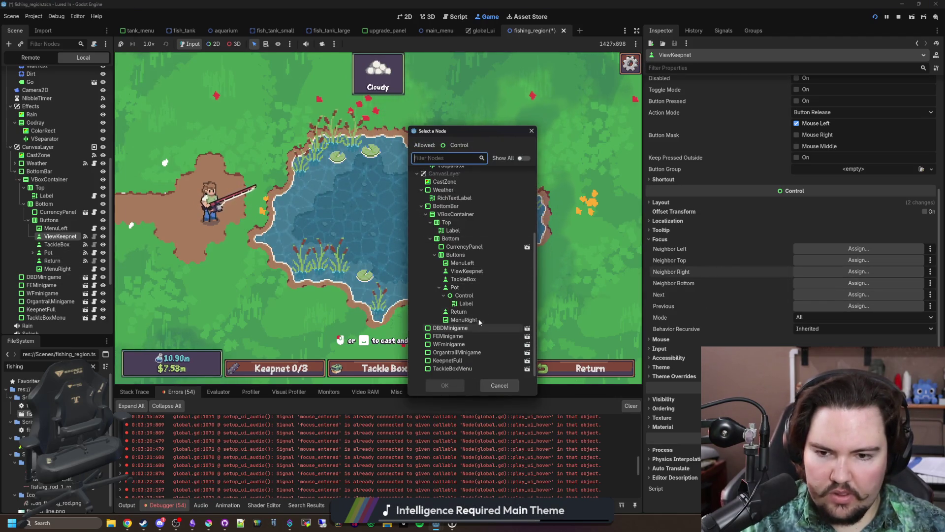
left_click(464, 278)
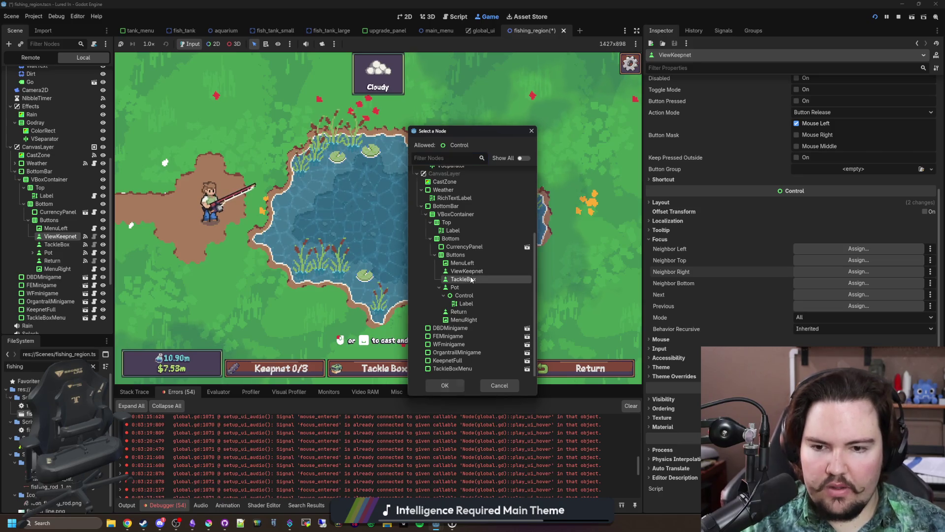
left_click(457, 388)
- Set TackleBox's Focus Neighbor Left to ViewKeepnet
left_click(859, 271)
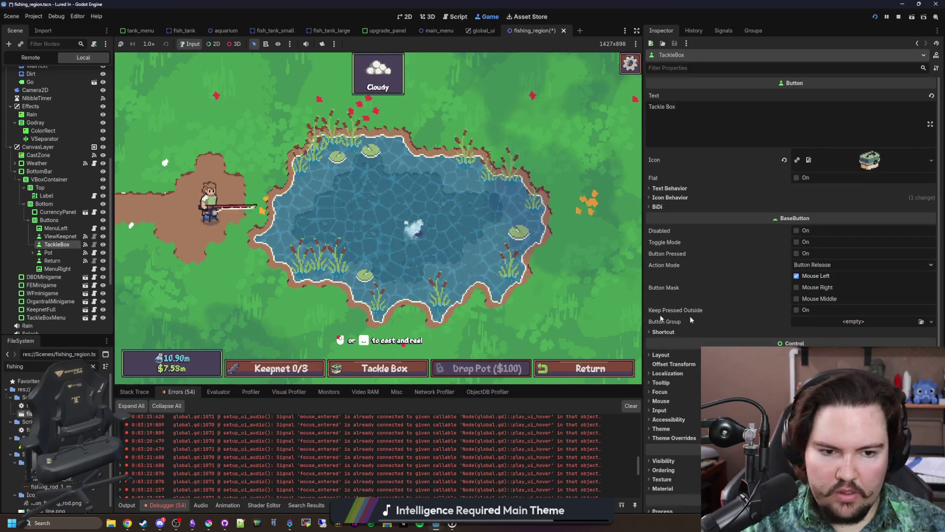
scroll(775, 307, "down", 3)
left_click(667, 331)
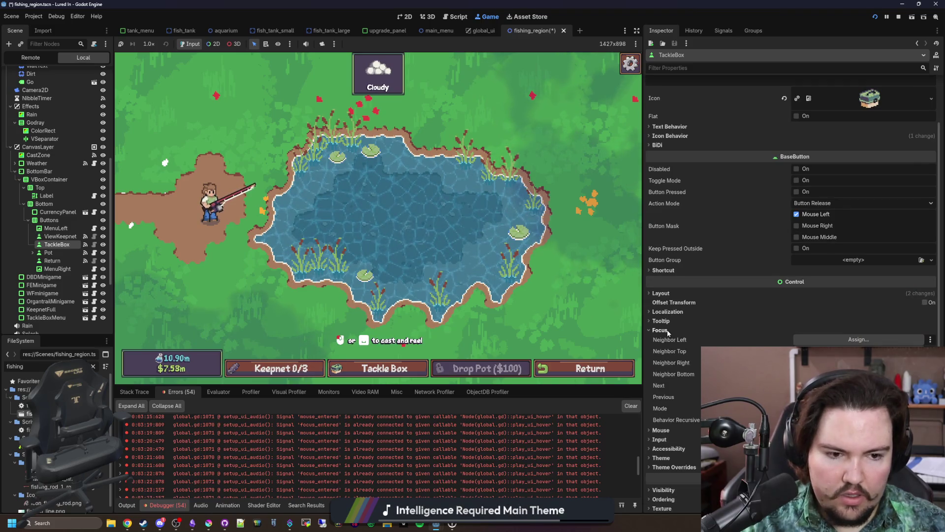
scroll(836, 317, "down", 3)
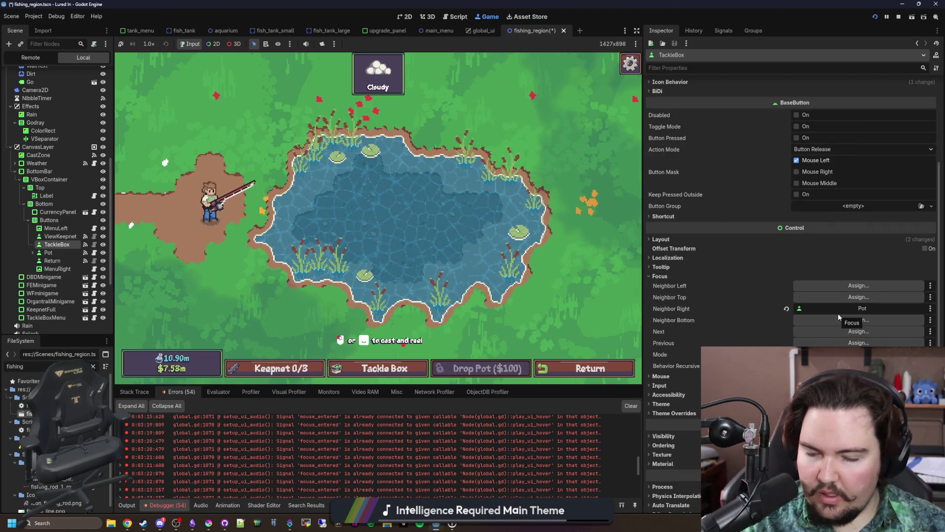
left_click(848, 286)
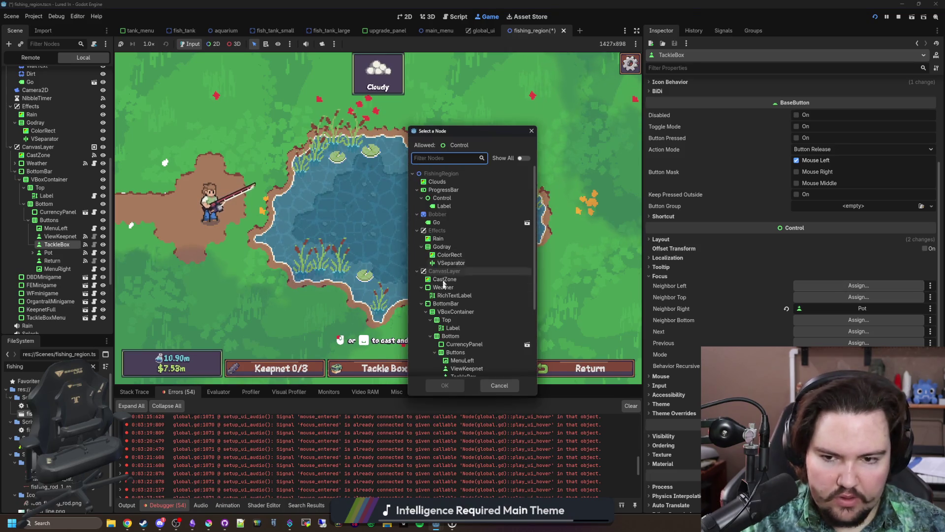
scroll(468, 295, "down", 3)
left_click(458, 269)
left_click(440, 384)
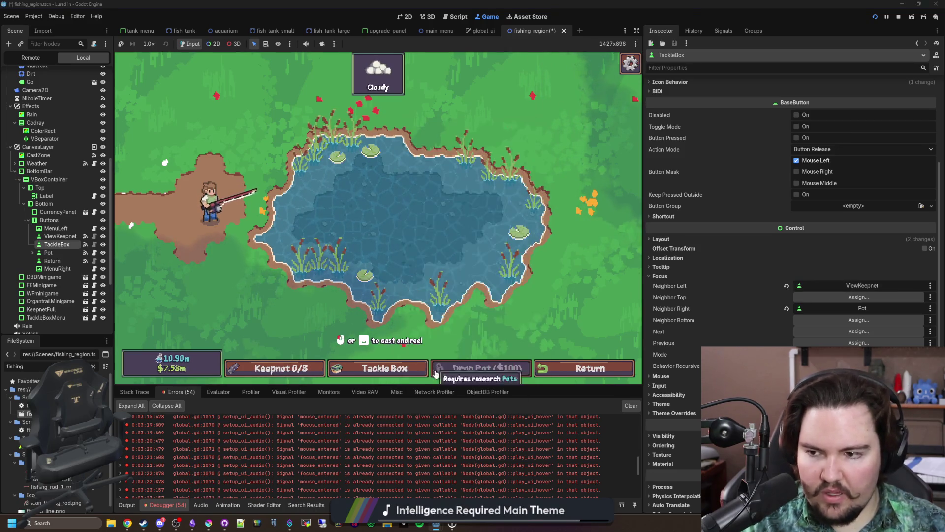
- Cast the line in the running game, stop it with F8, and save the scene
left_click(385, 248)
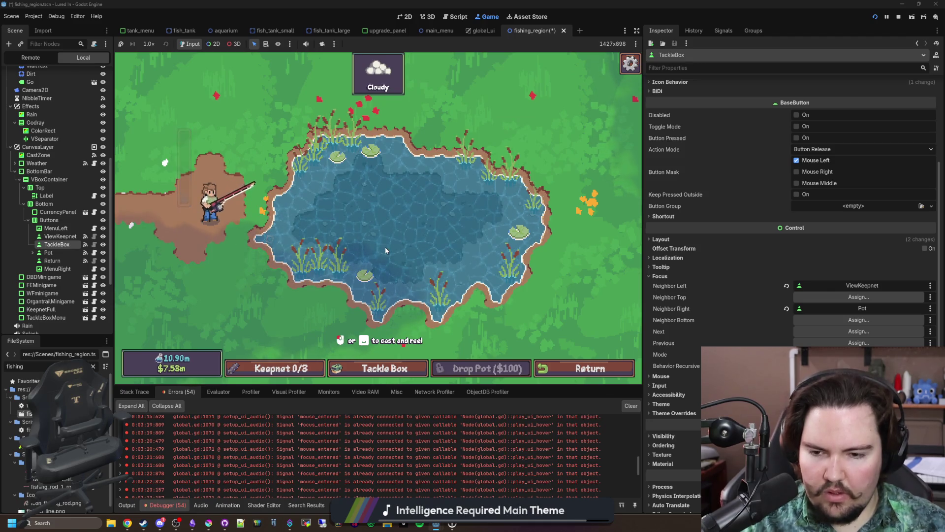
key("F8")
key("ctrl+s")
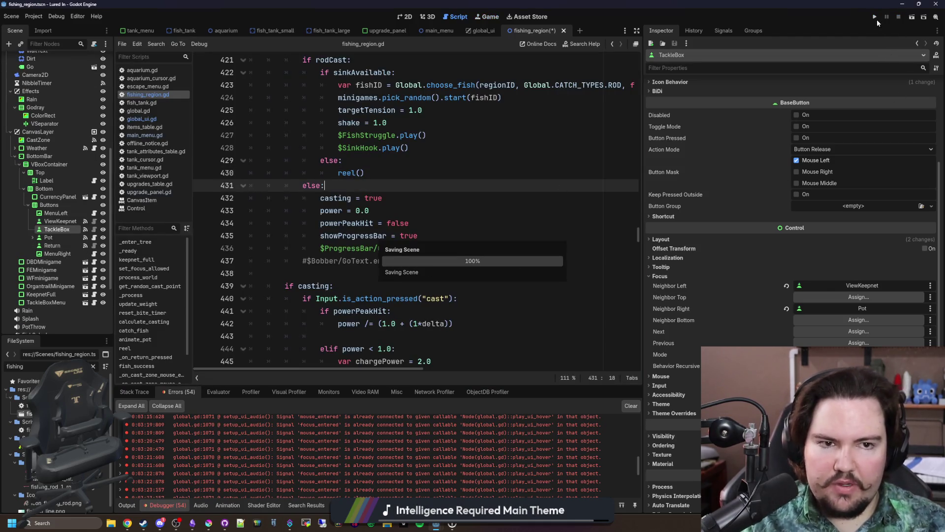
- Run Lured In and close the Feedback popup to reach the rainy title screen
left_click(876, 17)
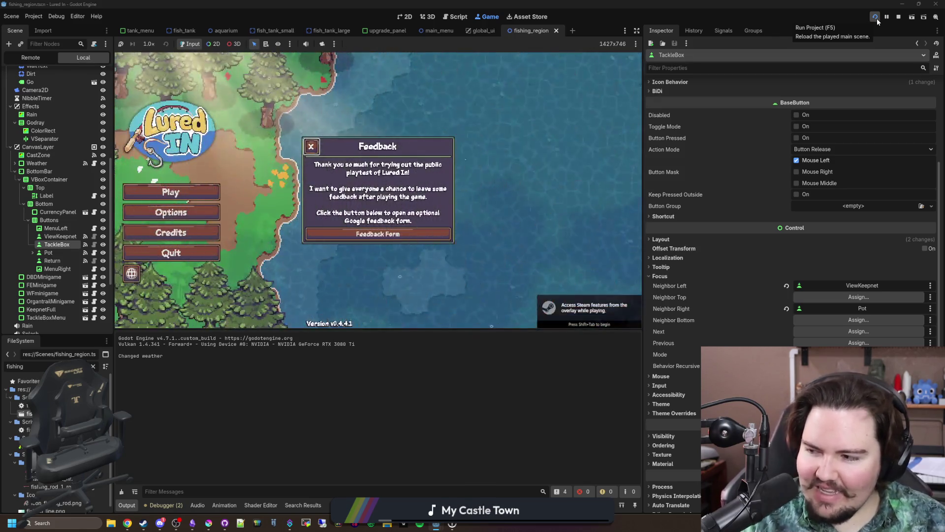
key("Escape")
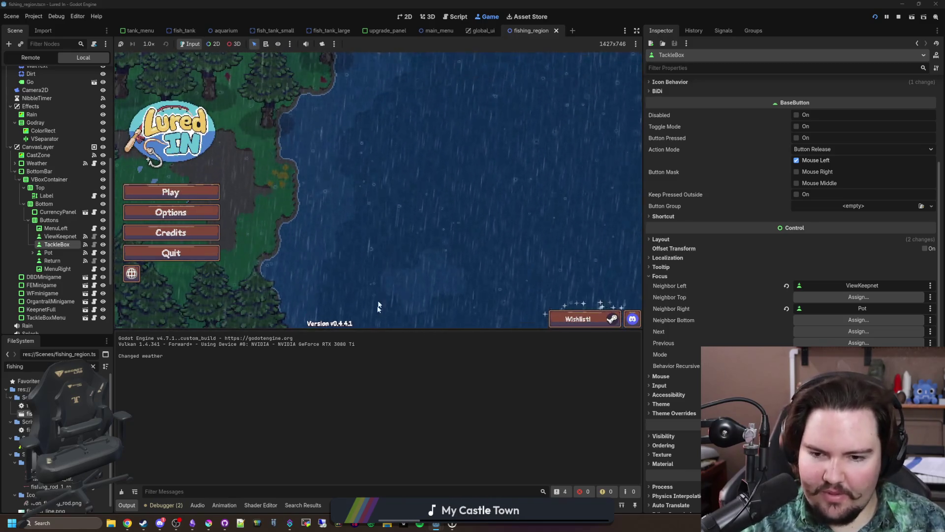
- Play from the title screen, test bottom-bar focus, then quit to Main Menu via the pause menu
left_click_drag(357, 329, 358, 431)
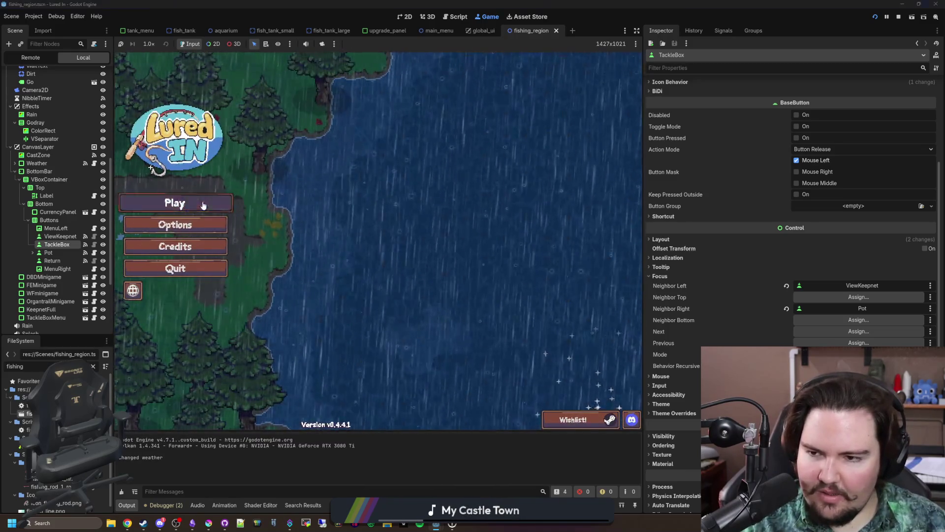
left_click(176, 202)
left_click(377, 271)
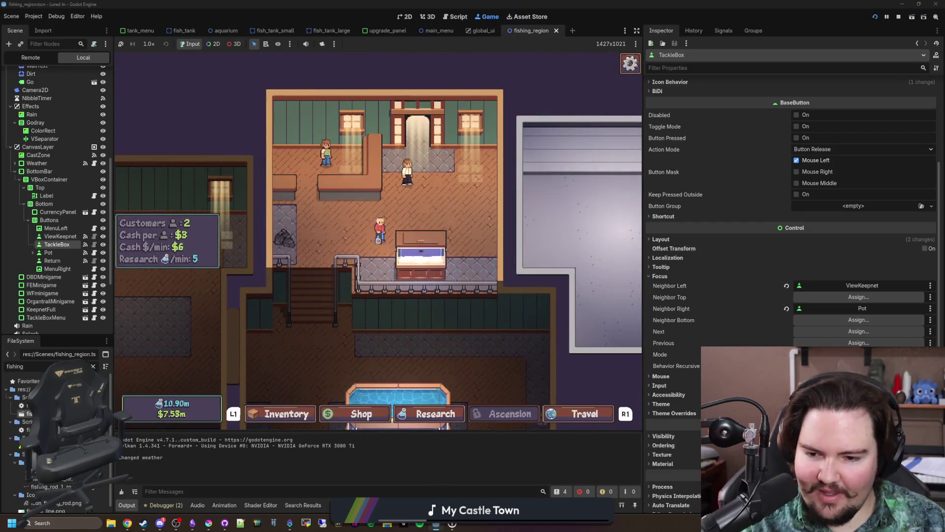
key("Right")
key("Left")
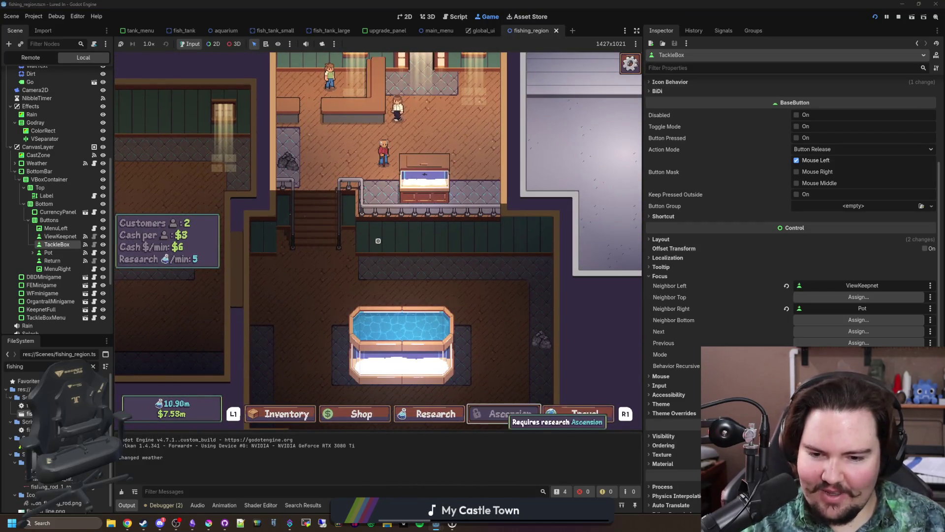
key("Left")
key("Left")
key("Escape")
key("Down")
key("Down")
key("Down")
key("Return")
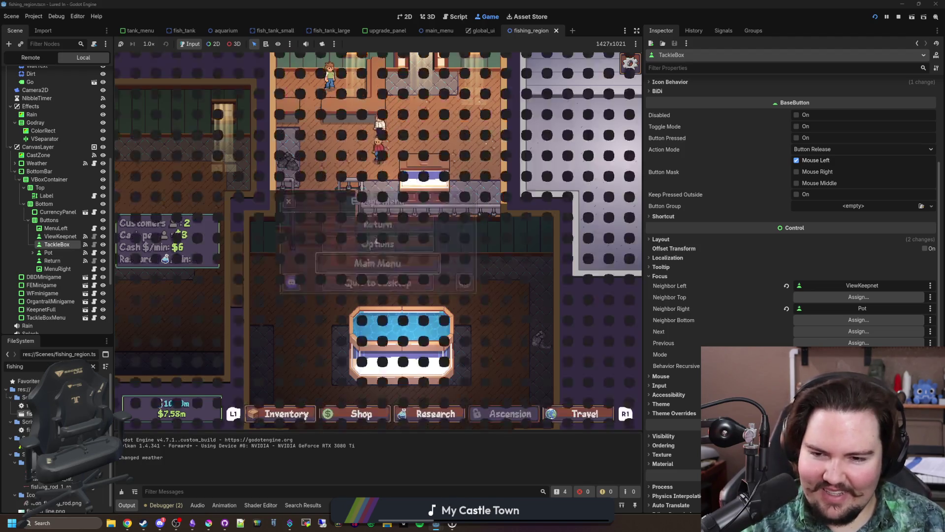
key("Return")
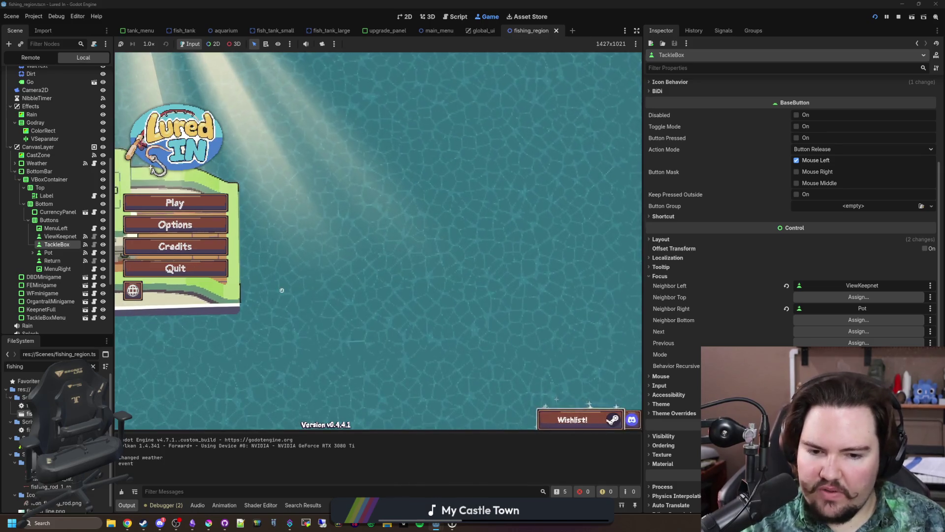
- Open the main_menu scene in the 2D editor
key("super")
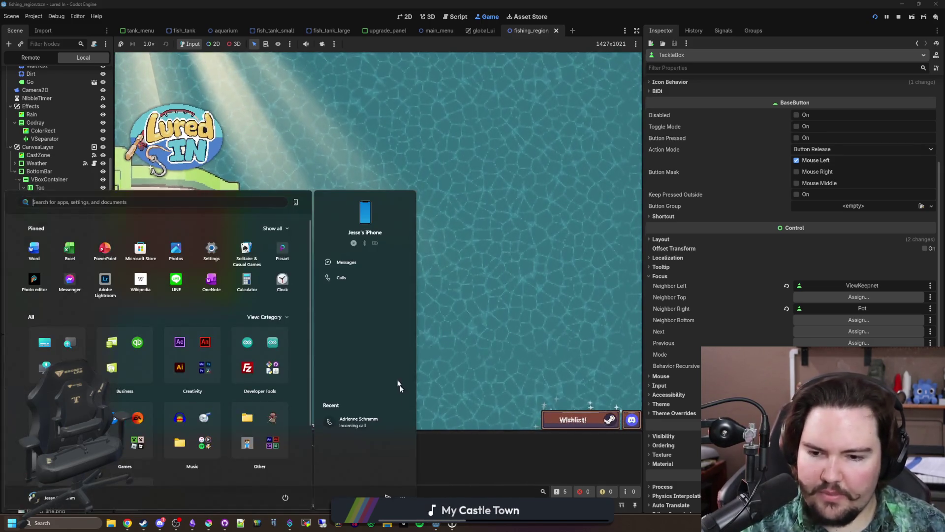
key("Escape")
scroll(64, 256, "down", 5)
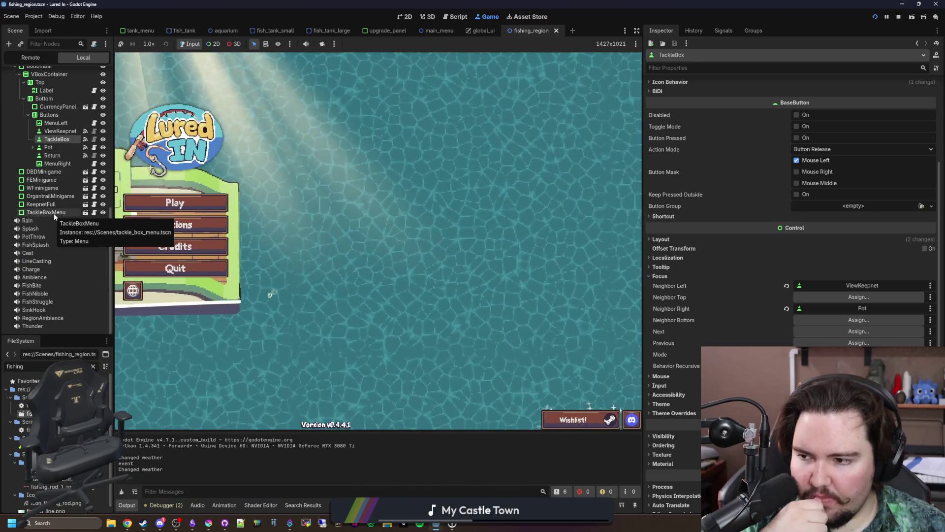
scroll(59, 233, "up", 6)
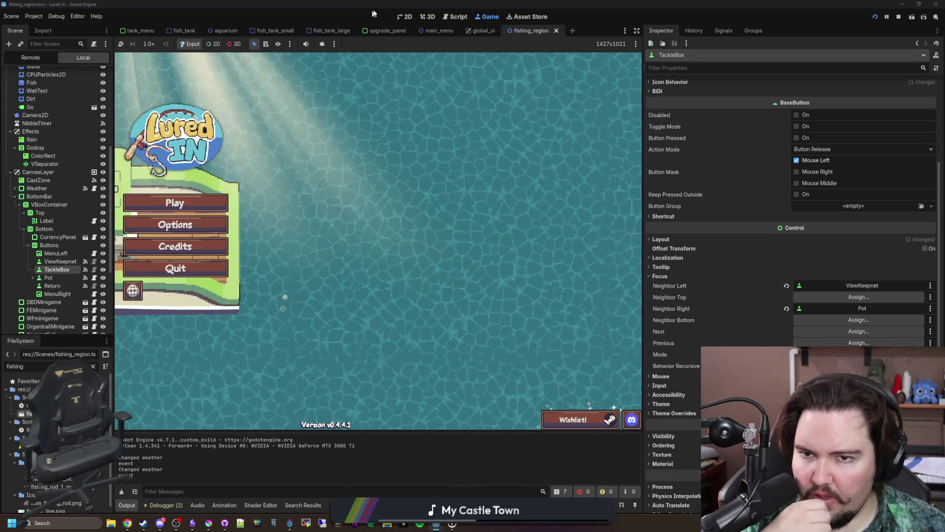
left_click(403, 16)
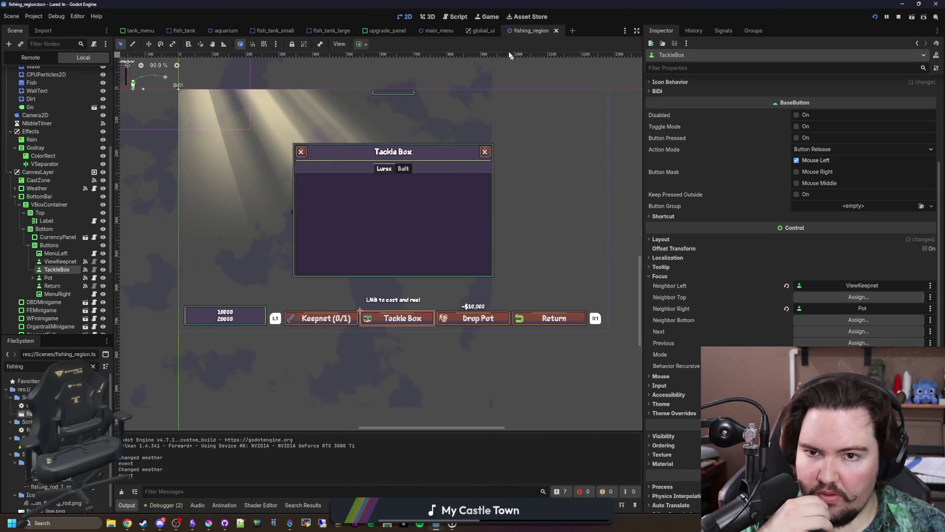
left_click(438, 30)
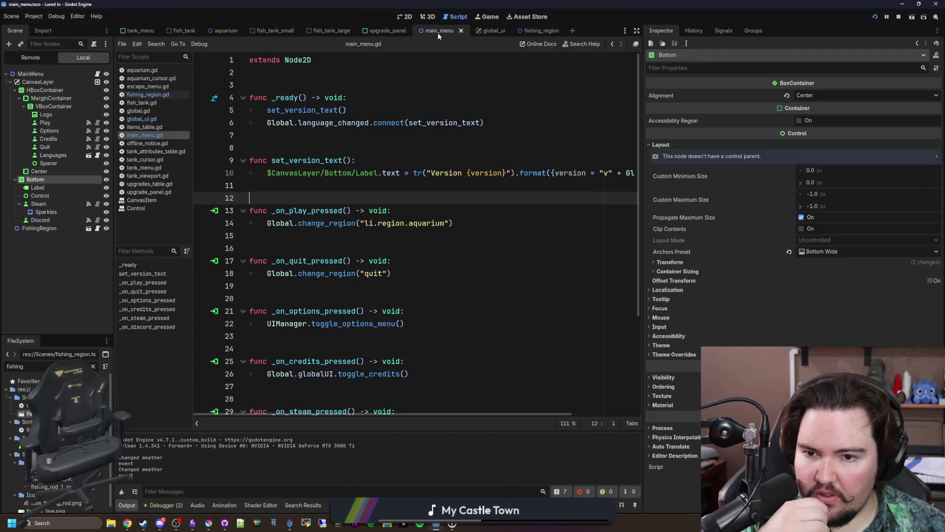
left_click(406, 17)
scroll(386, 238, "down", 4)
- Drag the Bottom node above HBoxContainer under CanvasLayer and save main_menu
left_click(44, 90)
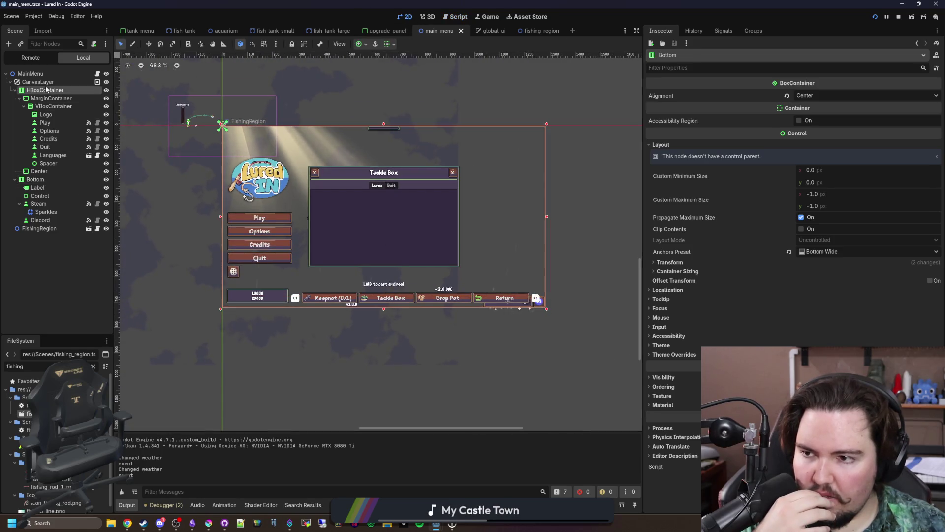
left_click(34, 180)
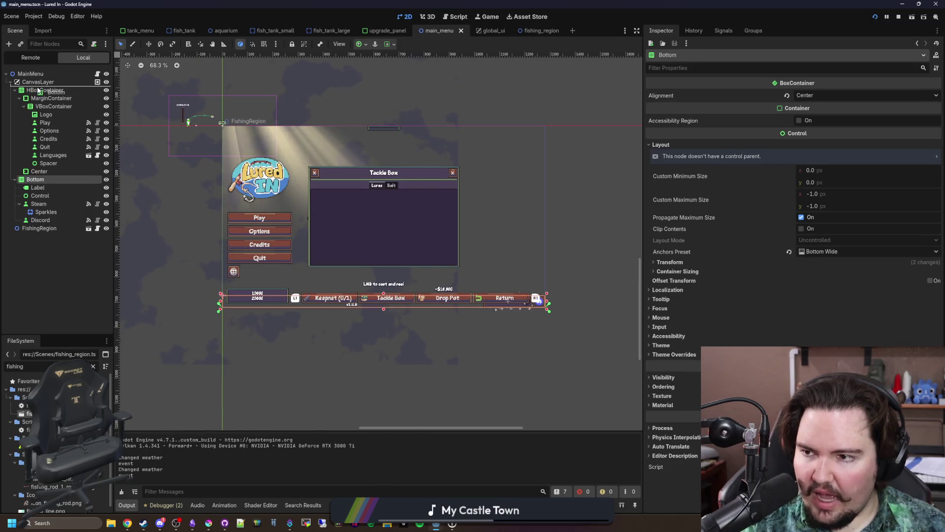
left_click_drag(38, 90, 38, 89)
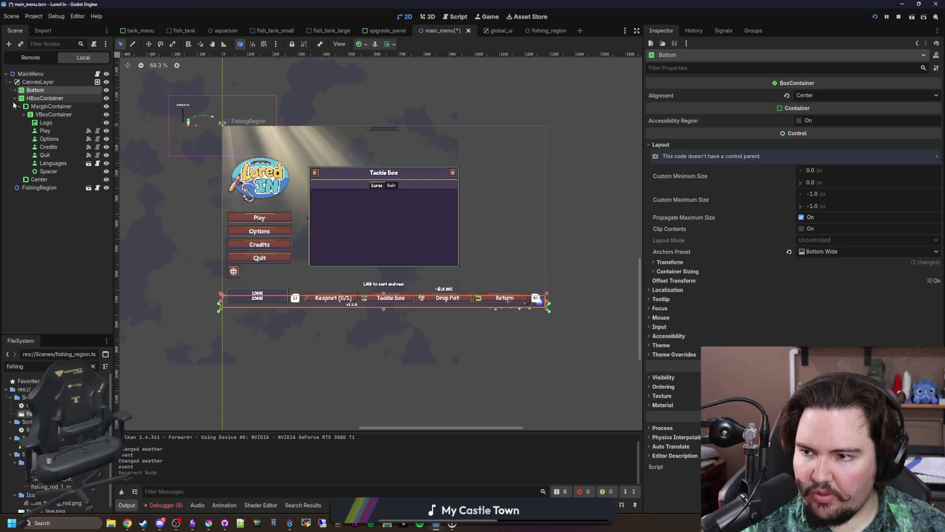
left_click(15, 98)
key("ctrl+s")
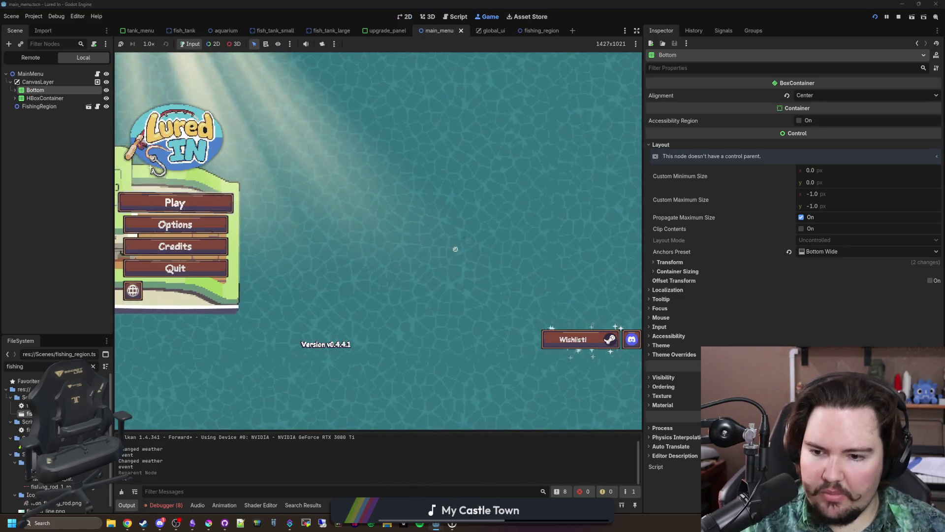
- Stop the game, reset Bottom's anchors preset to Bottom Wide, save main_menu, and relaunch
left_click(899, 17)
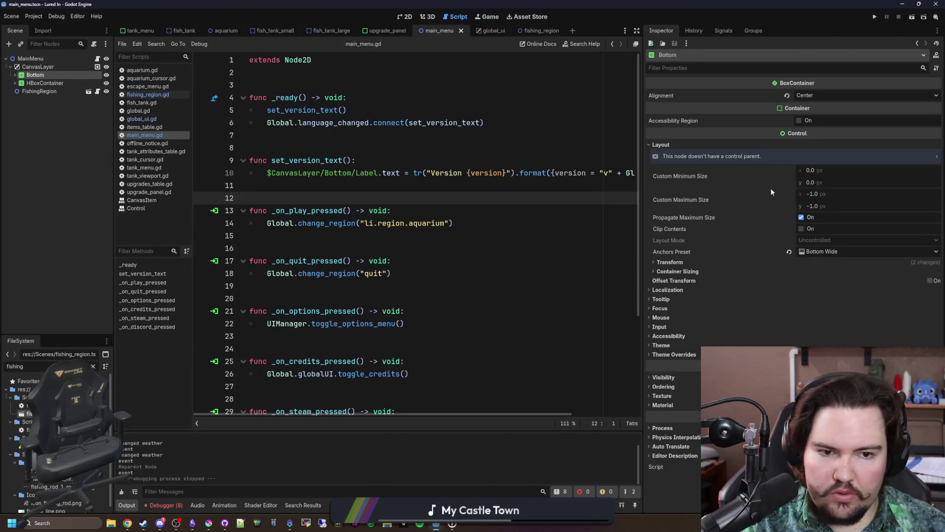
left_click(828, 253)
left_click(837, 288)
left_click(840, 253)
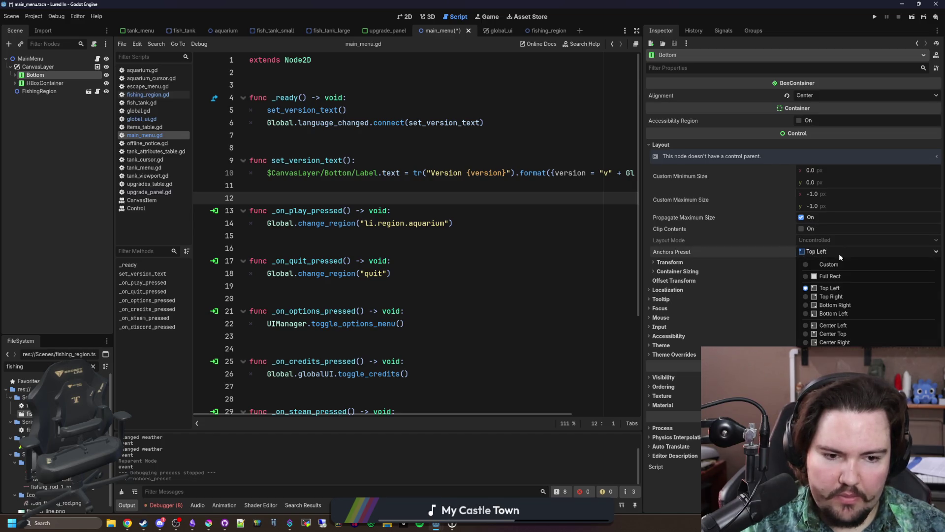
left_click(837, 395)
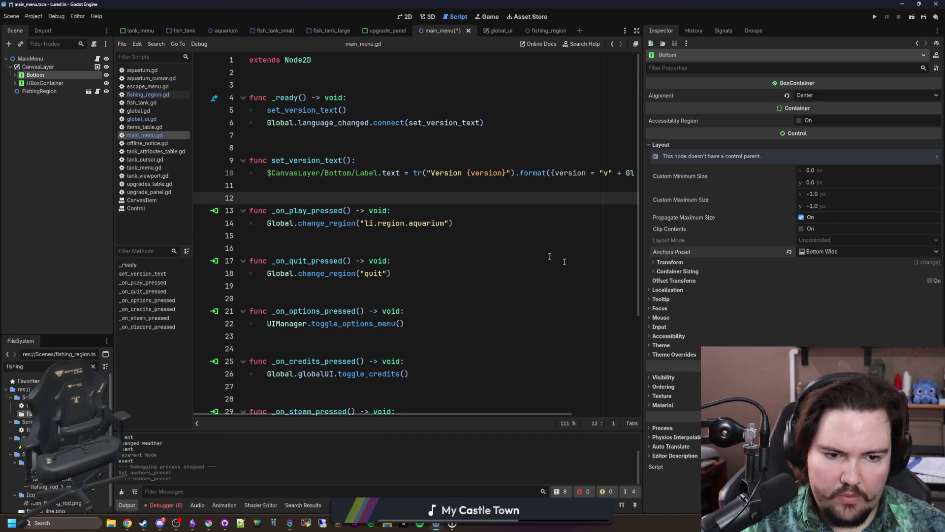
left_click(467, 222)
key("ctrl+s")
left_click(876, 19)
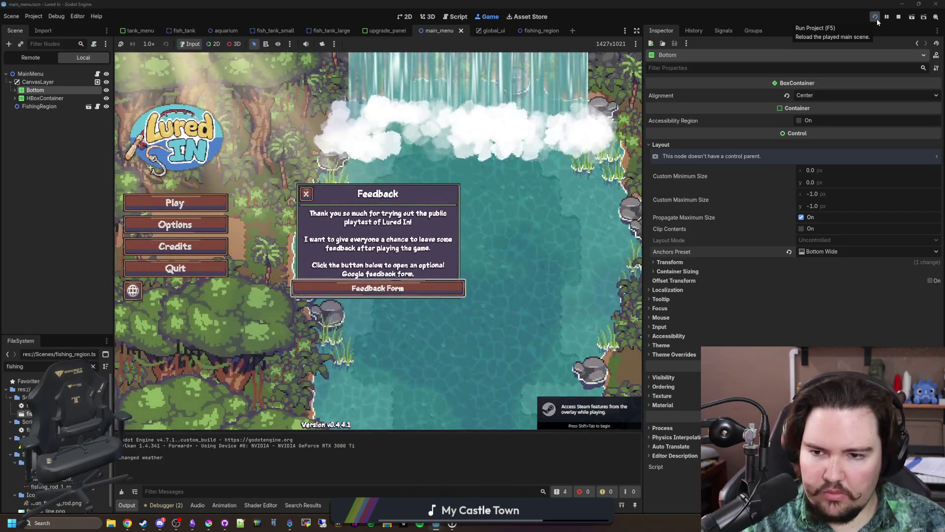
- Dismiss the Feedback popup, test Up-arrow menu focus, and select HBoxContainer
left_click(876, 18)
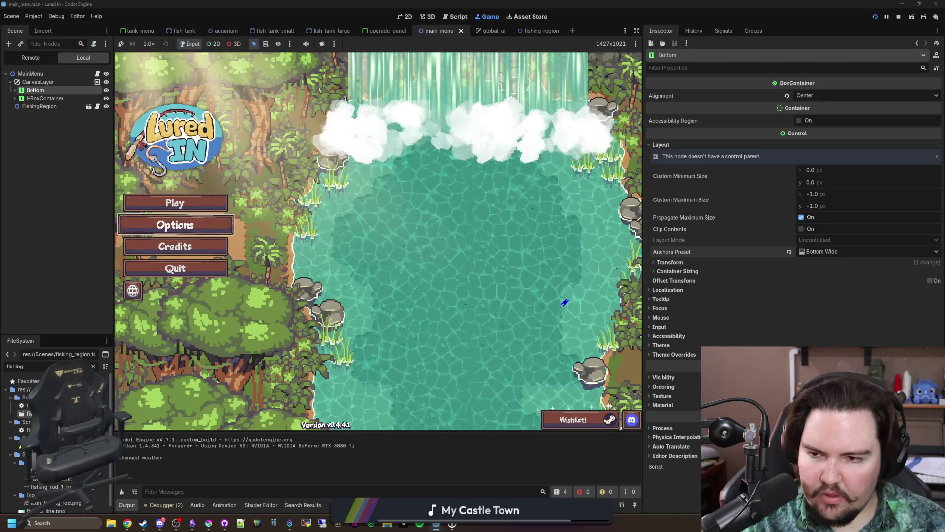
key("Up")
left_click(45, 98)
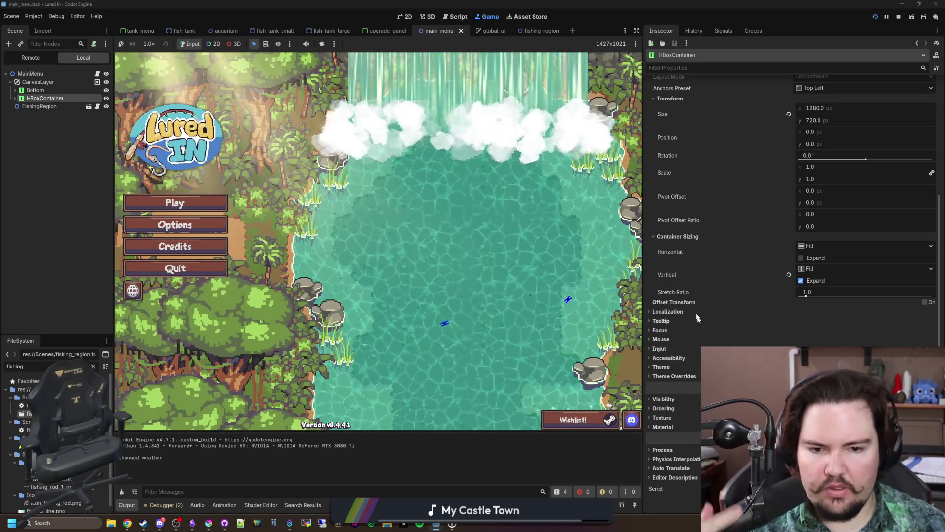
- Assign a node as HBoxContainer's Focus Neighbor Right in the Inspector
scroll(691, 305, "up", 3)
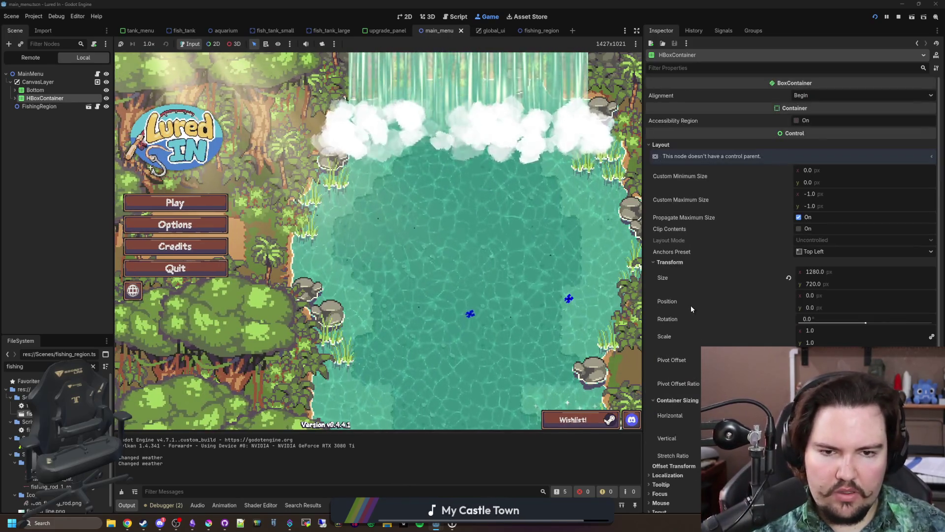
left_click(669, 262)
left_click(660, 365)
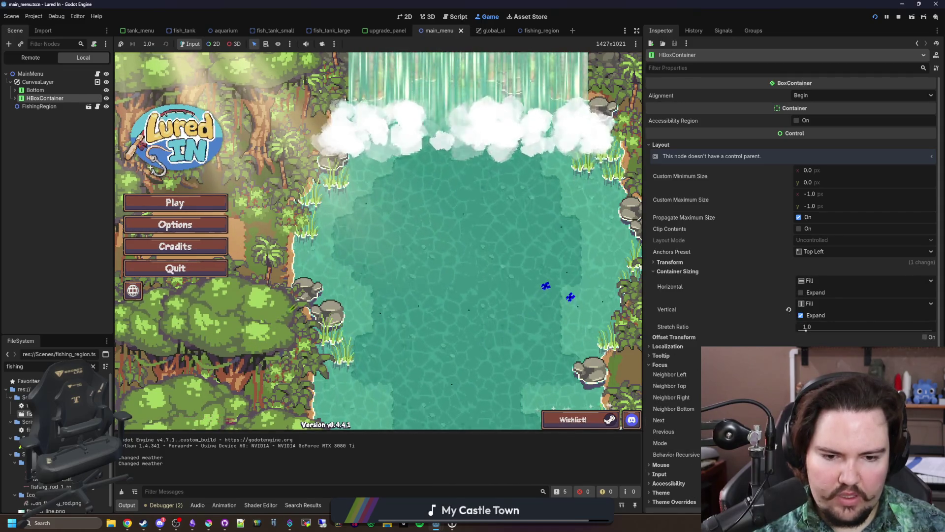
left_click(837, 374)
left_click(442, 189)
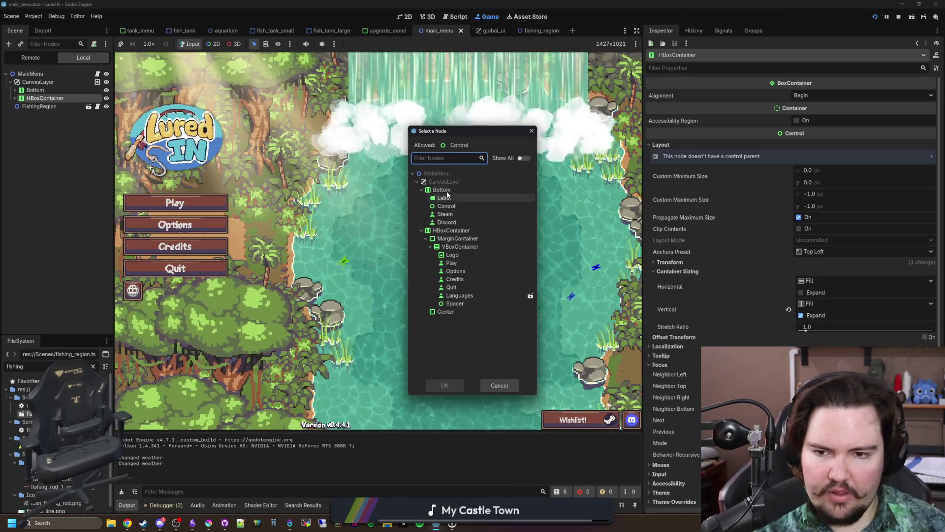
left_click(453, 384)
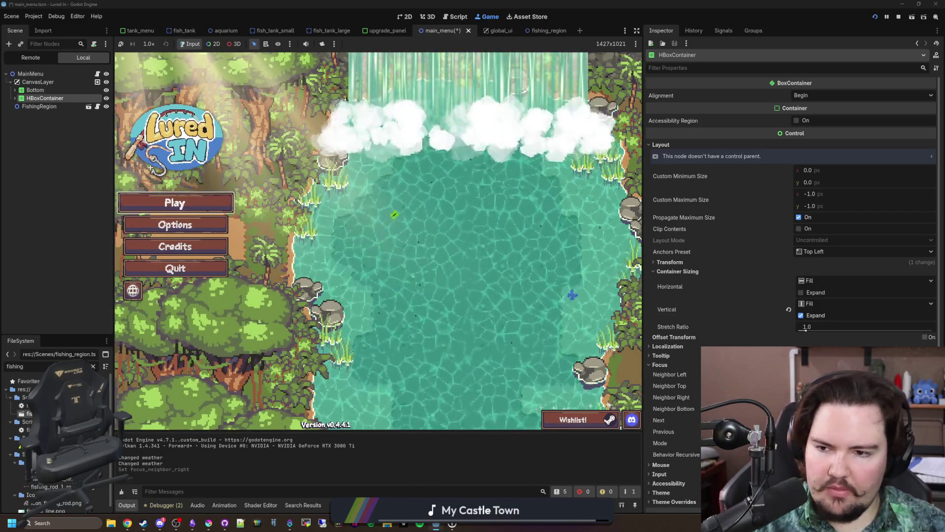
- Test arrow-key focus through the title menu's Quit and Options buttons
key("Down")
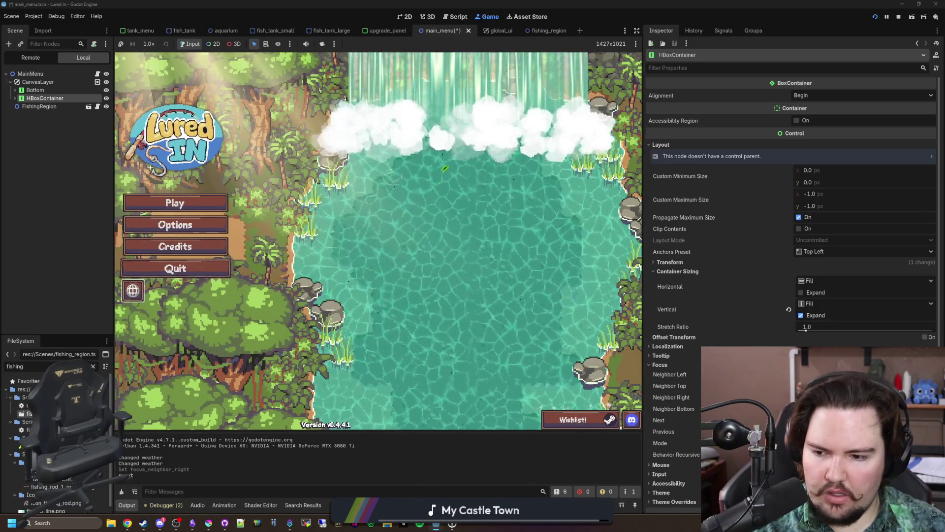
key("Down")
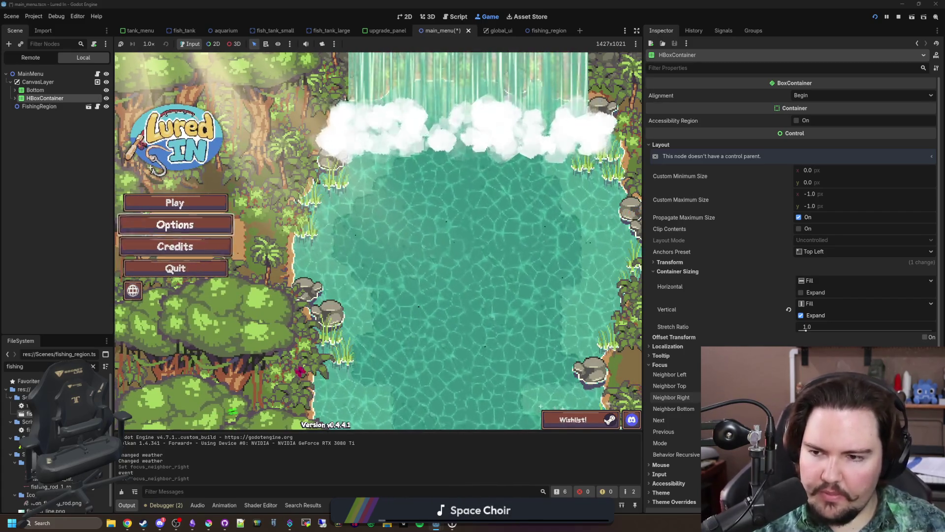
key("Up")
key("Up")
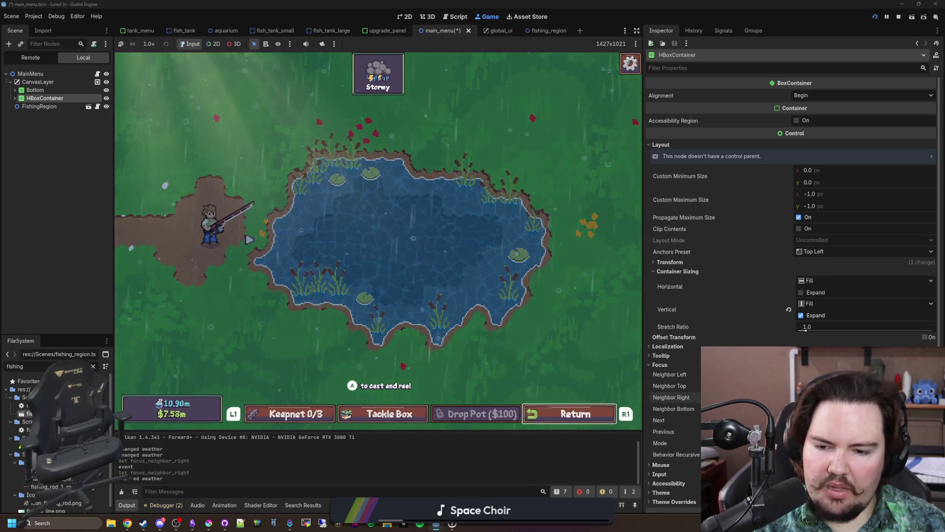
- Charge, cast and reel in twice at the rainy pond, then return to the shop
key("space")
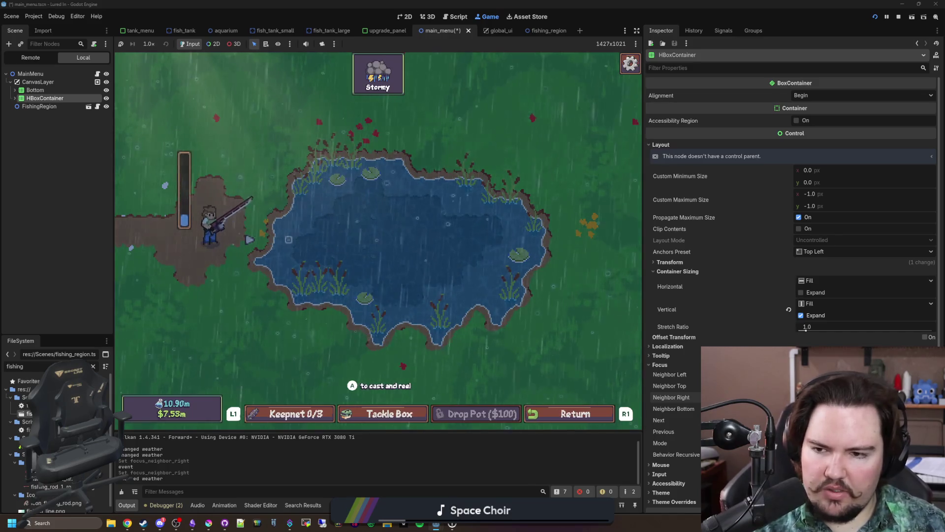
key("space")
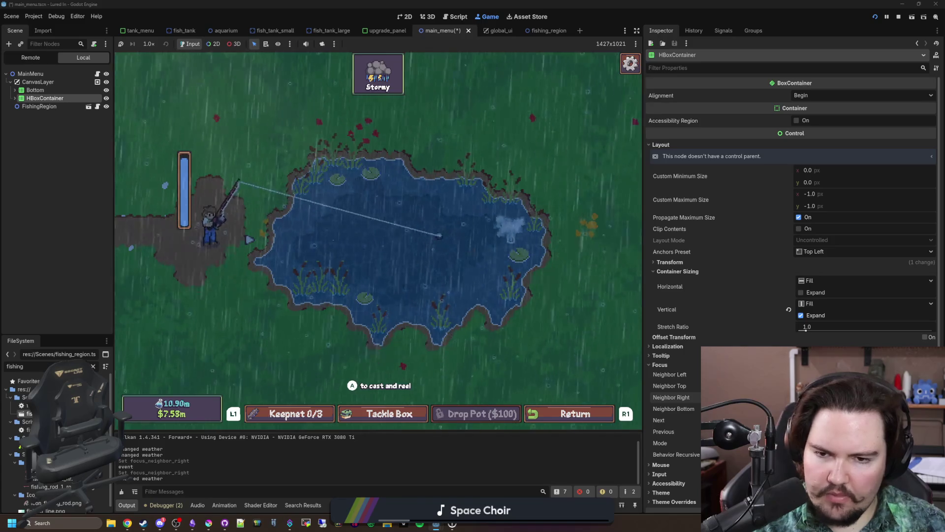
key("space")
key("Escape")
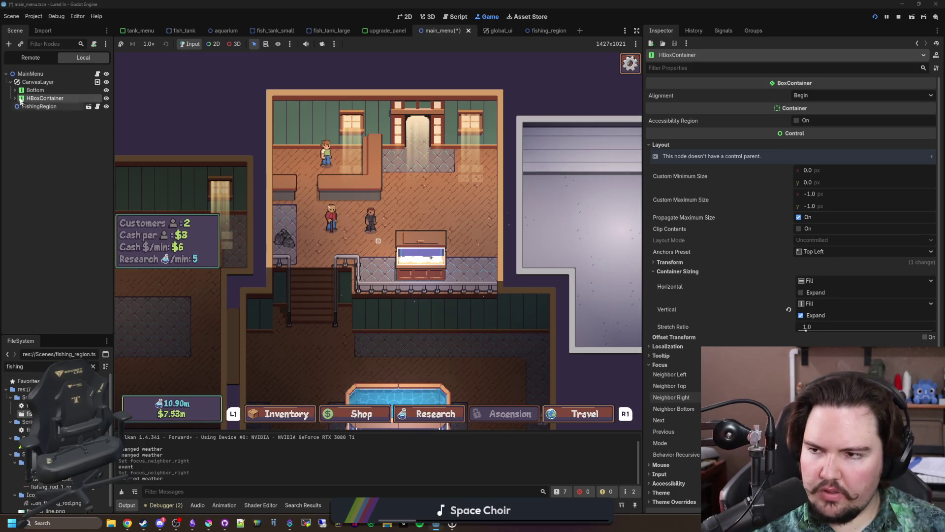
- Change the Pot button's Focus Neighbor Left from ViewKeepnet to TackleBox and save fishing_region
left_click(88, 106)
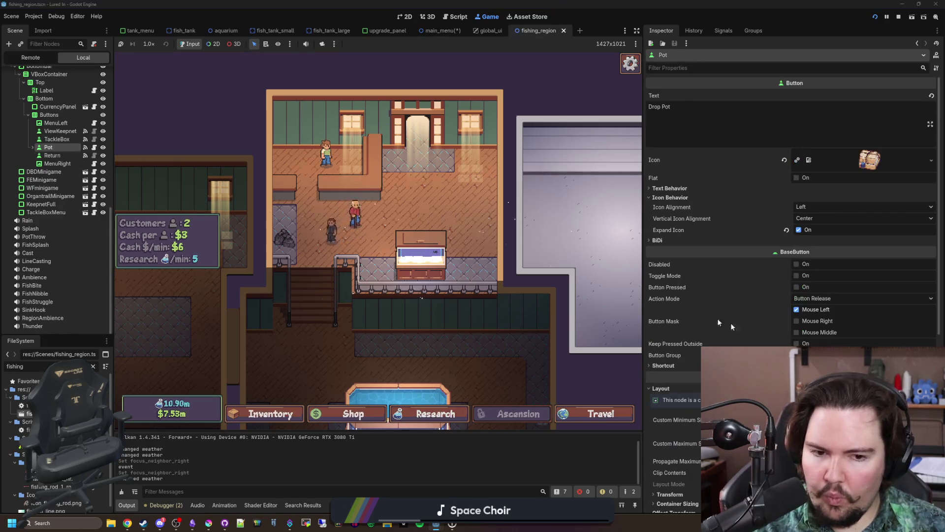
left_click(737, 309)
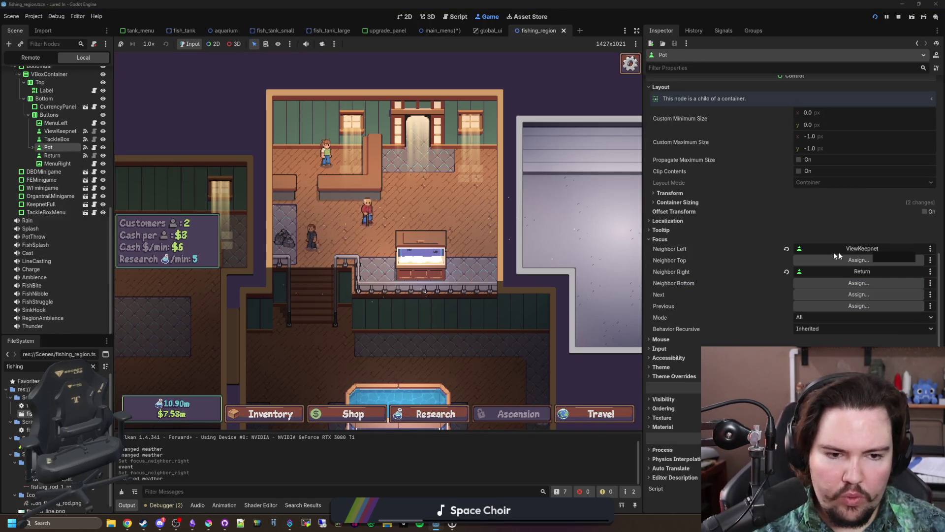
left_click(786, 248)
left_click(858, 249)
scroll(443, 246, "down", 4)
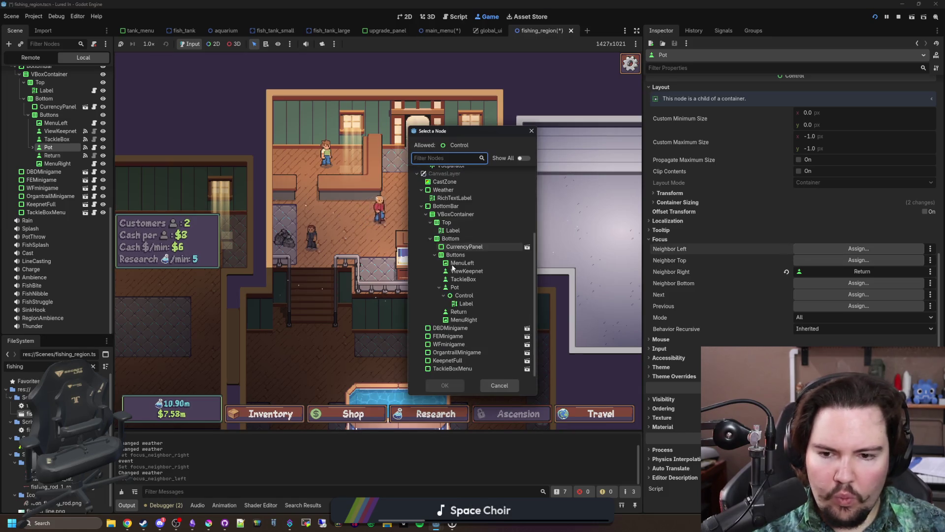
left_click(465, 279)
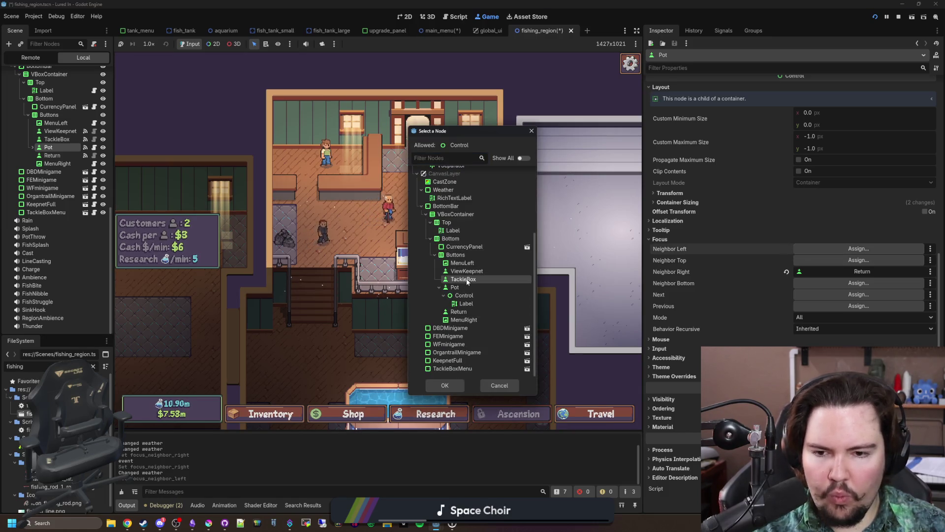
left_click(445, 385)
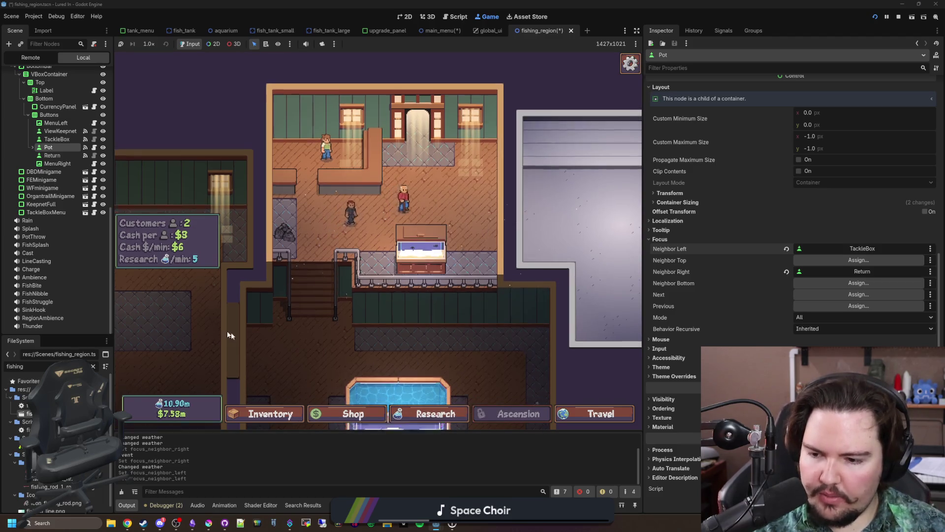
left_click(29, 204)
key("ctrl+s")
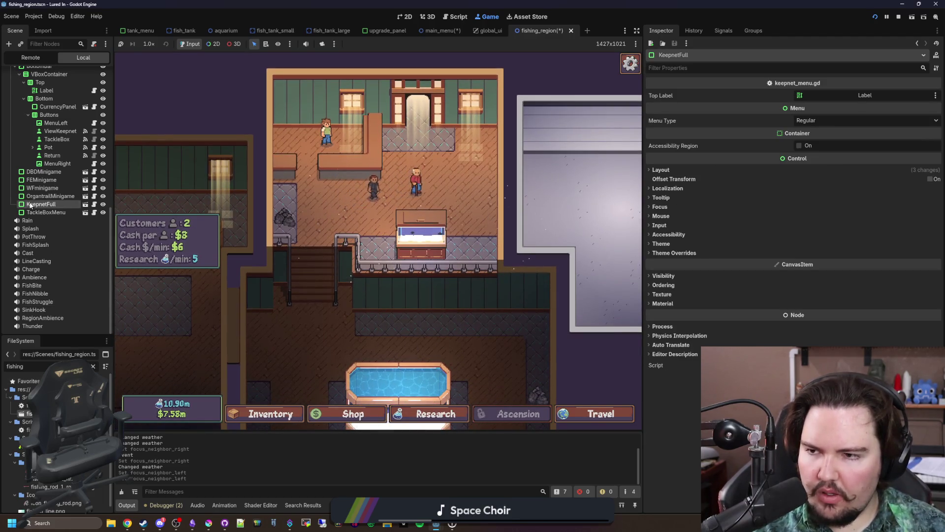
- Show main_menu on the 2D canvas, compare the Bottom and HBoxContainer settings, and save it
left_click(447, 33)
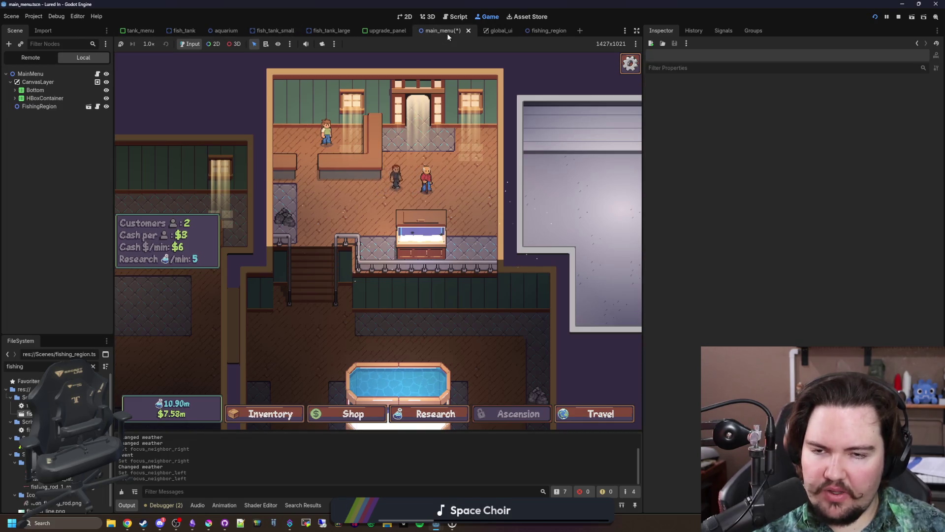
left_click(409, 18)
scroll(397, 205, "up", 3)
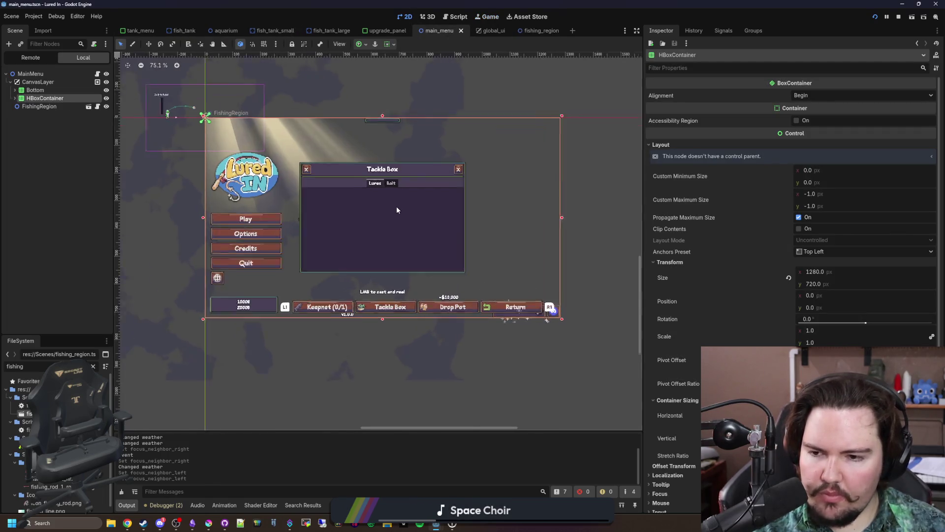
left_click(36, 90)
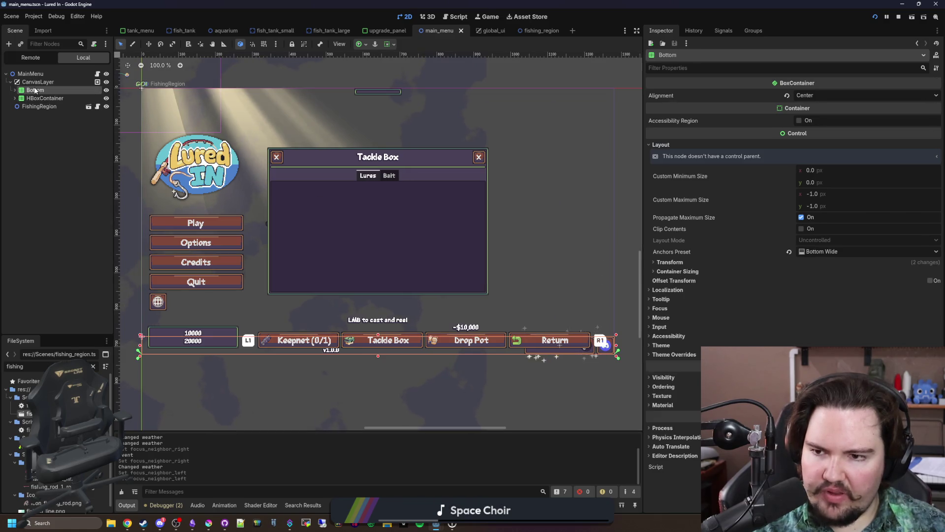
left_click(43, 98)
left_click(39, 91)
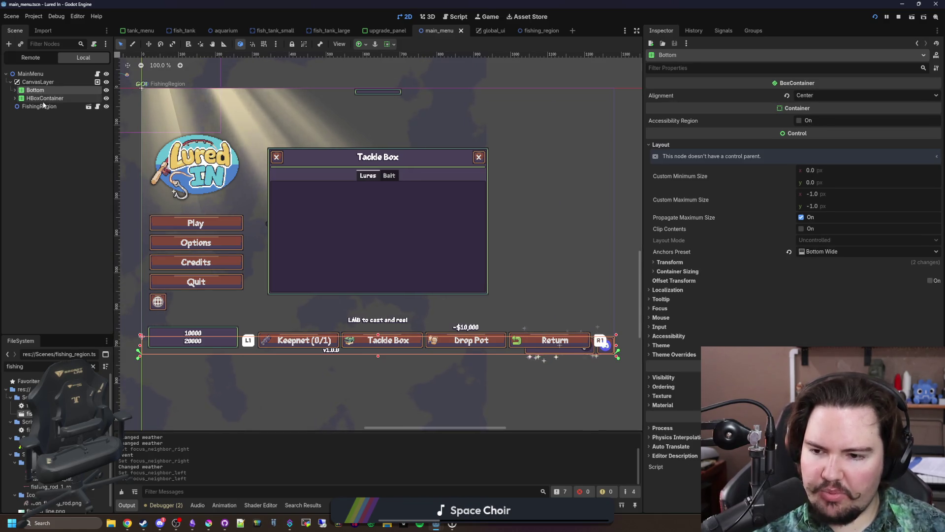
left_click(43, 98)
key("ctrl+s")
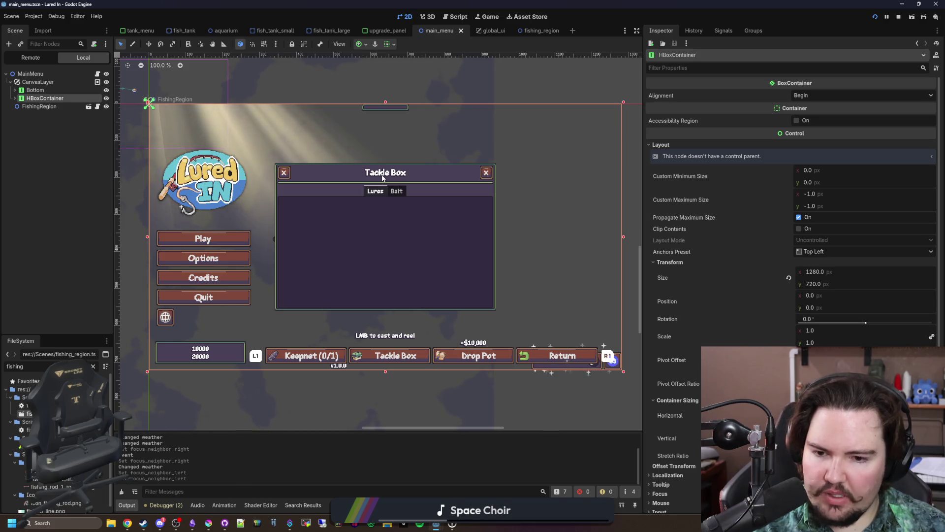
- Expand Bottom and HBoxContainer to inspect MarginContainer, then collapse them and reselect HBoxContainer
left_click(14, 90)
left_click(15, 139)
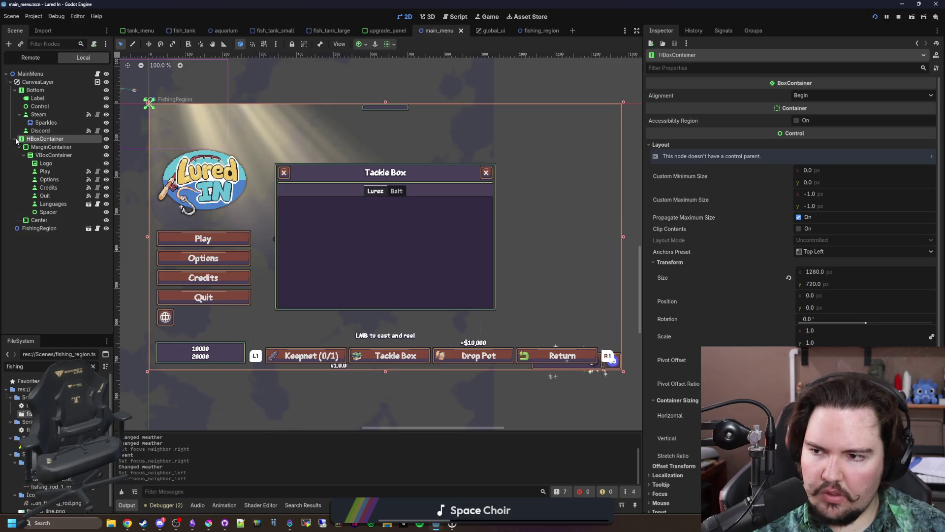
left_click(42, 147)
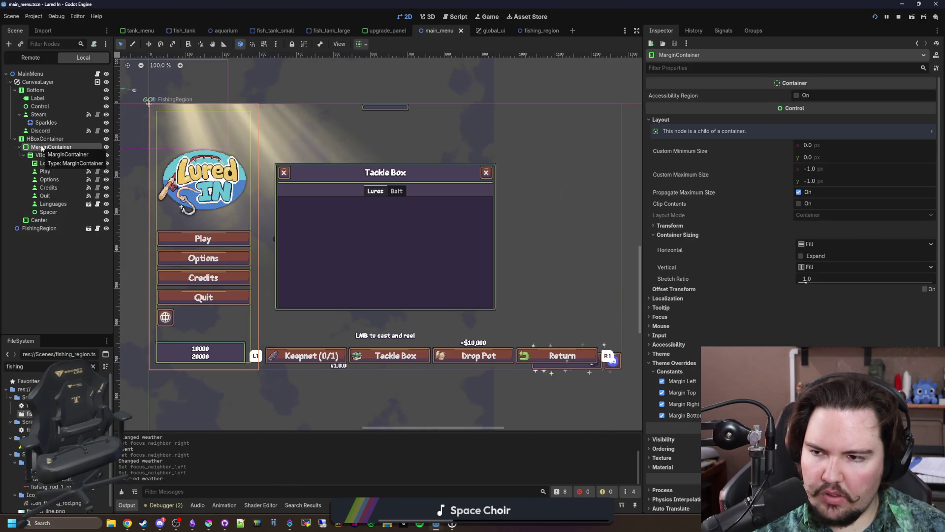
left_click(45, 140)
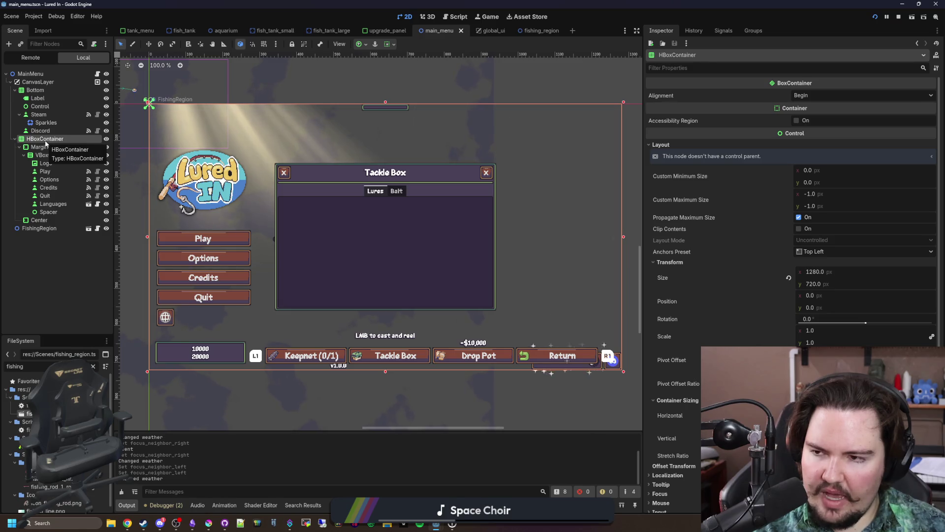
left_click(42, 147)
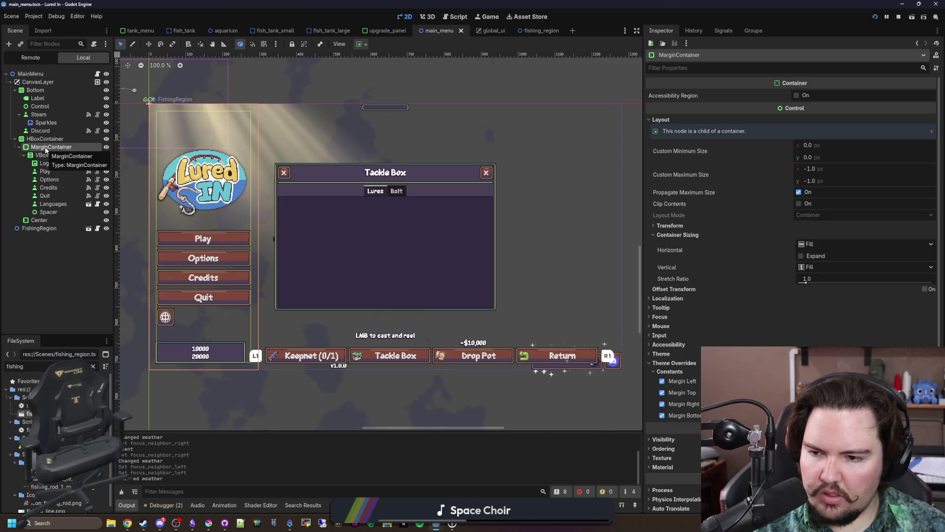
left_click(13, 140)
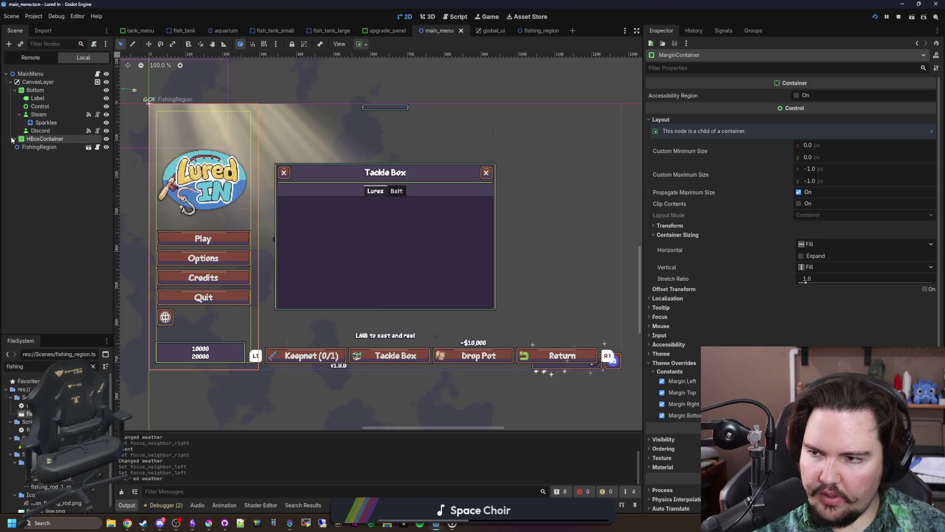
left_click(15, 90)
left_click(43, 98)
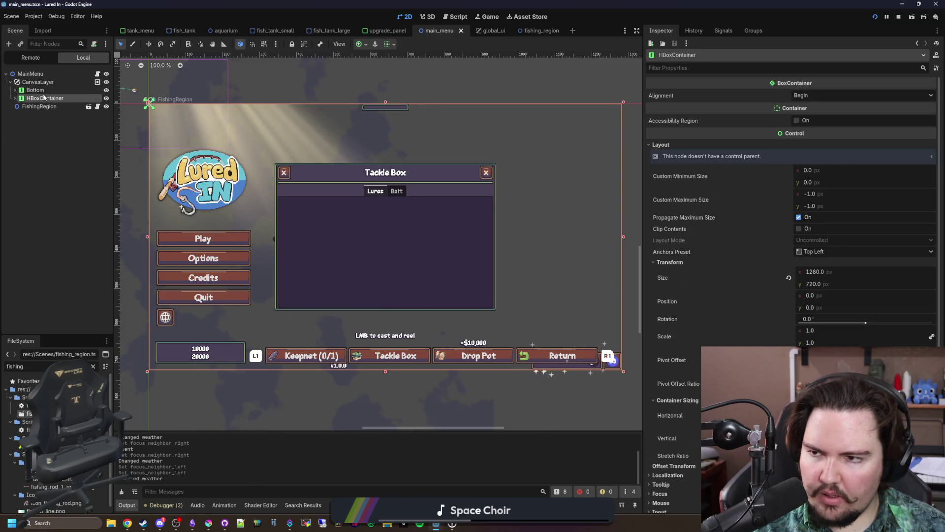
- Expand HBoxContainer, review the Logo, Play and Languages nodes, and select Play through Languages
left_click(35, 90)
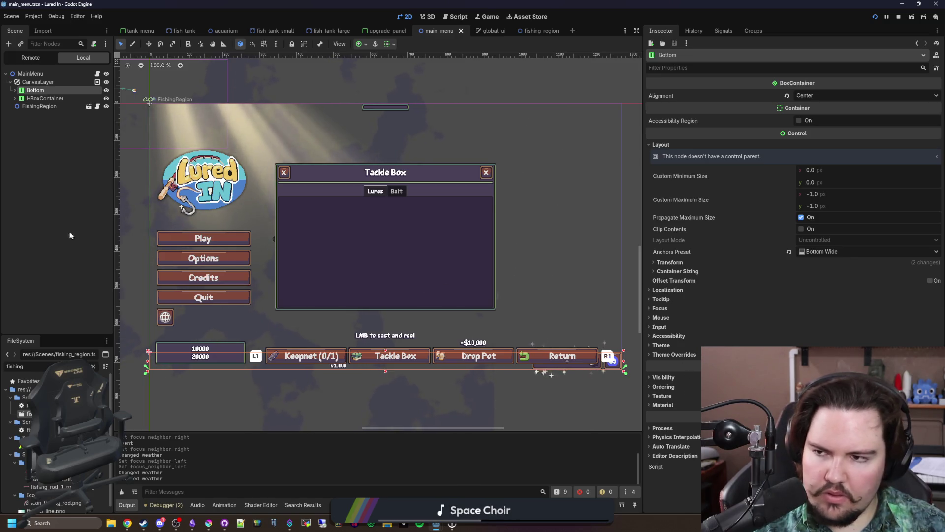
left_click(14, 98)
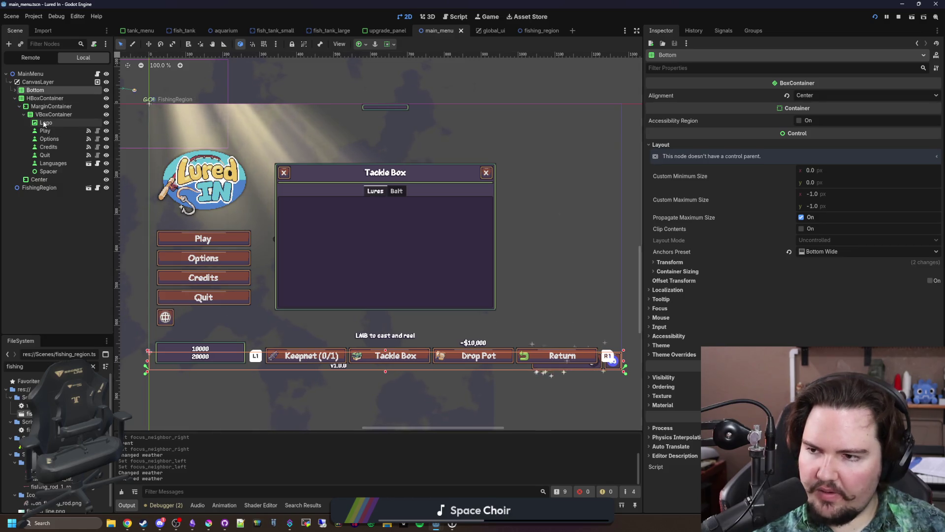
left_click(46, 124)
left_click(54, 131)
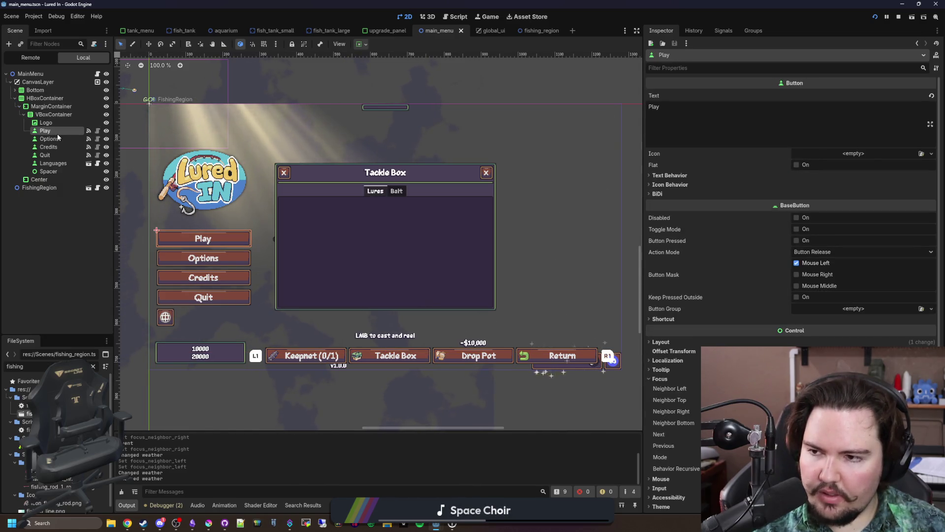
left_click(50, 164)
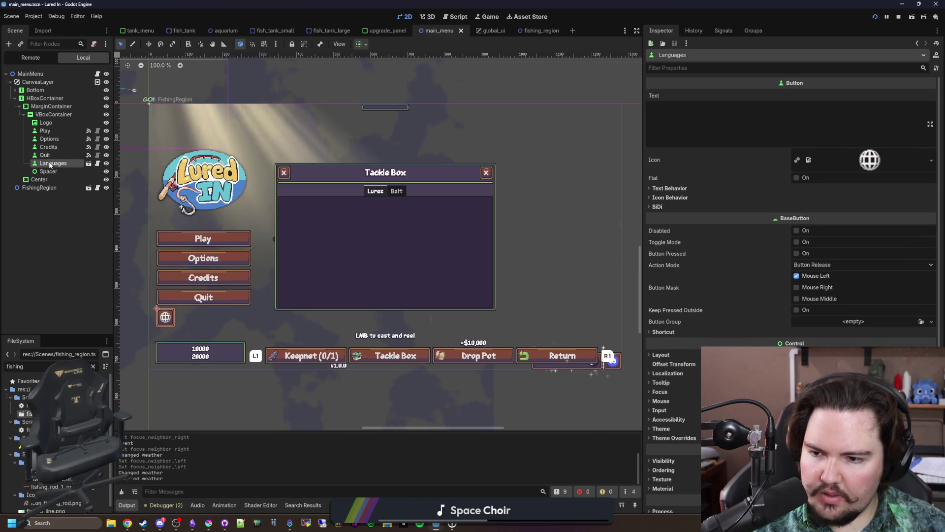
left_click(58, 130, "shift")
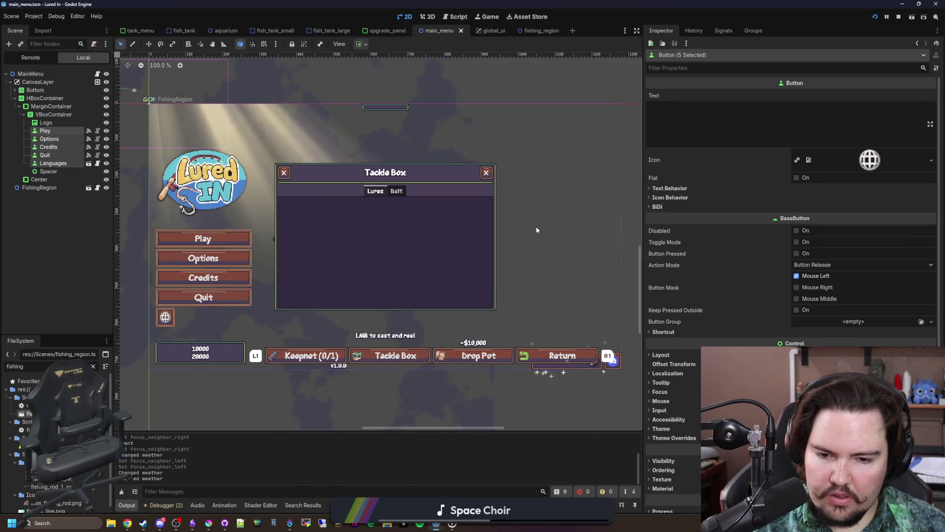
- Clear the button selection and return to the running game with its Escape Menu open
left_click(54, 268)
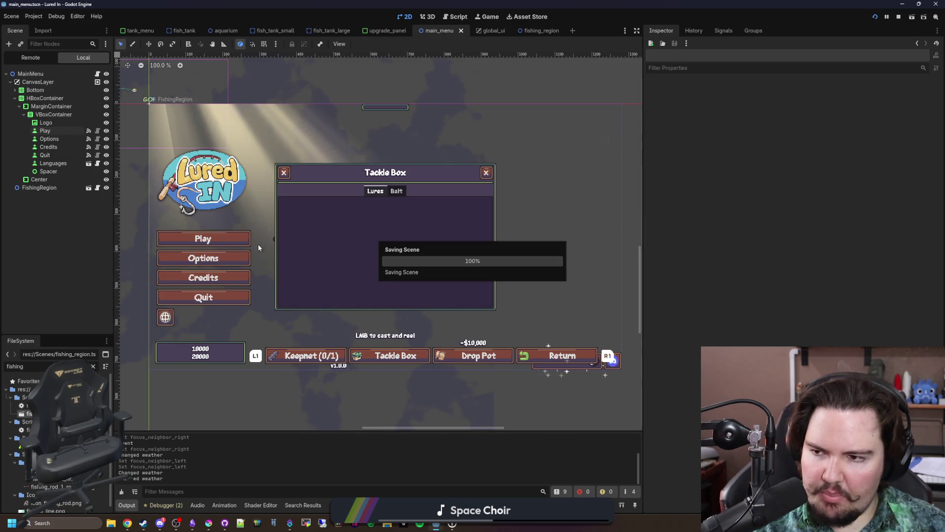
left_click(483, 20)
key("Escape")
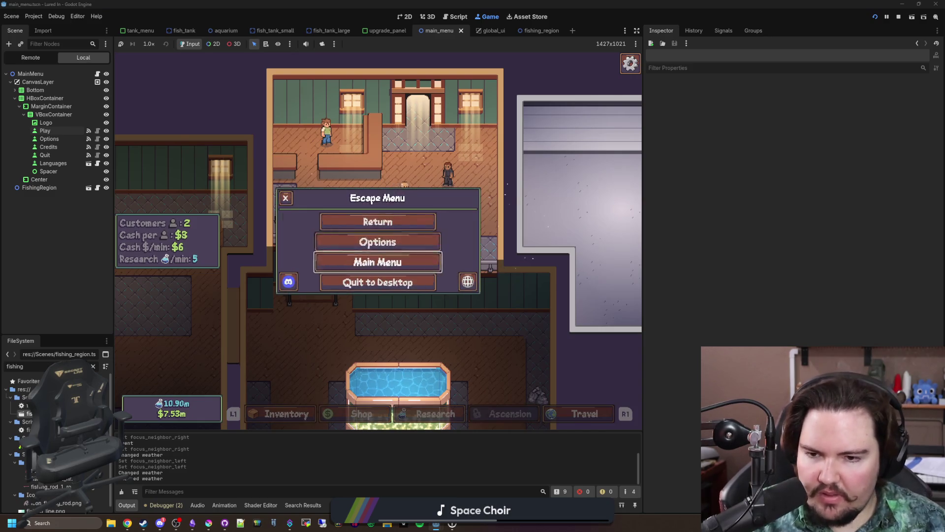
- Return to the main menu, open Options, set FPS Limit to unlimited, and close it
key("Return")
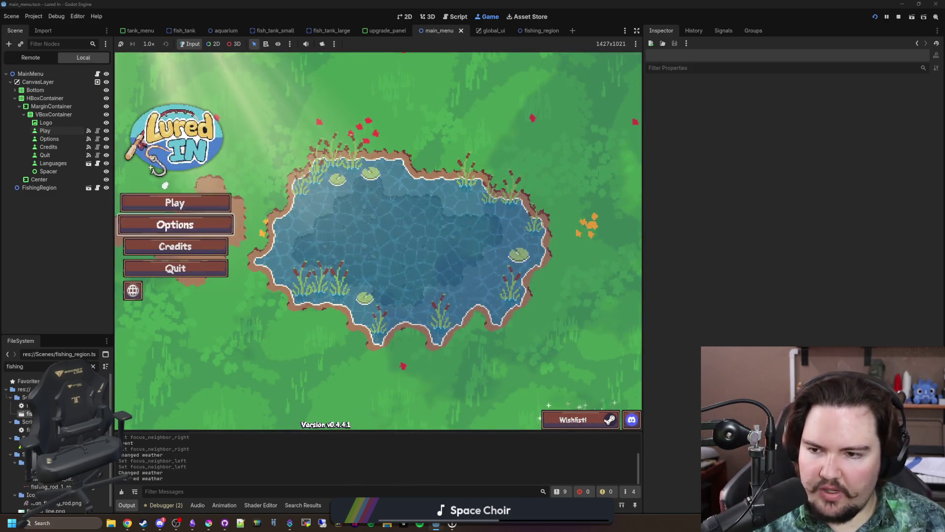
key("Return")
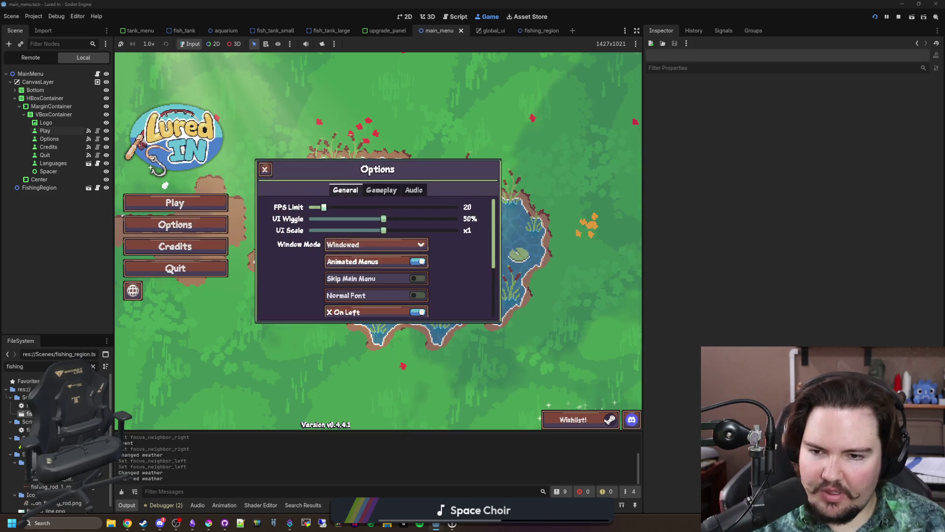
key("Left")
key("Left")
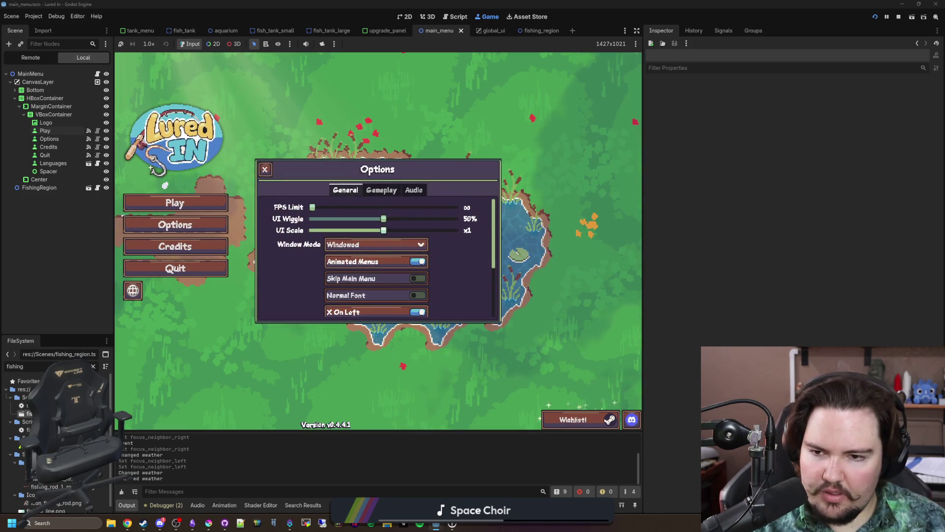
key("Down")
key("Down")
key("Down")
key("Up")
key("Up")
key("Up")
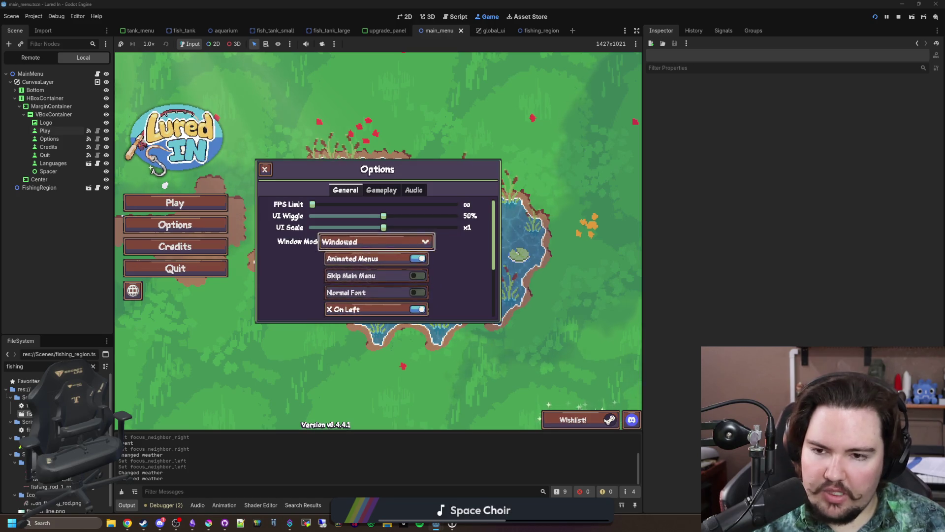
key("Up")
key("Up")
key("Up")
key("Return")
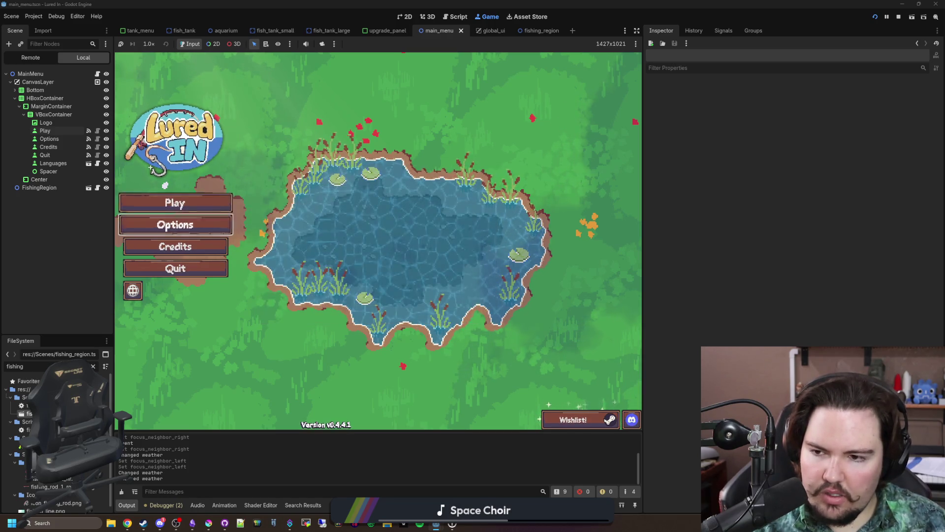
- Reopen and close Options, then open and close the Credits dialog
key("Down")
key("Down")
key("Up")
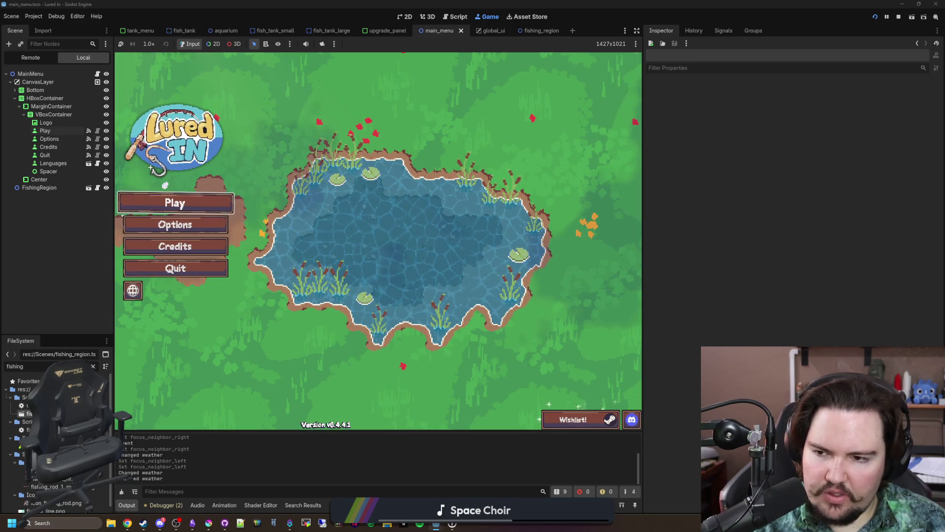
key("Return")
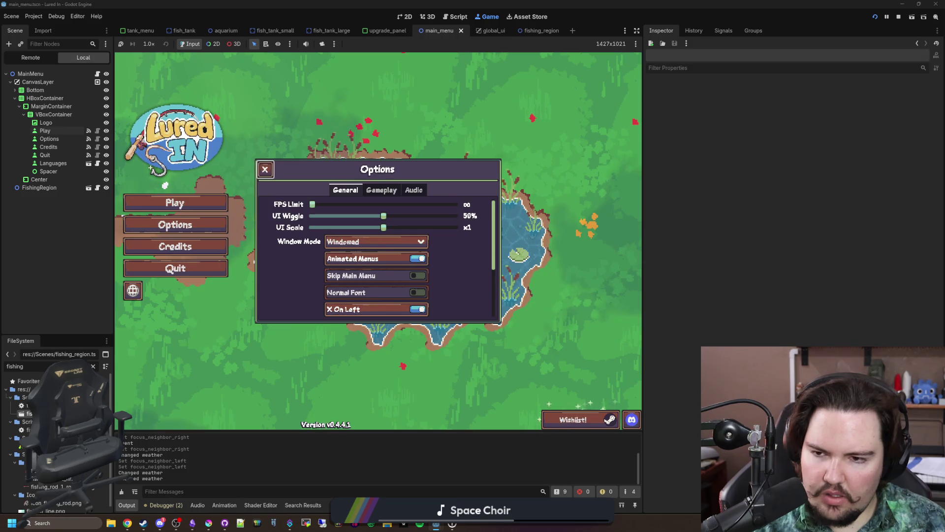
key("Escape")
key("Down")
key("Return")
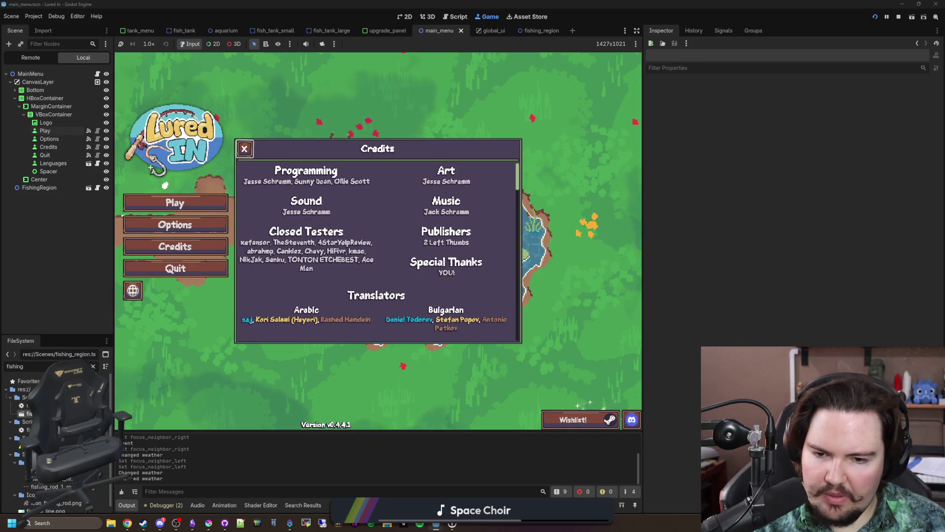
key("Escape")
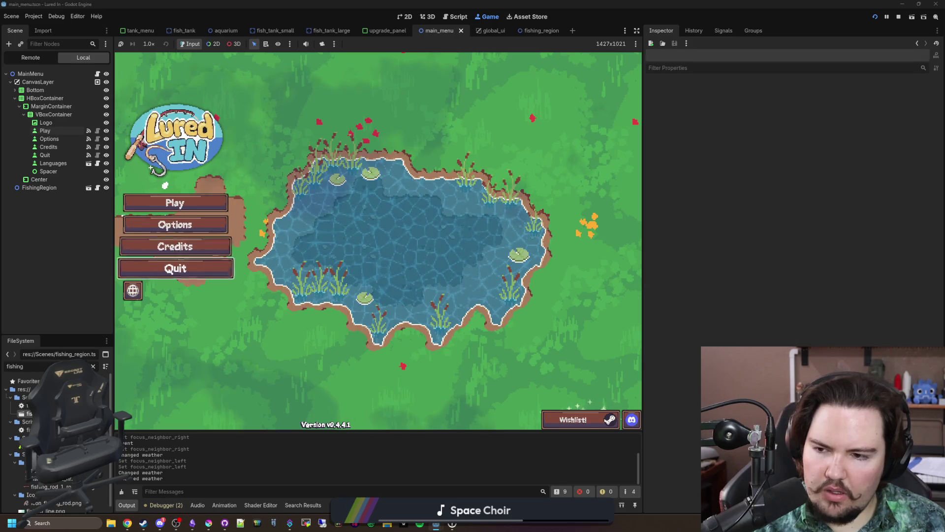
- Start the game and browse the Research tree to Ocean and Tank Sensors, then close it
key("Return")
key("e")
key("e")
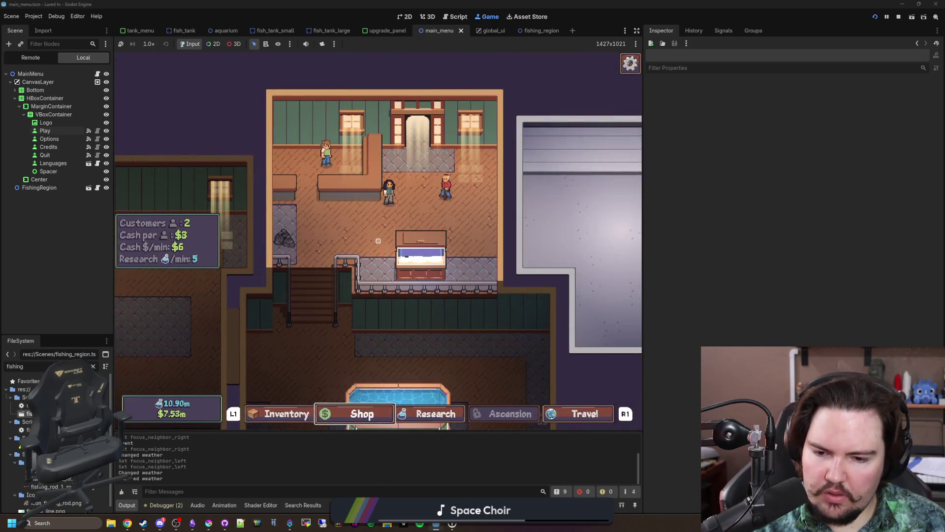
key("Right")
key("Right")
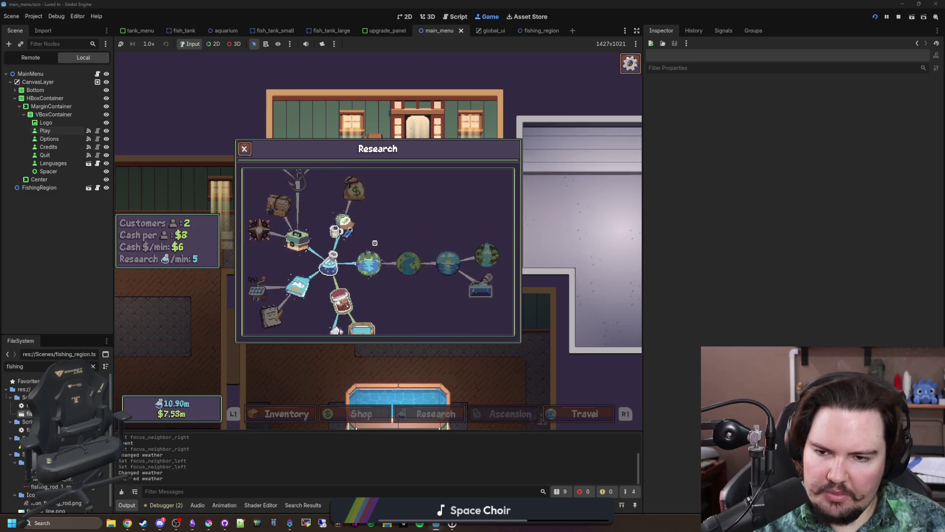
key("Right")
key("Down")
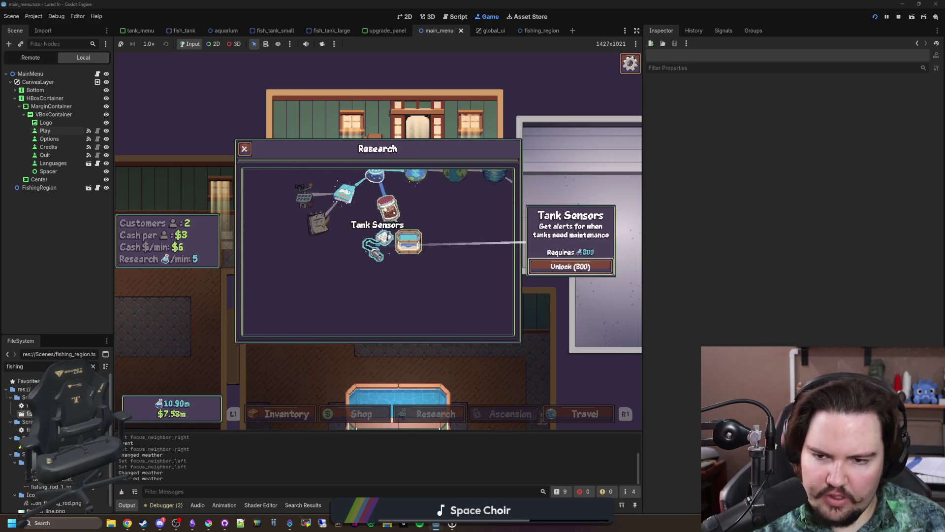
key("Up")
key("Escape")
- Open the Shop and browse the Researcher, Expansion and Tip Jar purchases, then close it
key("Right")
key("Right")
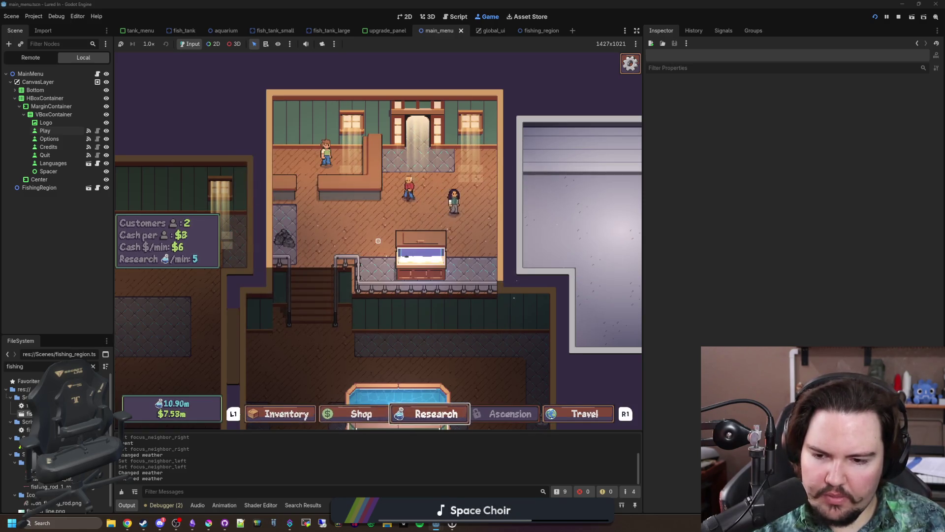
key("Left")
key("Return")
key("Down")
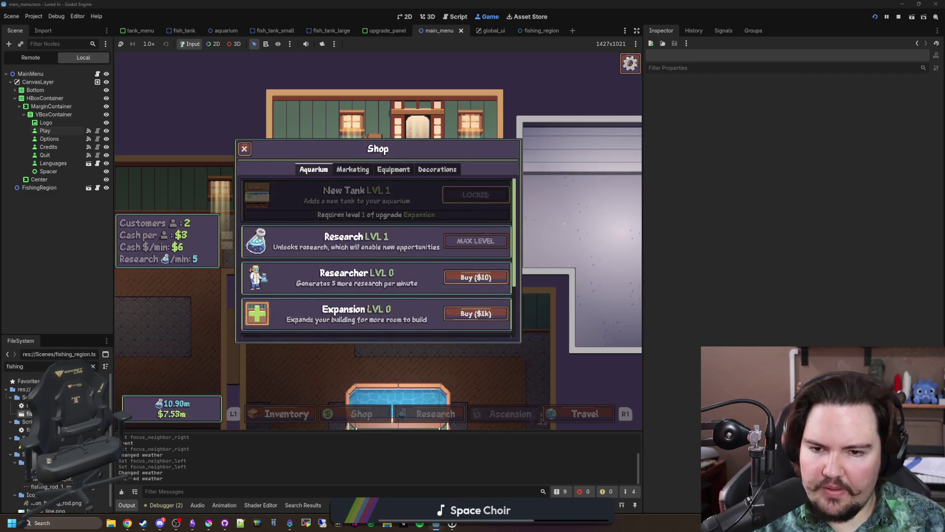
key("Down")
key("Down")
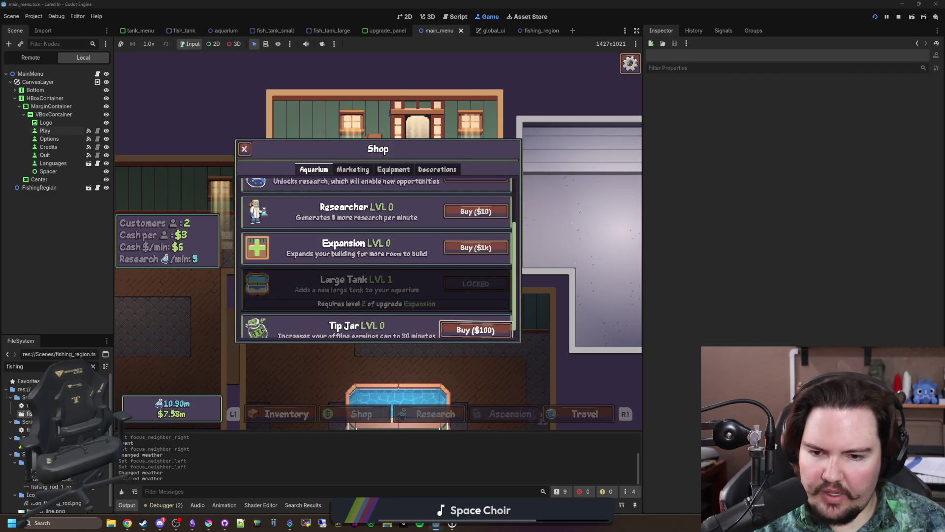
key("Up")
key("Up")
key("Up")
key("Down")
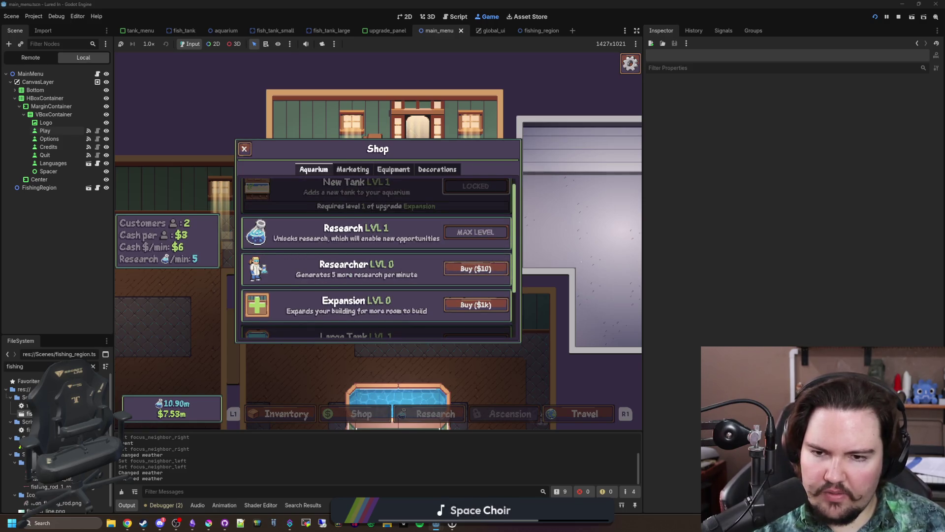
key("Down")
key("Down")
key("Down")
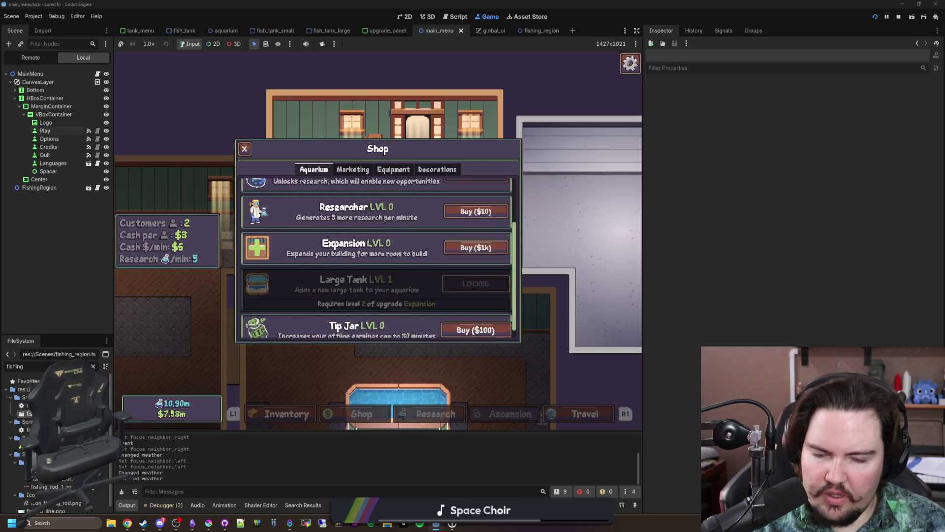
key("Escape")
- Open and close the Inventory, then open the Escape Menu and quit to the editor
key("Return")
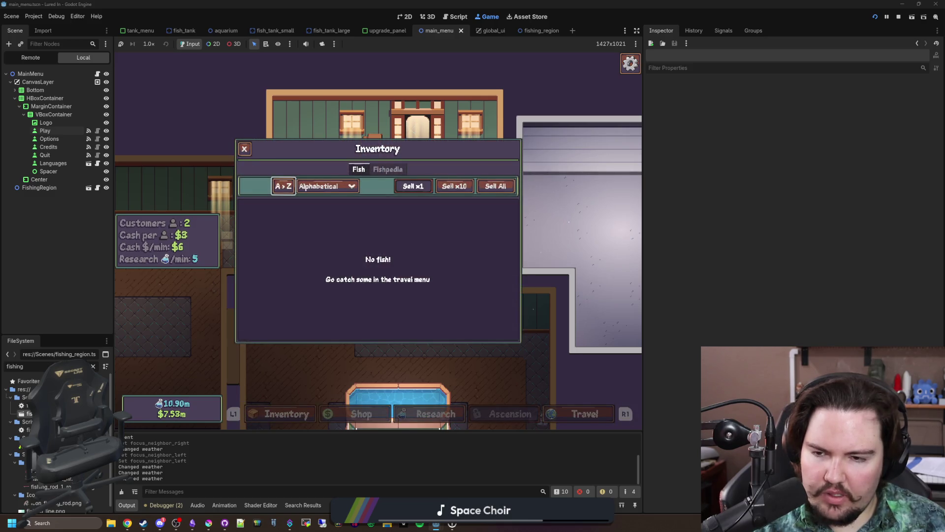
key("Escape")
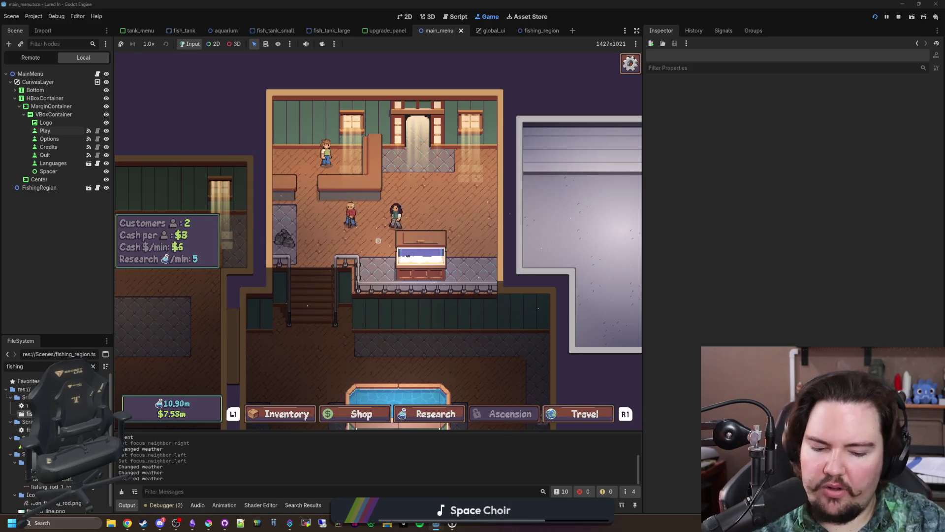
key("Escape")
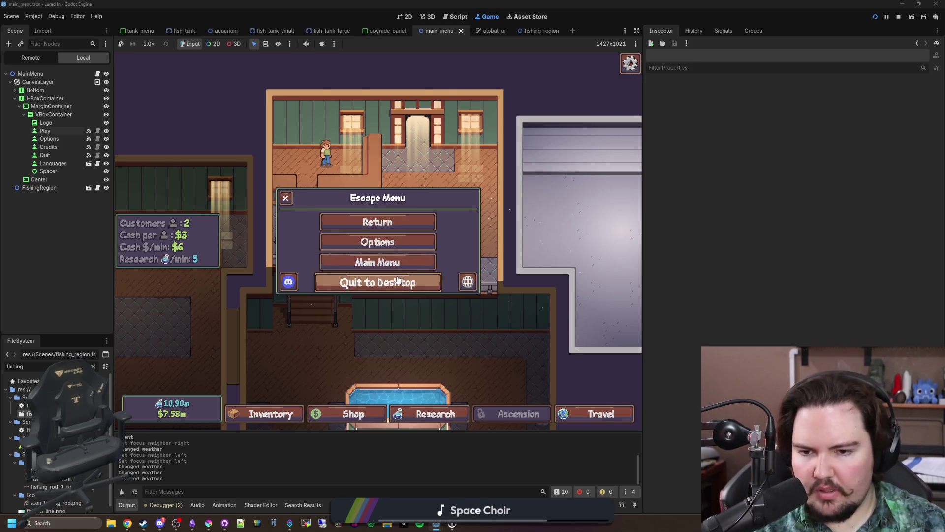
left_click(397, 280)
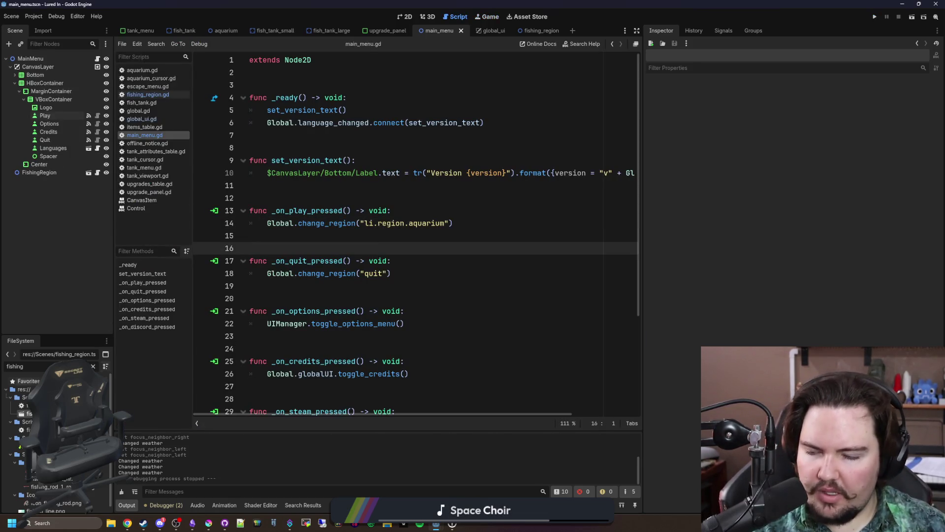
- Filter FileSystem for 'item_', open item_panel.gd, and widen the code area over the Inspector
left_click(93, 367)
type("item_")
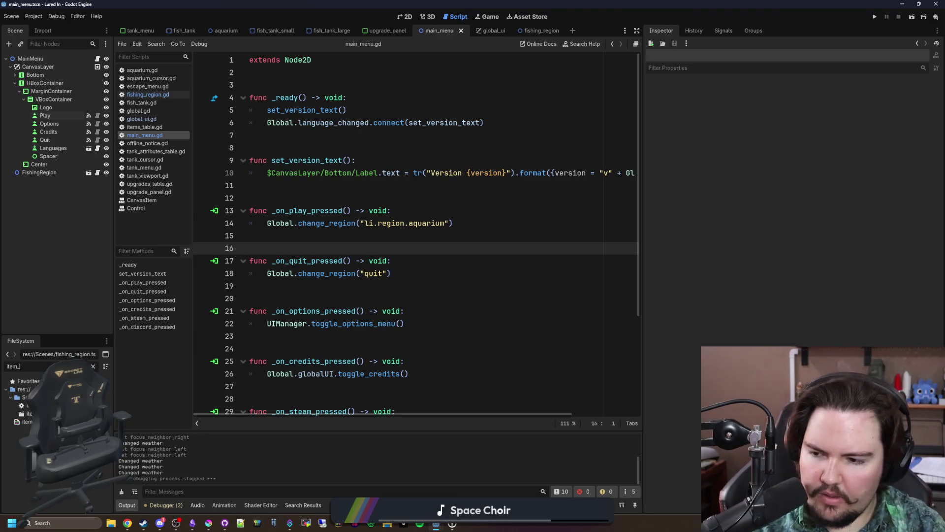
key("Down")
key("Return")
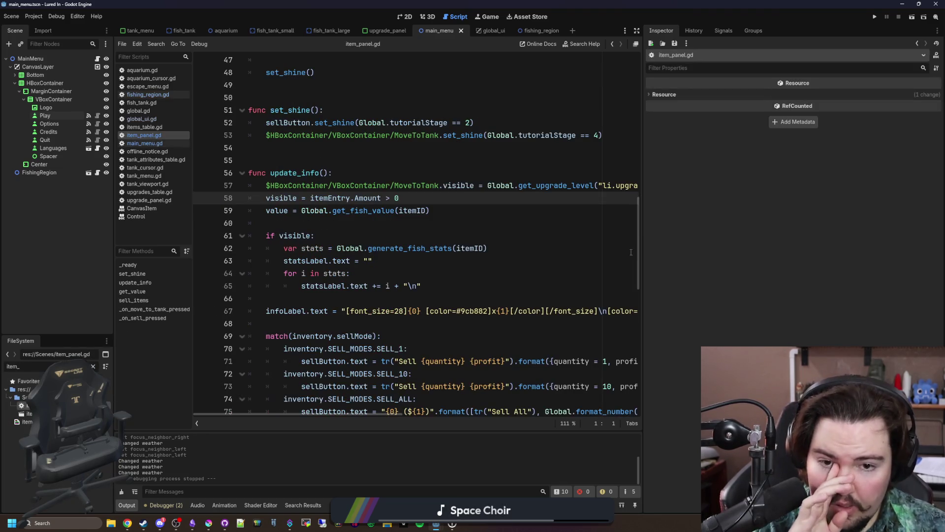
left_click_drag(643, 238, 862, 237)
- Examine lines 28–36 of item_panel.gd, selecting the focus_entered connection on line 36
scroll(526, 239, "up", 2)
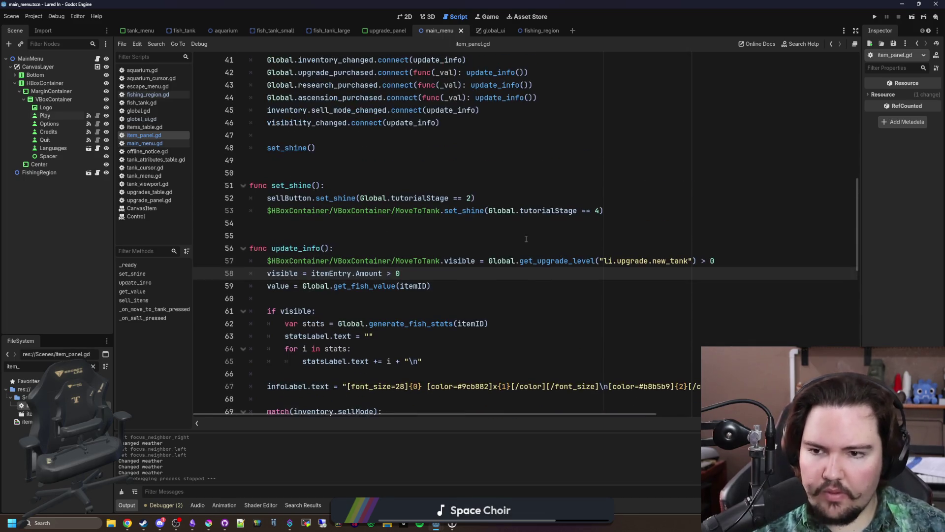
scroll(417, 254, "up", 9)
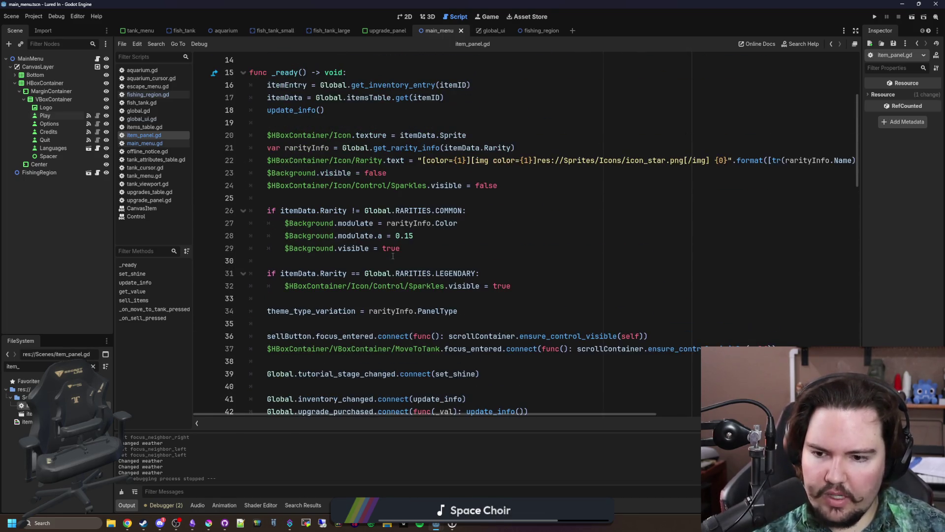
left_click(499, 235)
scroll(557, 240, "down", 2)
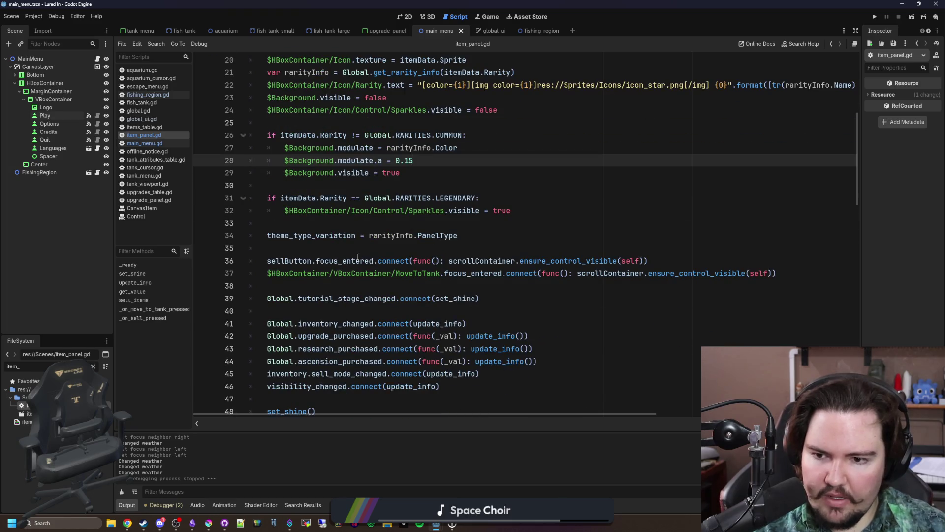
left_click_drag(364, 261, 547, 261)
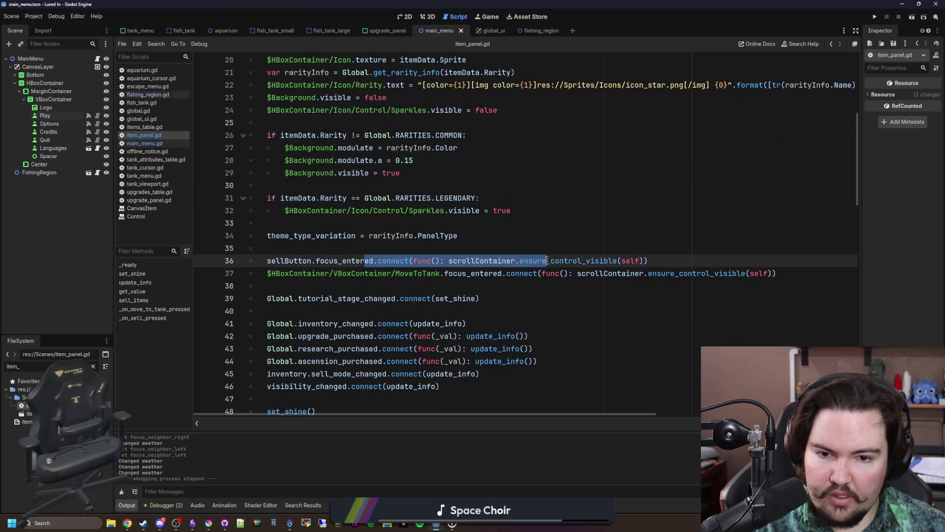
left_click(596, 250)
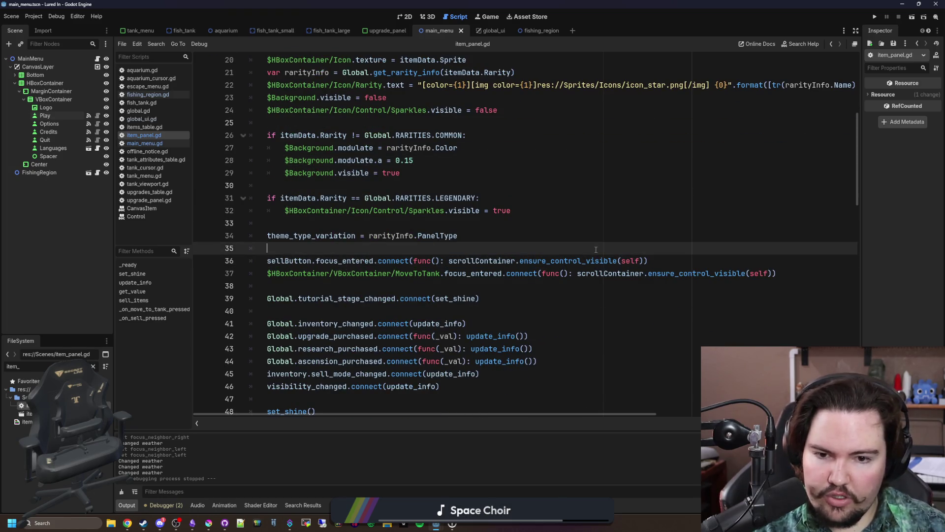
left_click(675, 258)
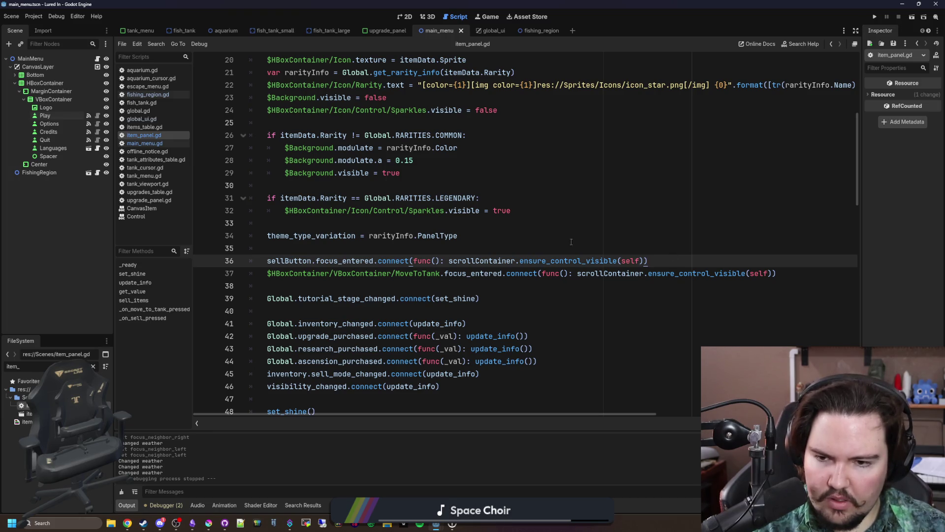
left_click(700, 252)
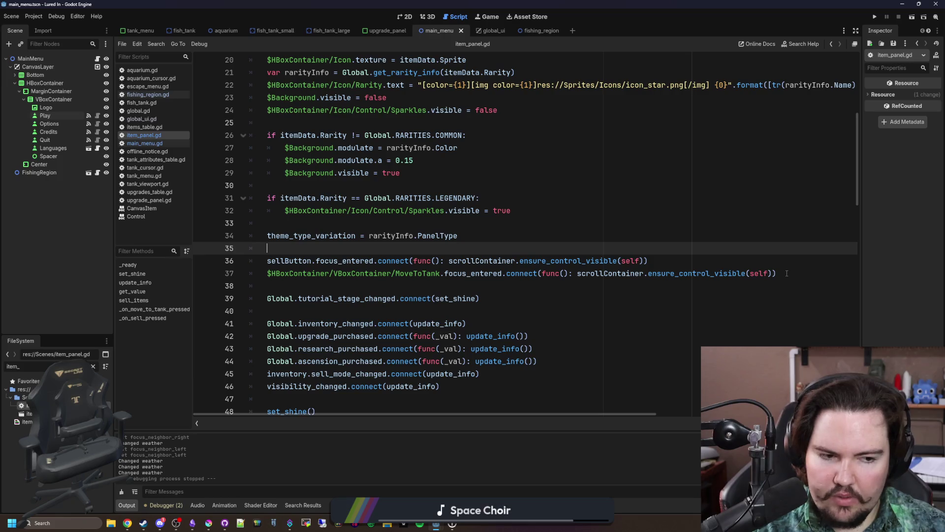
mouse_move(679, 259)
left_mouse_down()
mouse_move(468, 252)
mouse_move(259, 259)
left_mouse_up()
key("ctrl+c")
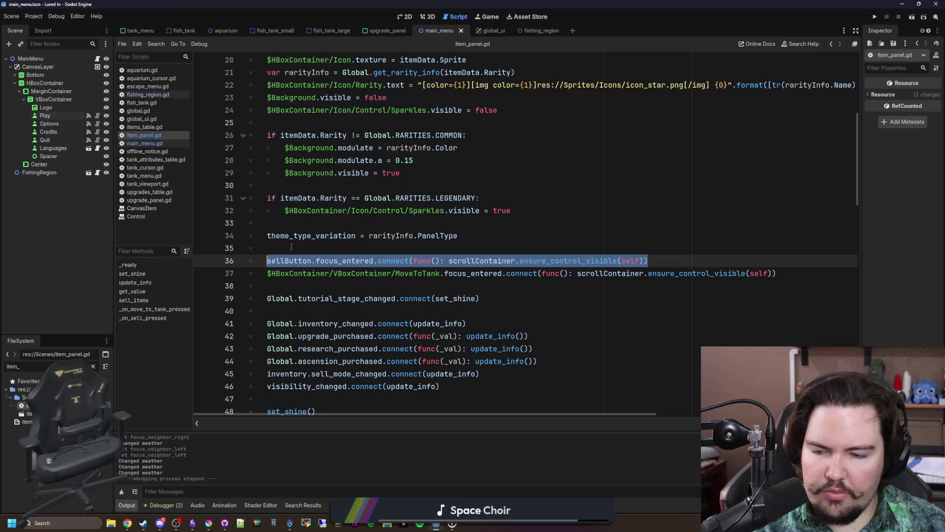
left_click(291, 248)
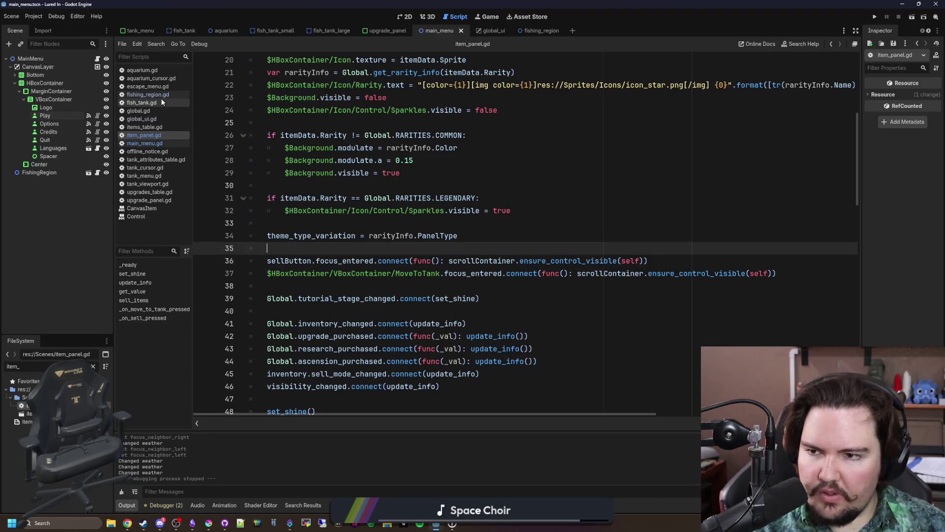
- Open upgrade_panel.gd and paste the focus_entered ensure_control_visible line into _ready
left_click(94, 366)
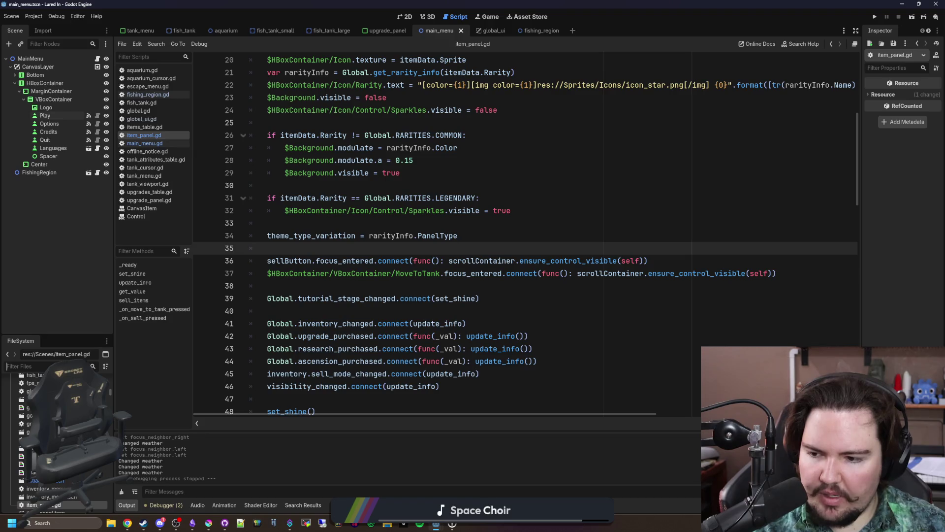
type("upgra")
double_click(27, 405)
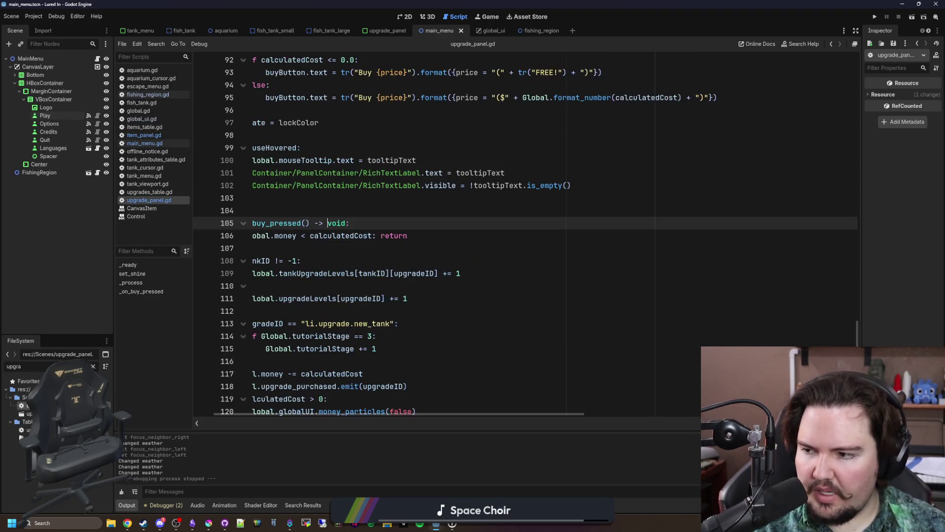
scroll(387, 242, "up", 15)
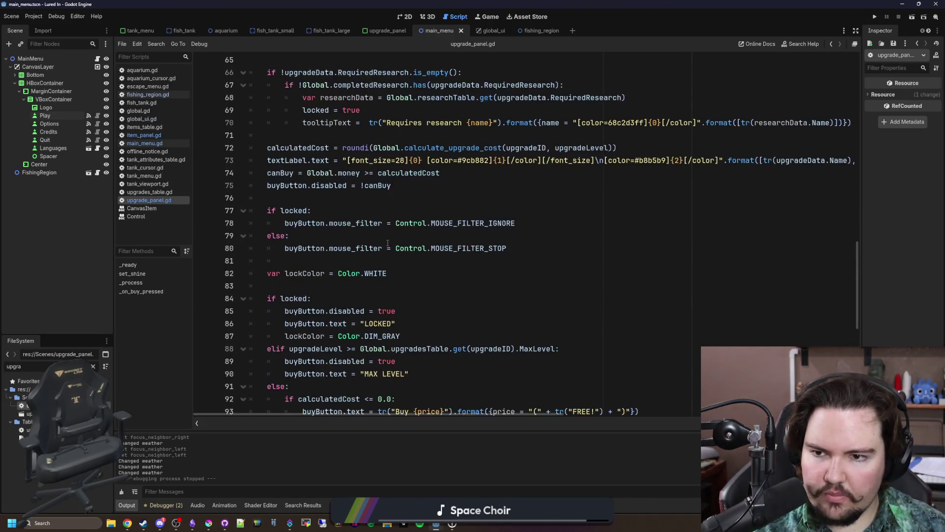
scroll(388, 242, "up", 12)
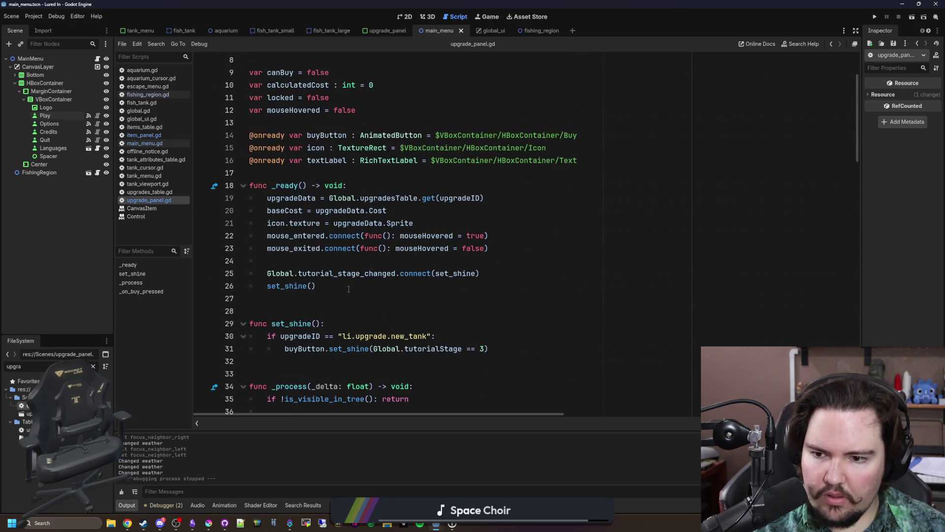
left_click(348, 289)
left_click(464, 261)
key("Return")
key("Return")
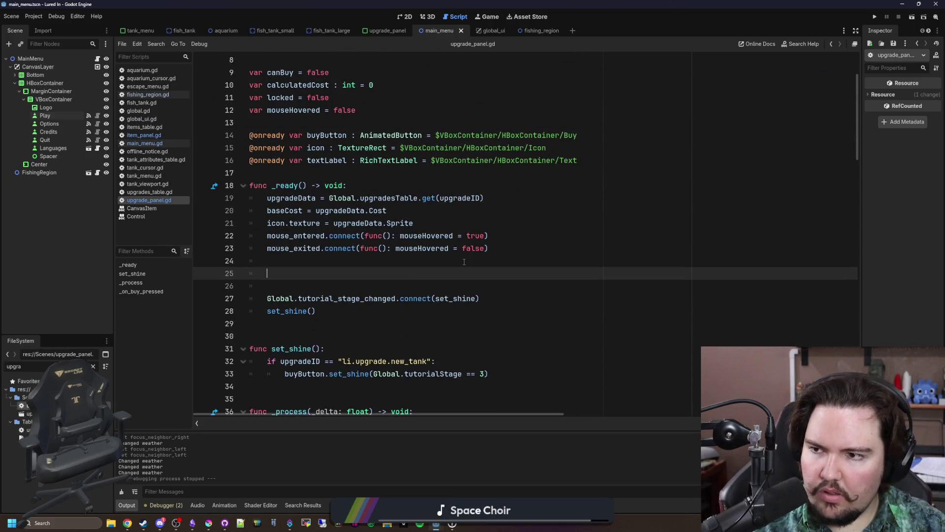
key("Up")
key("ctrl+v")
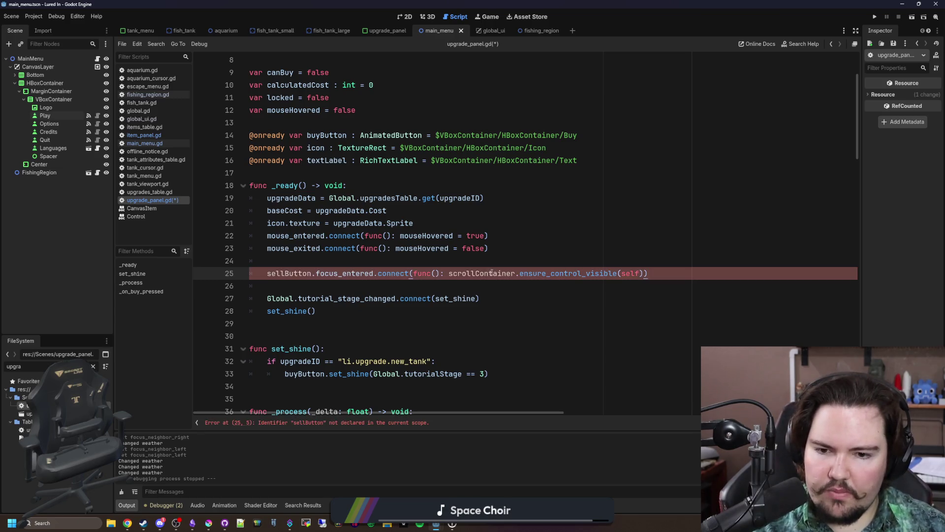
- Declare var scrollContainer : ScrollContainer below the onready variables
double_click(29, 413)
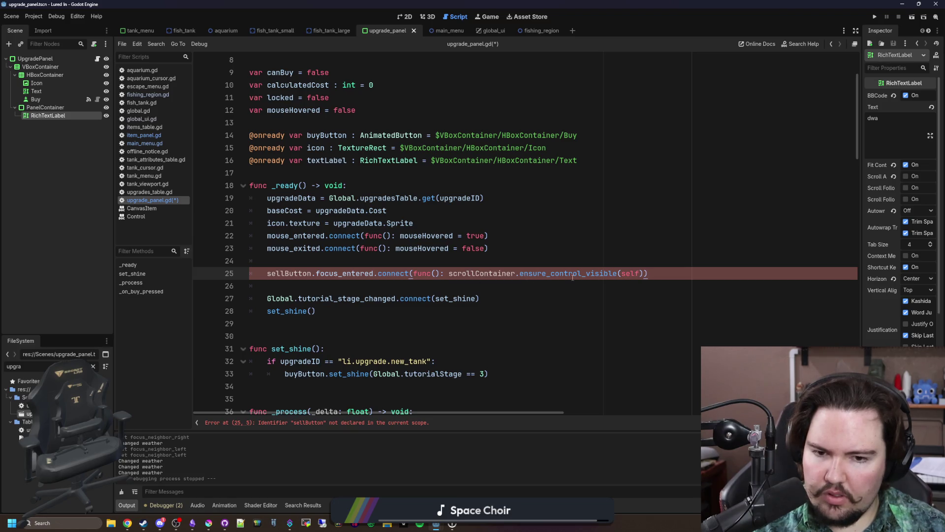
left_click(321, 260)
scroll(276, 157, "up", 3)
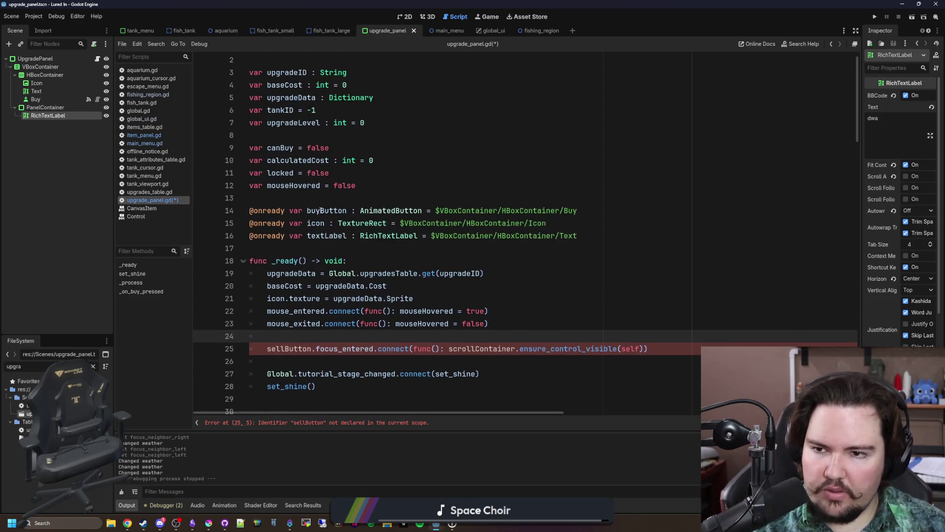
scroll(294, 214, "down", 1)
left_click(273, 223)
key("Return")
key("Return")
type("var scrollContainer :")
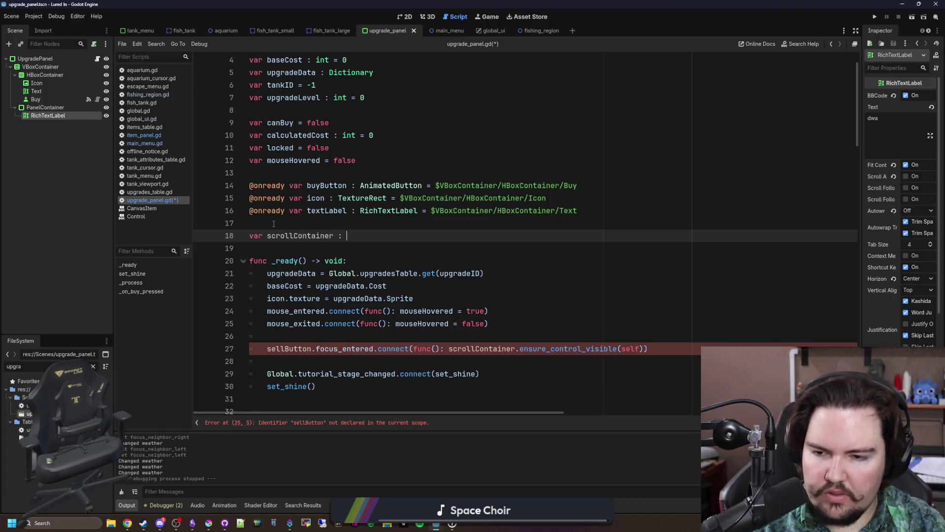
type("A")
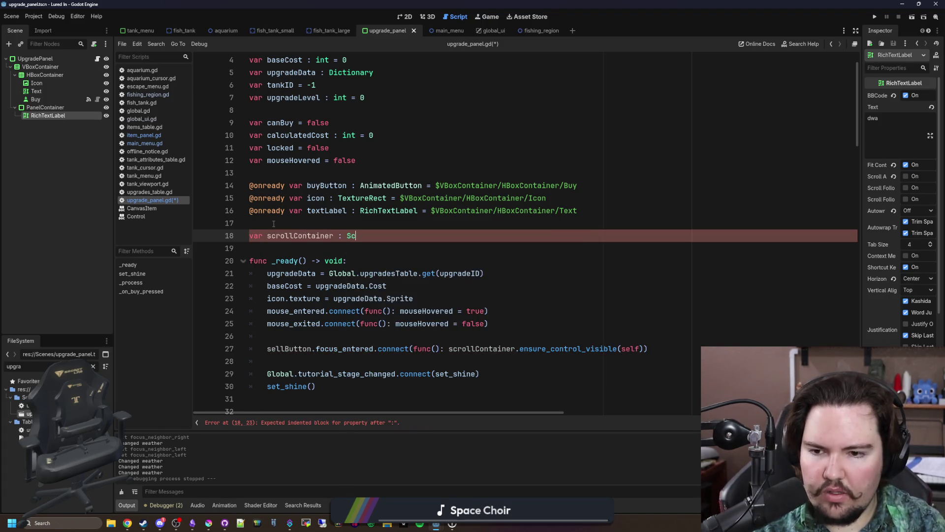
type("roll")
key("Return")
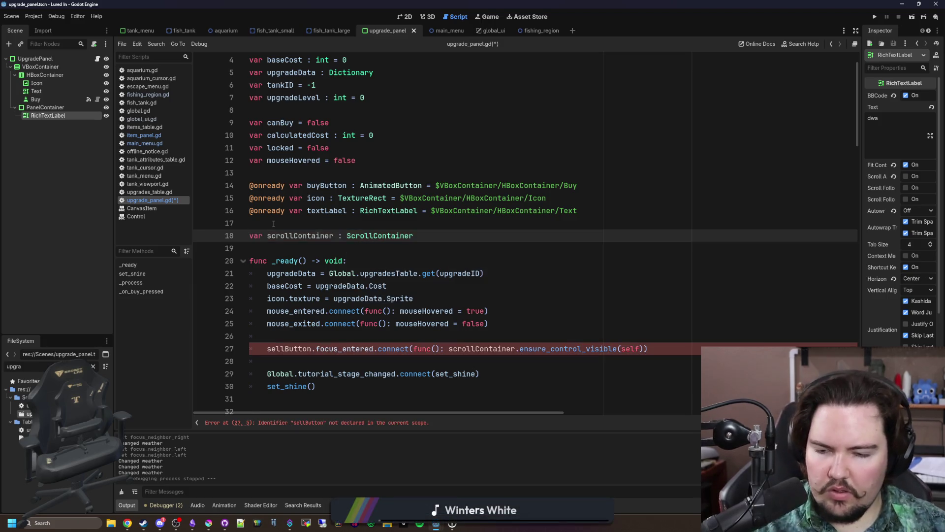
- Change sellButton to buyButton in the pasted line and save the script
scroll(393, 227, "down", 2)
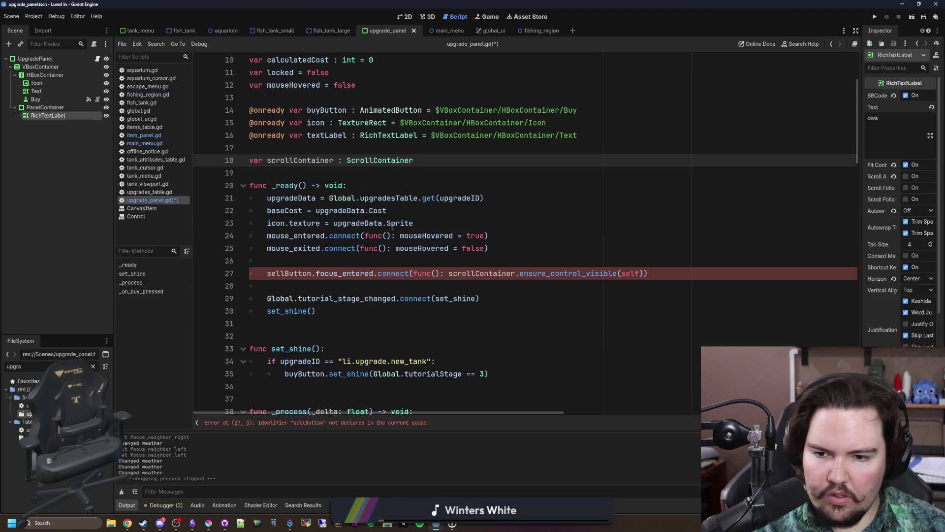
double_click(297, 274)
type("buyButy")
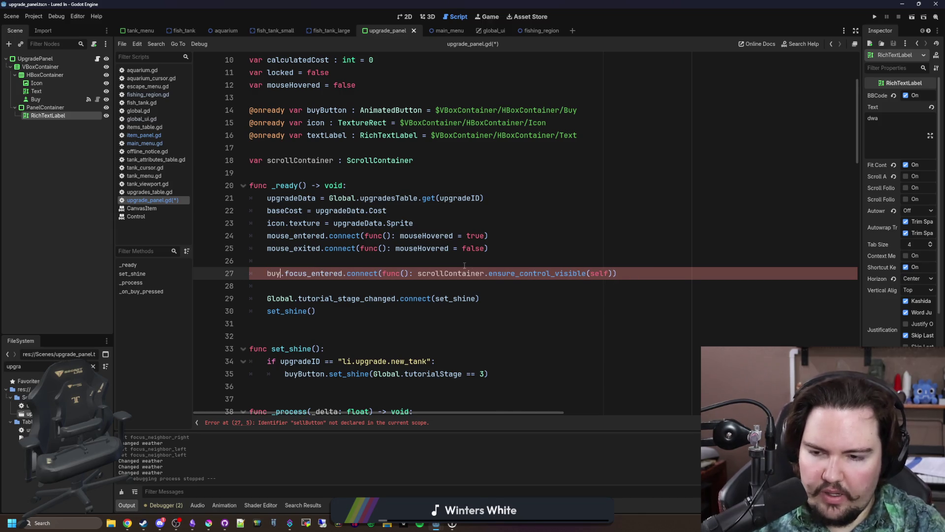
key("BackSpace")
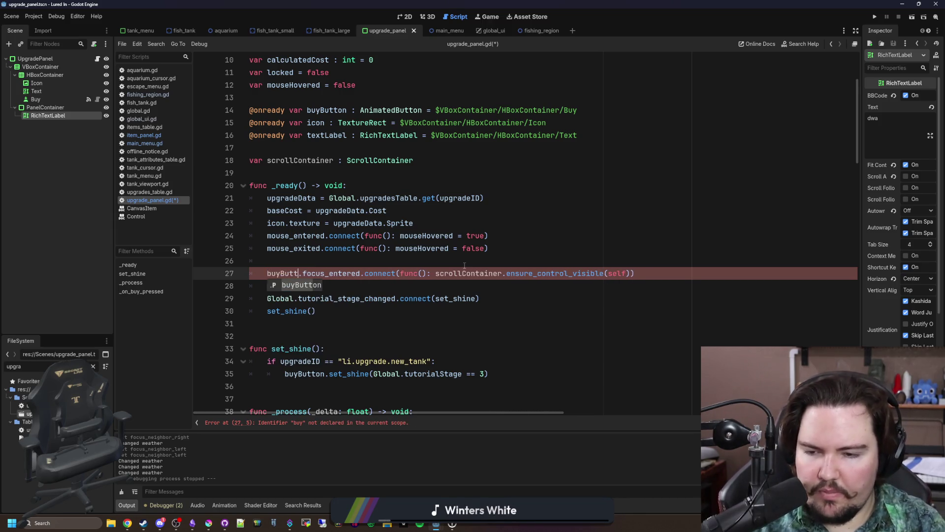
key("Return")
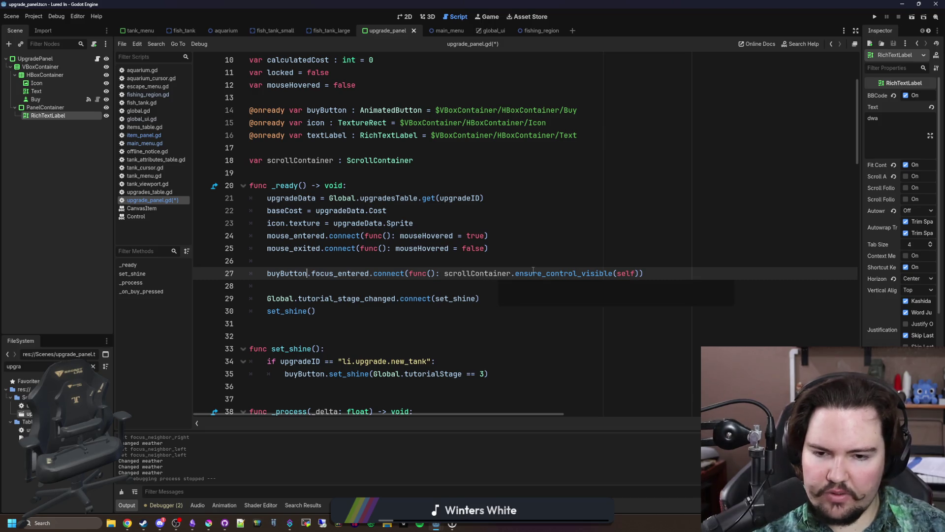
left_click(593, 258)
key("ctrl+s")
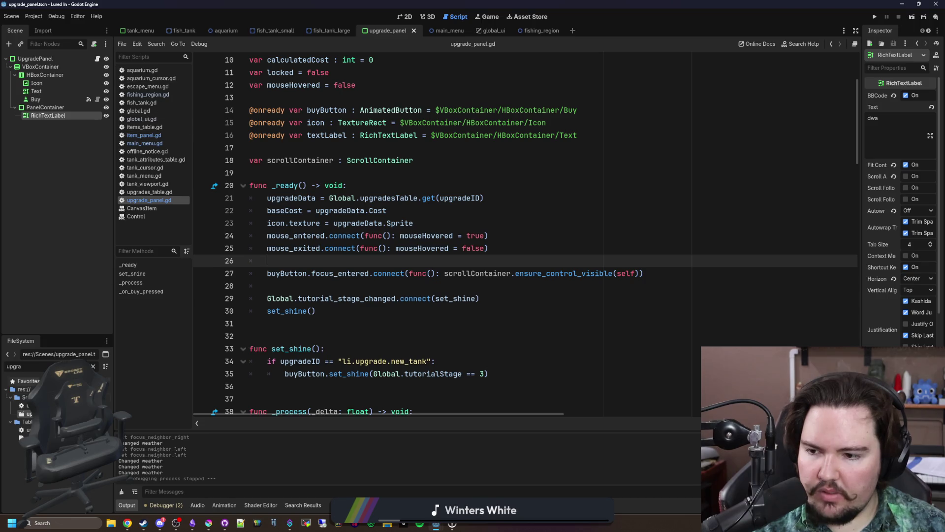
left_click(93, 366)
- Open inventory_menu, search for 'add_child', and locate the panel.scrollContainer assignment
type("inventory")
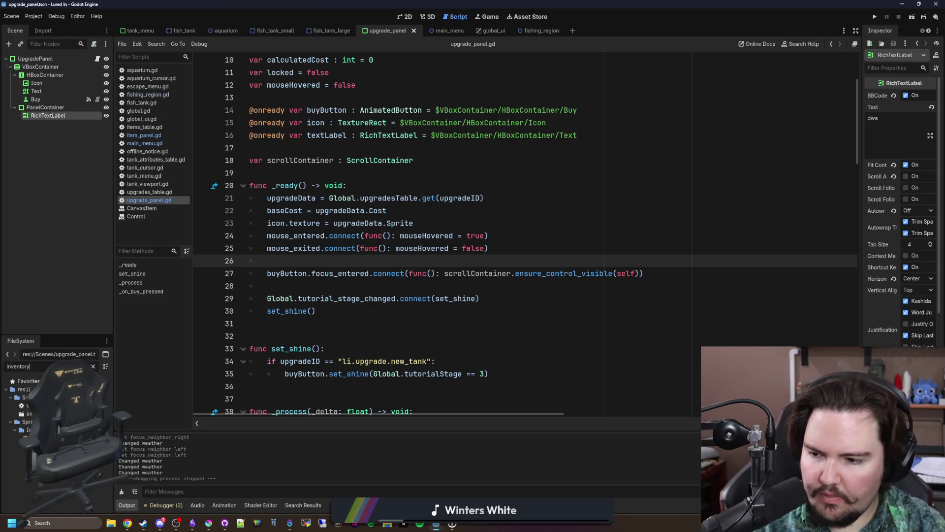
double_click(27, 414)
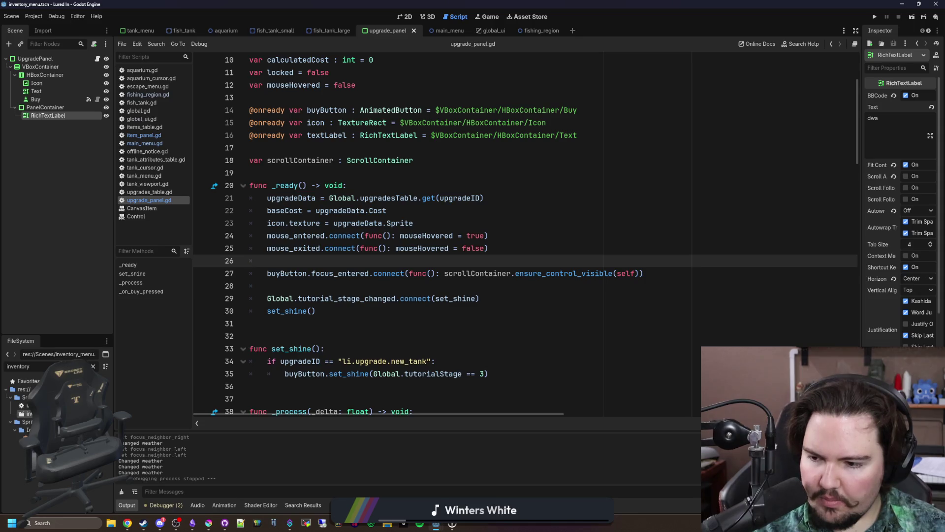
left_click(403, 228)
key("ctrl+s")
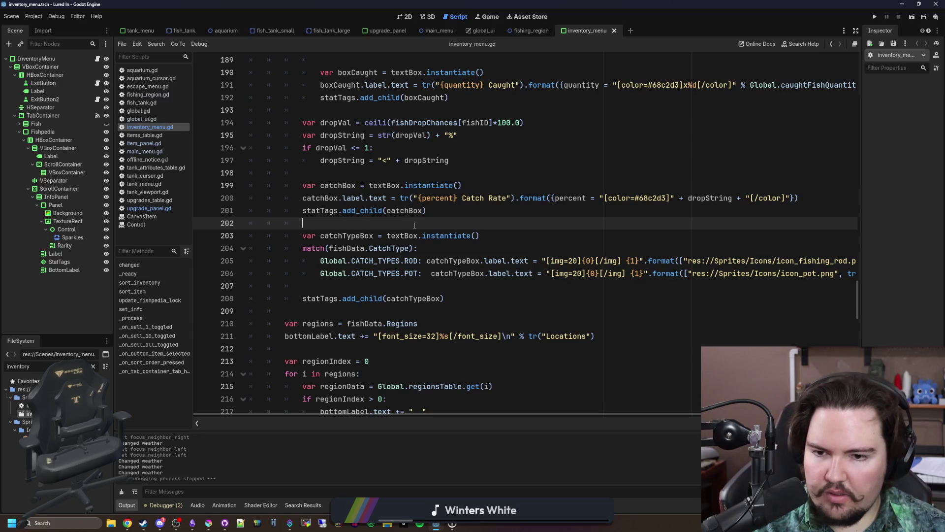
scroll(414, 226, "up", 1)
key("ctrl+f")
type("add")
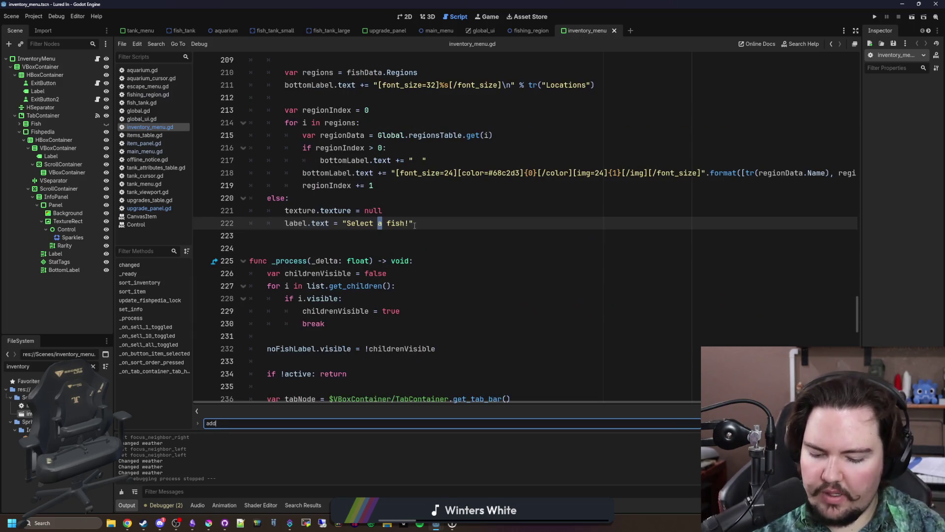
type("_child")
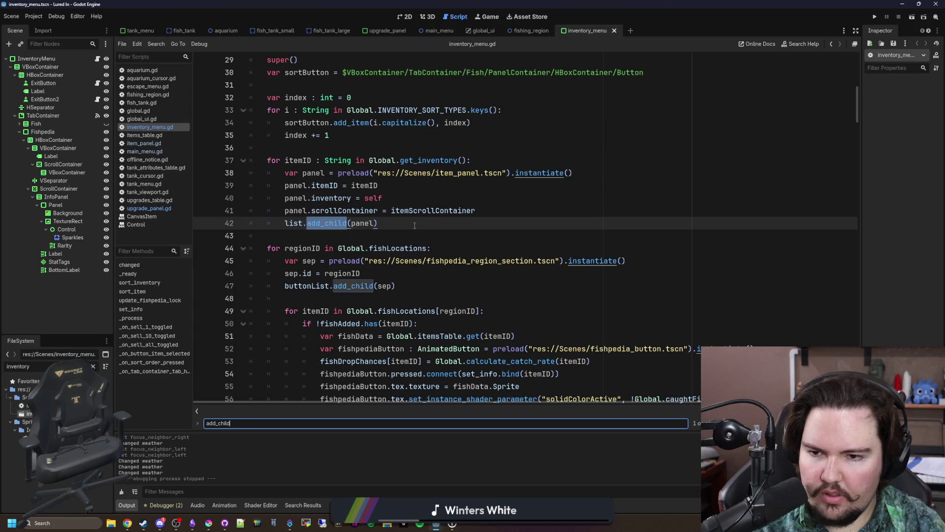
scroll(393, 242, "up", 1)
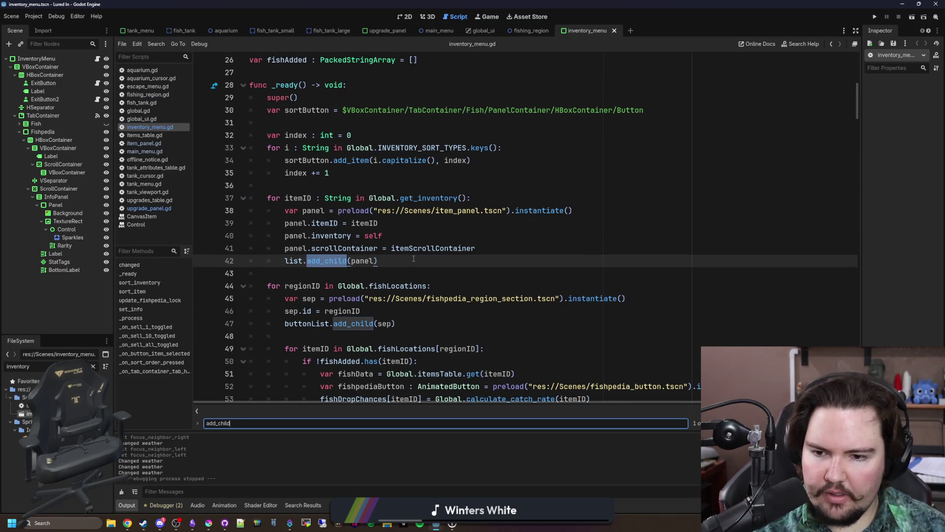
left_click(523, 250)
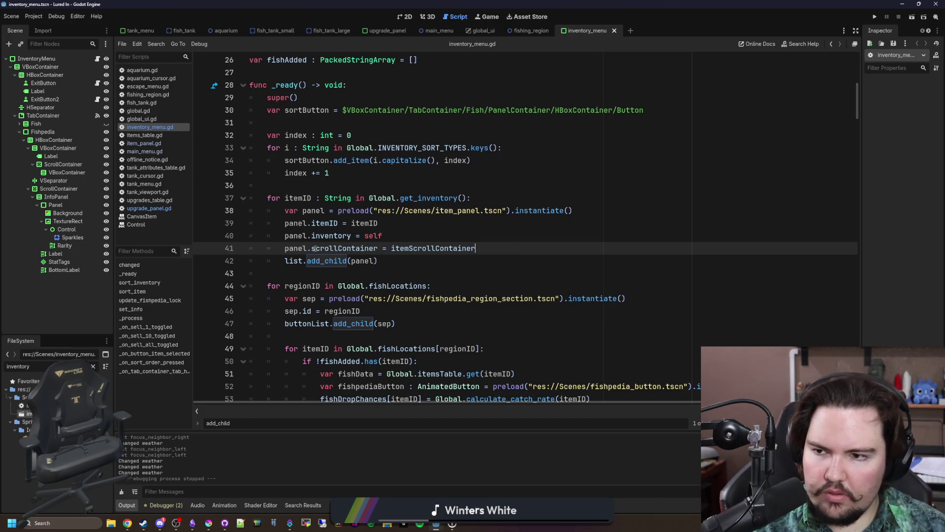
- Filter FileSystem for 'shop' and open shop_menu.gd
left_click(93, 366)
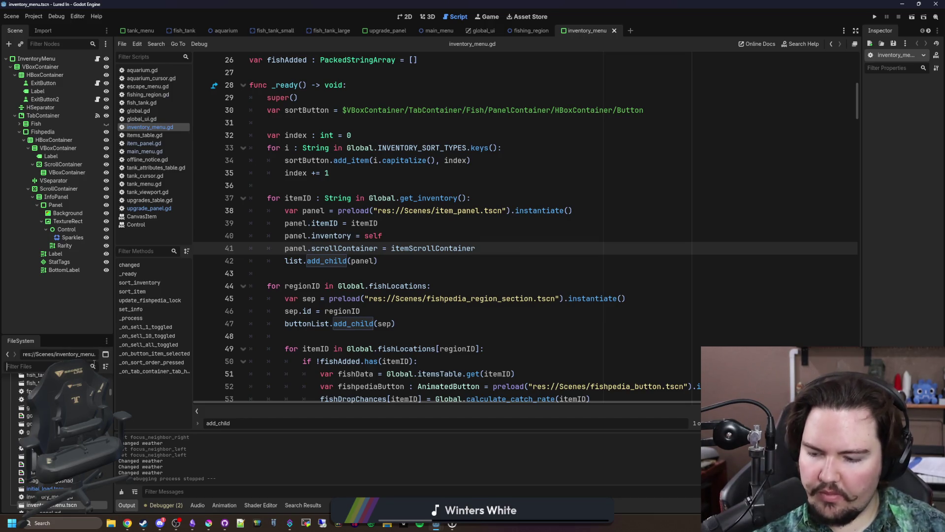
type("shop")
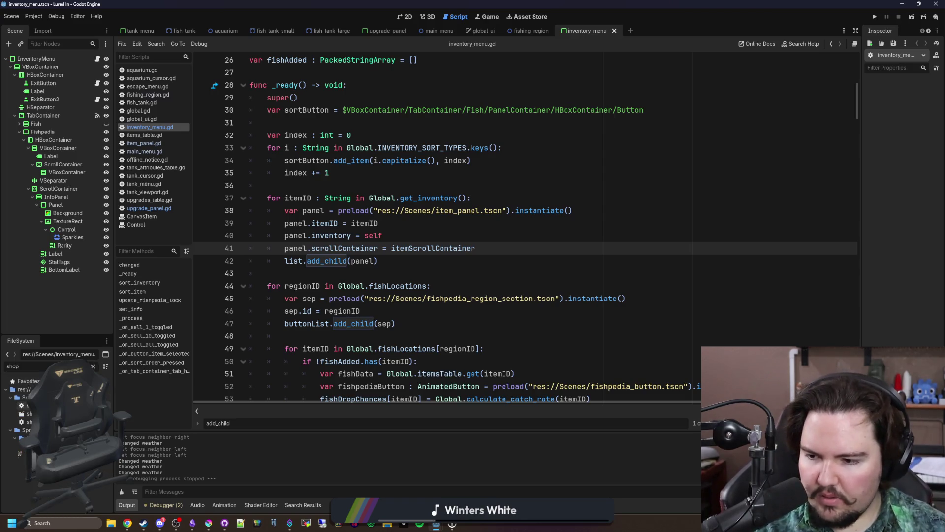
double_click(28, 405)
- Start a button.scrollContainer = line after upgradeID and drop the Aquarium node path into it
left_click(403, 236)
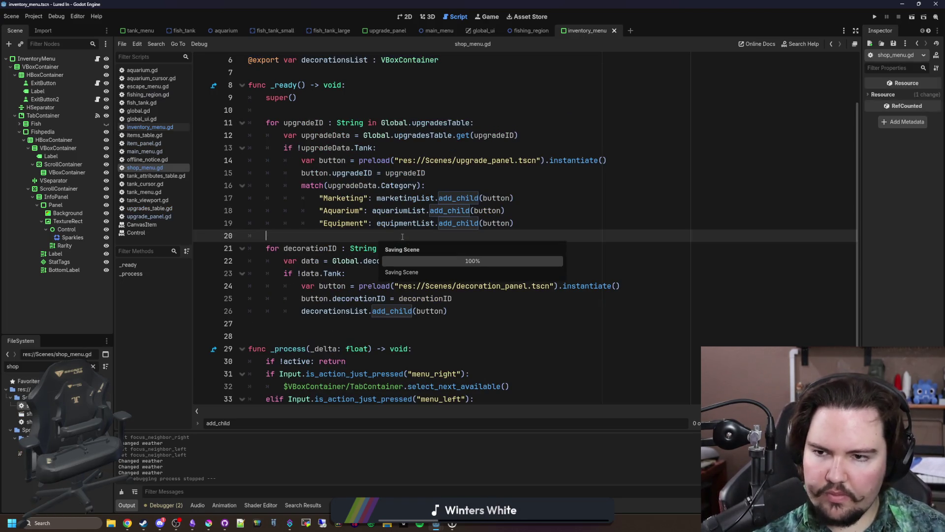
scroll(394, 226, "up", 1)
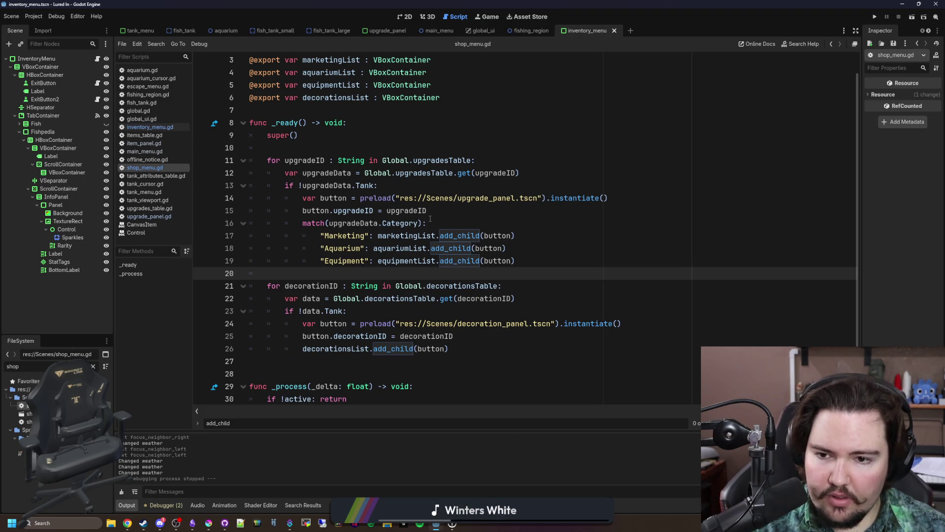
left_click(442, 209)
key("Return")
type("button.scrollContainer =")
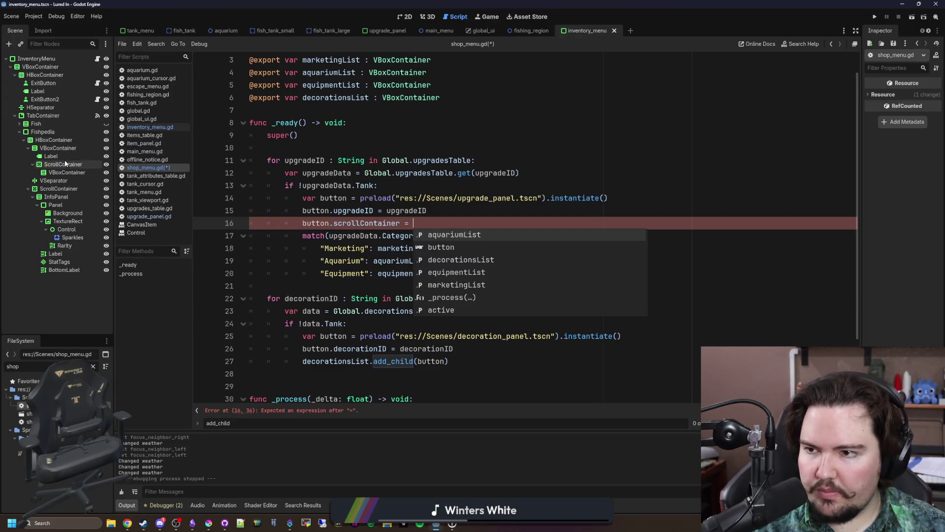
left_click(28, 414)
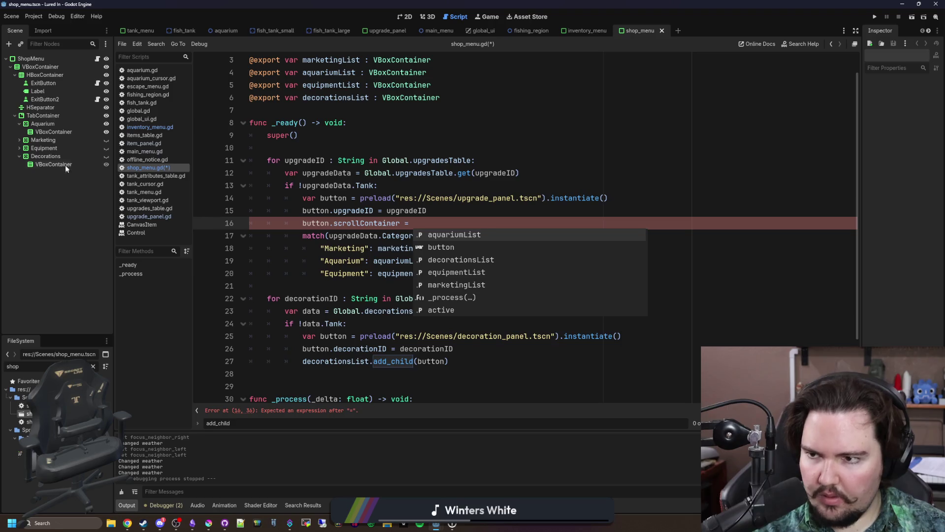
left_click(19, 124)
left_click_drag(43, 123, 468, 225)
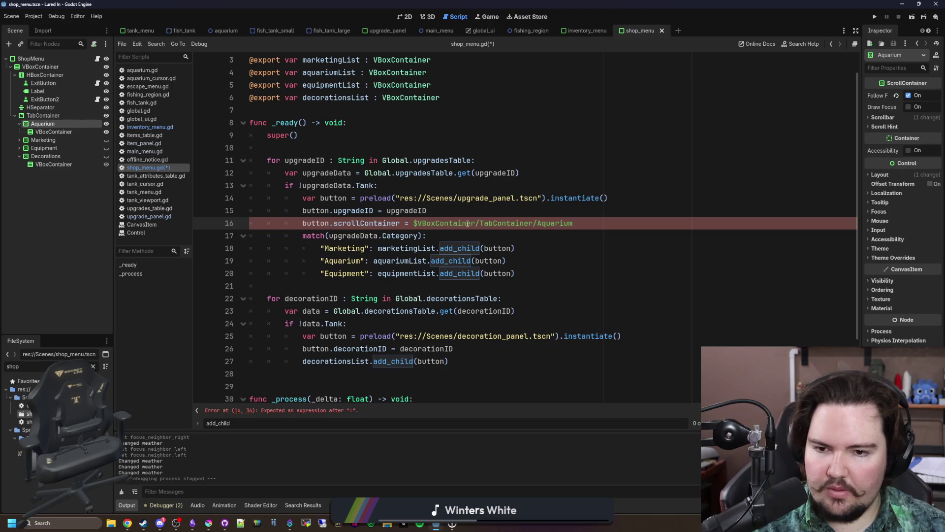
- Remove the Aquarium path, delete the unfinished line 16, and save shop_menu.gd
left_click(512, 215)
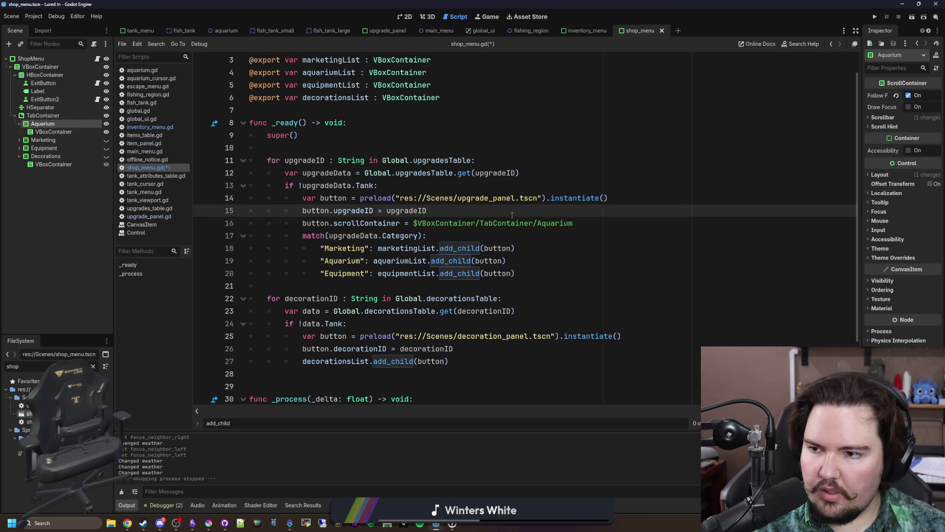
double_click(552, 222)
left_click(414, 223, "shift")
key("BackSpace")
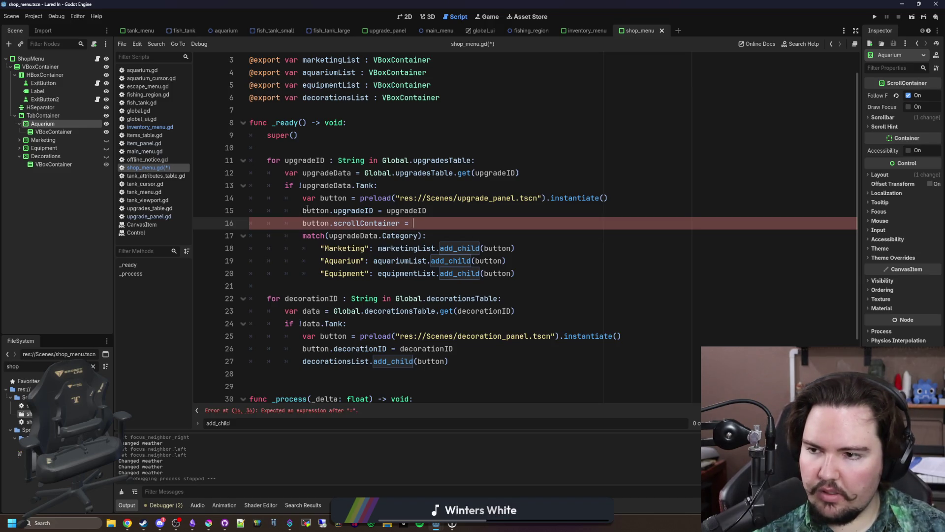
left_click(423, 186)
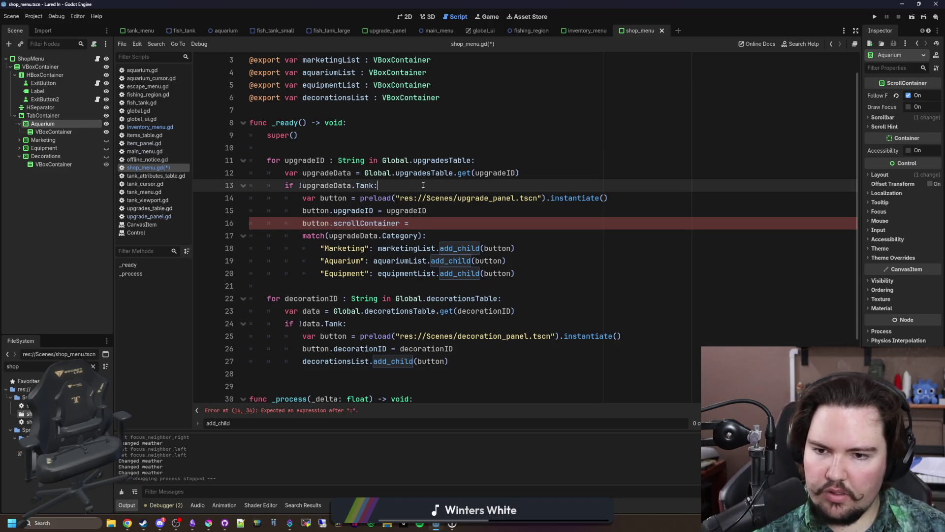
triple_click(430, 223)
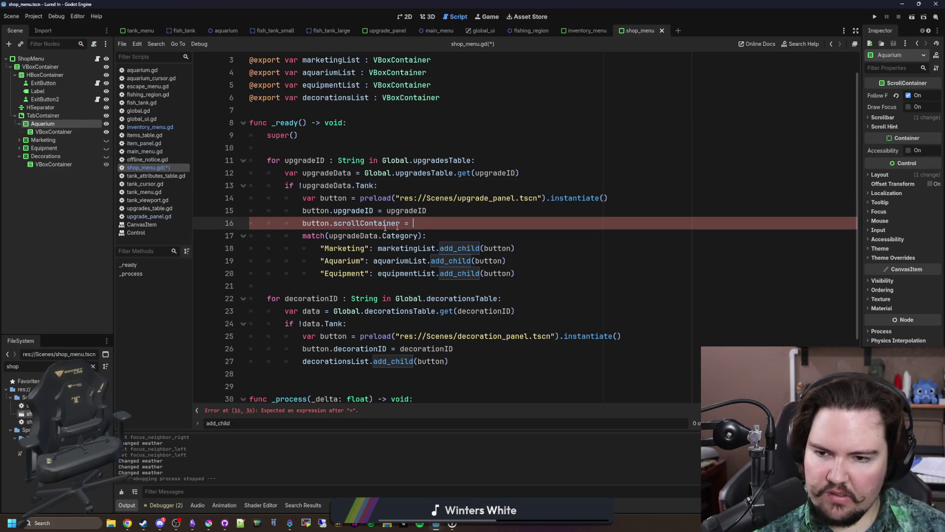
key("BackSpace")
key("BackSpace")
key("ctrl+s")
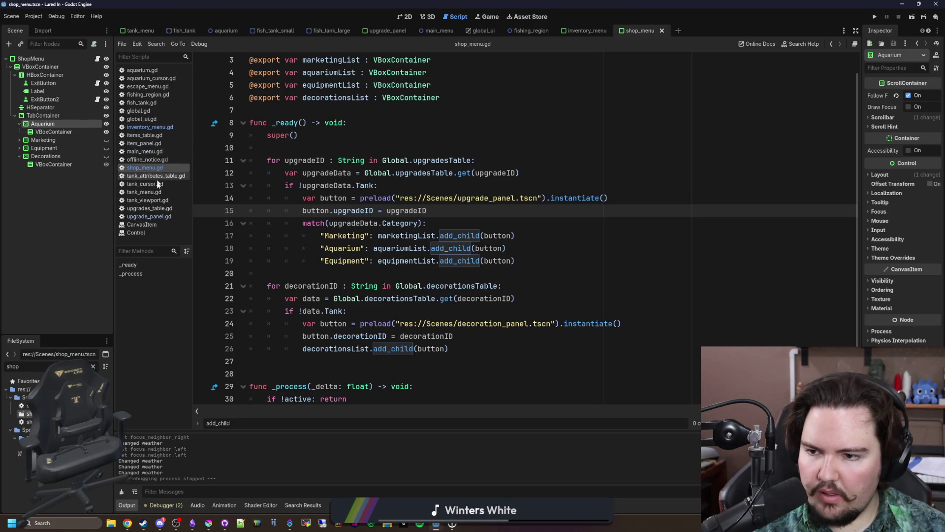
- In upgrade_panel.gd, delete the scrollContainer variable declaration line
left_click(149, 216)
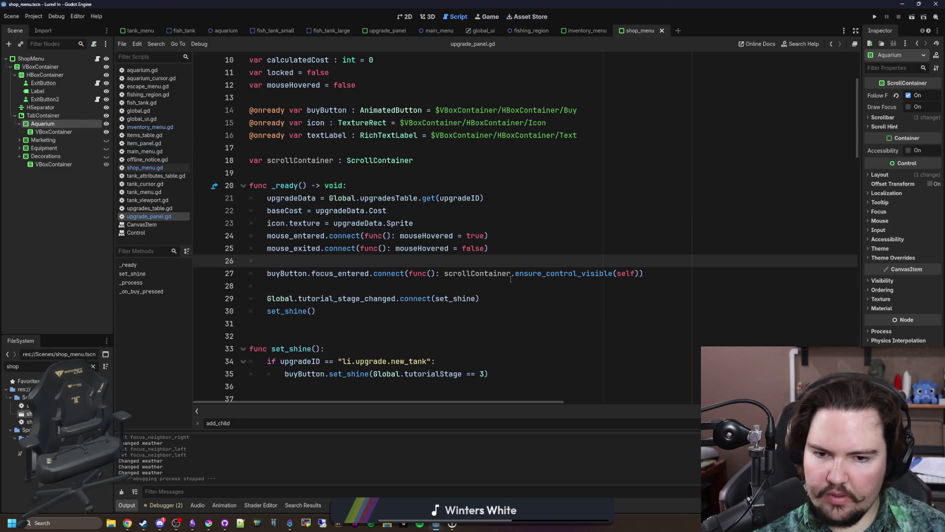
double_click(477, 273)
left_click(413, 160)
key("shift+Up")
key("shift+Up")
key("BackSpace")
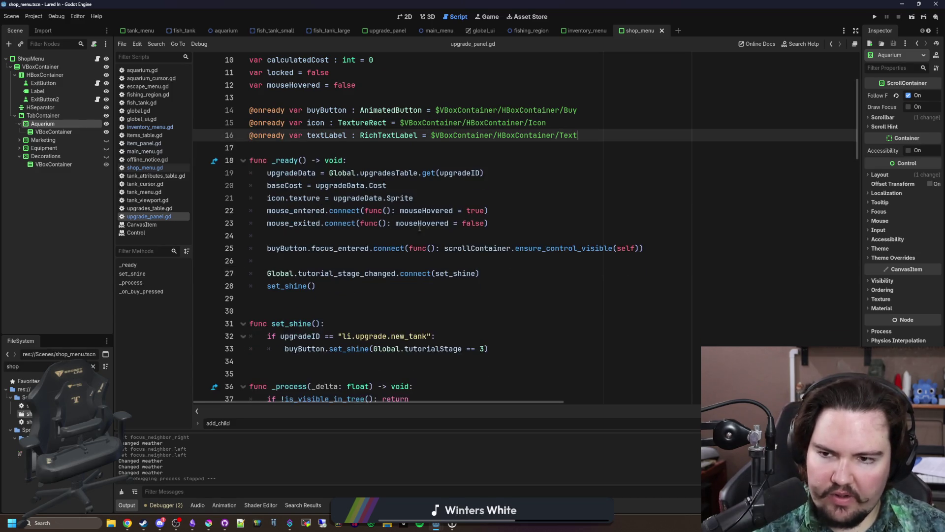
- Replace scrollContainer with get_parent().get_parent() on the focus_entered line, save, and run the project
double_click(475, 248)
type("get_parent().get_parent()")
key("Up")
key("ctrl+s")
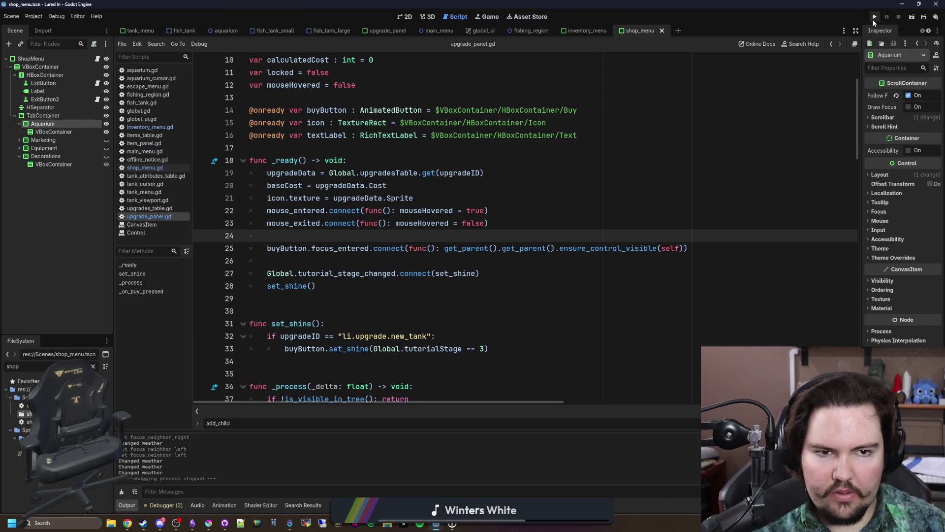
left_click(874, 18)
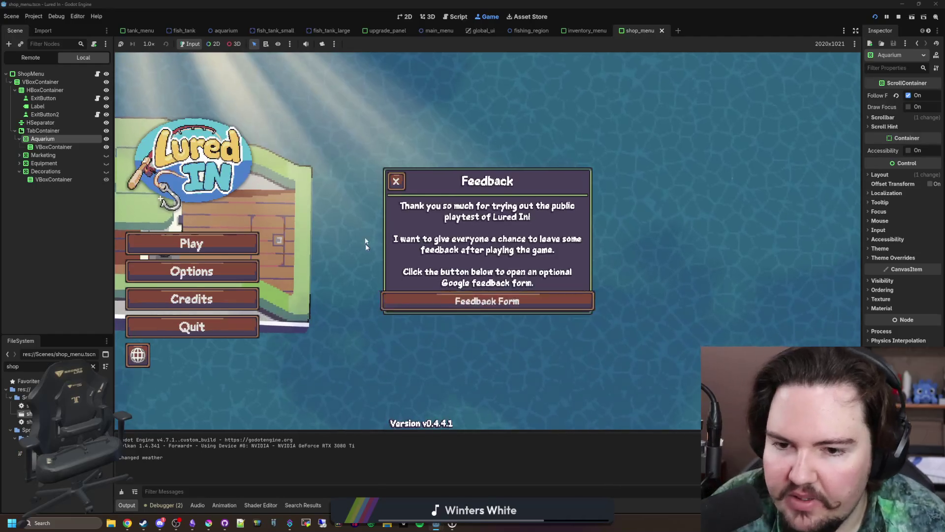
left_click(208, 227)
- Start the game, dismiss Welcome Back, and scroll the in-game Shop up and down
left_click(209, 236)
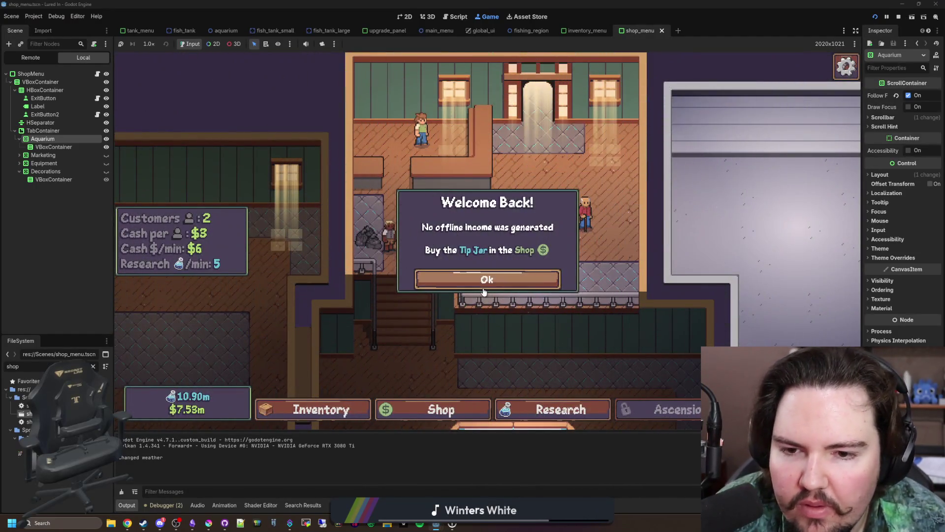
left_click(484, 290)
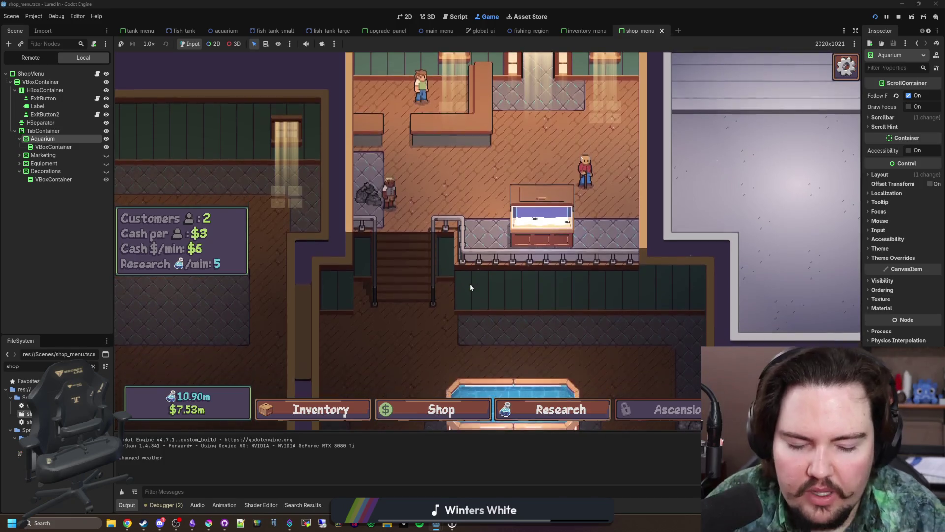
left_click(448, 409)
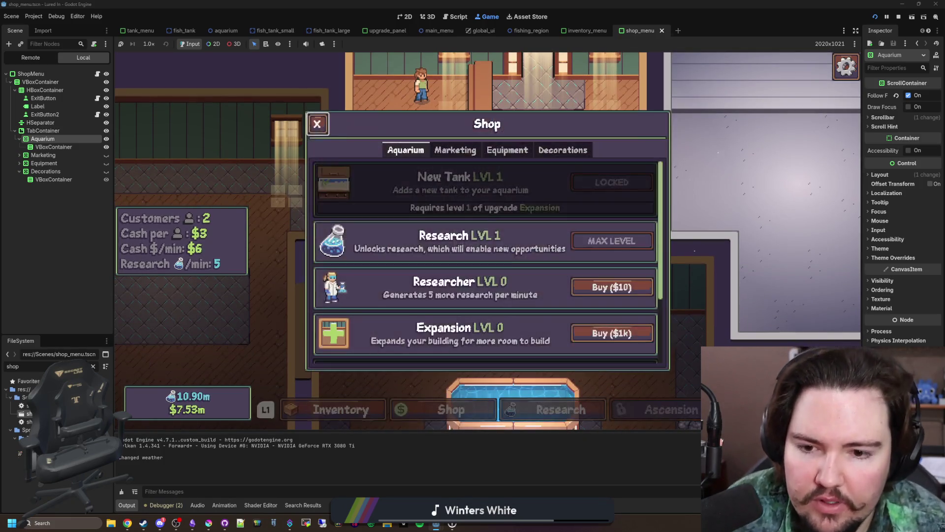
scroll(485, 261, "down", 4)
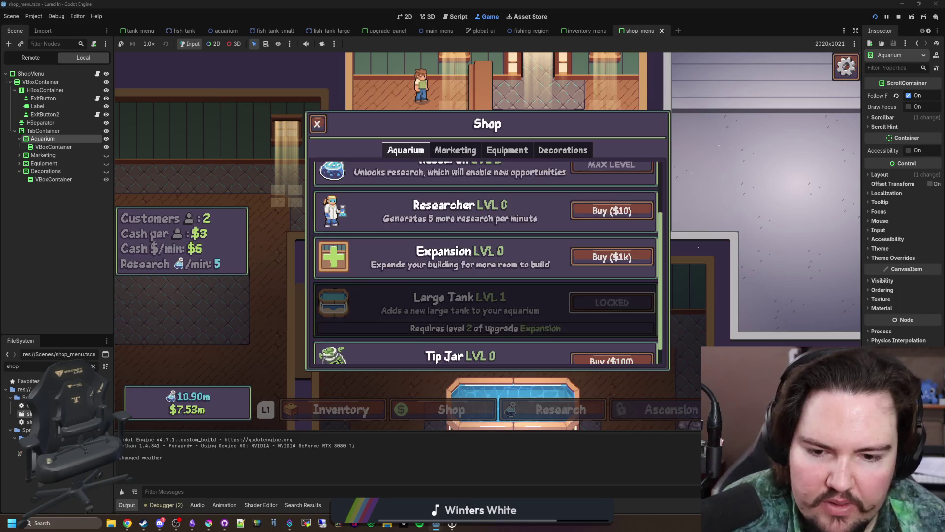
scroll(485, 261, "up", 3)
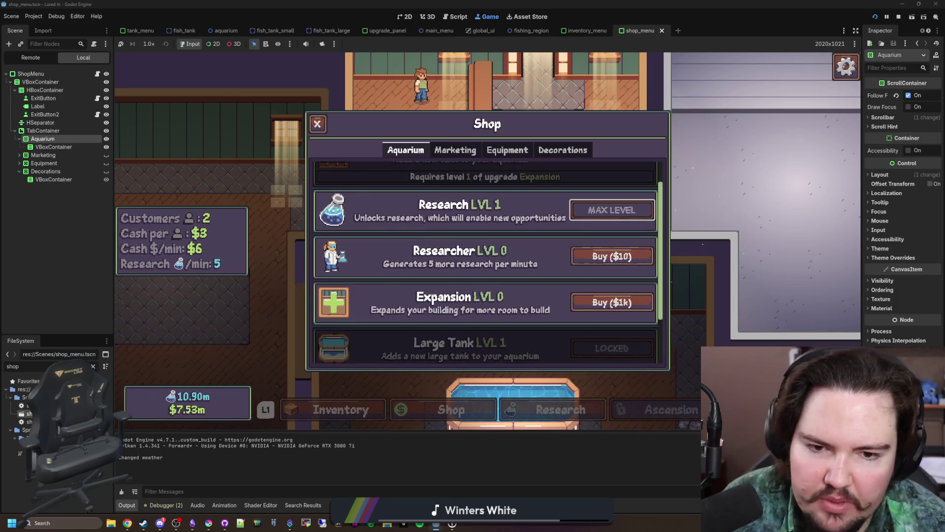
scroll(485, 261, "down", 4)
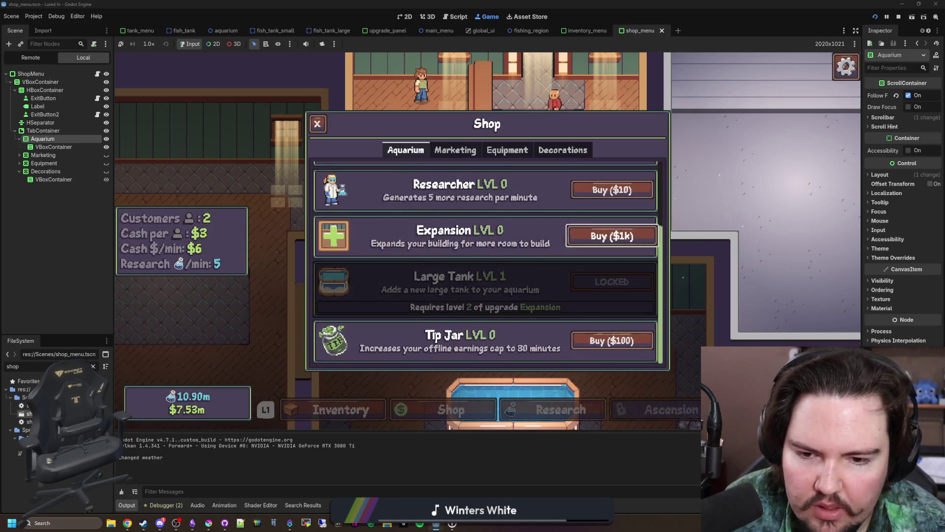
scroll(485, 261, "up", 4)
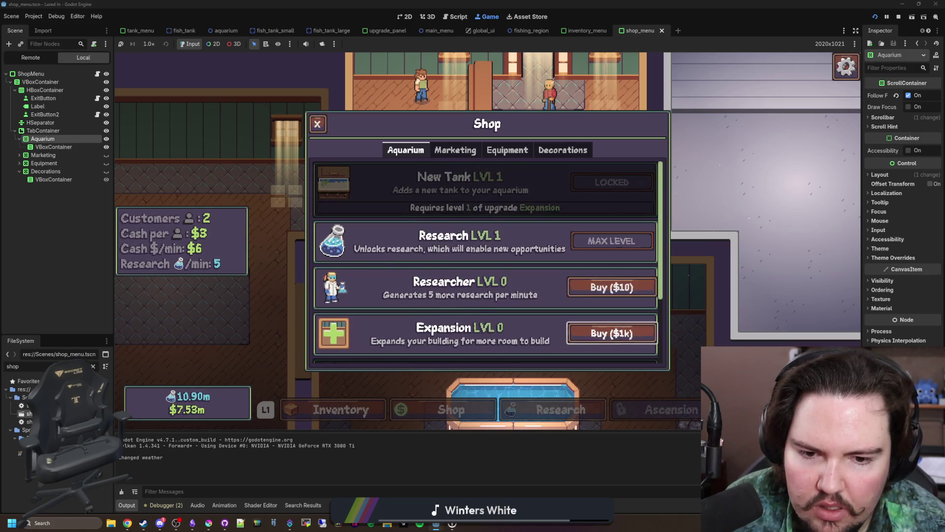
scroll(485, 261, "down", 2)
scroll(485, 261, "down", 1)
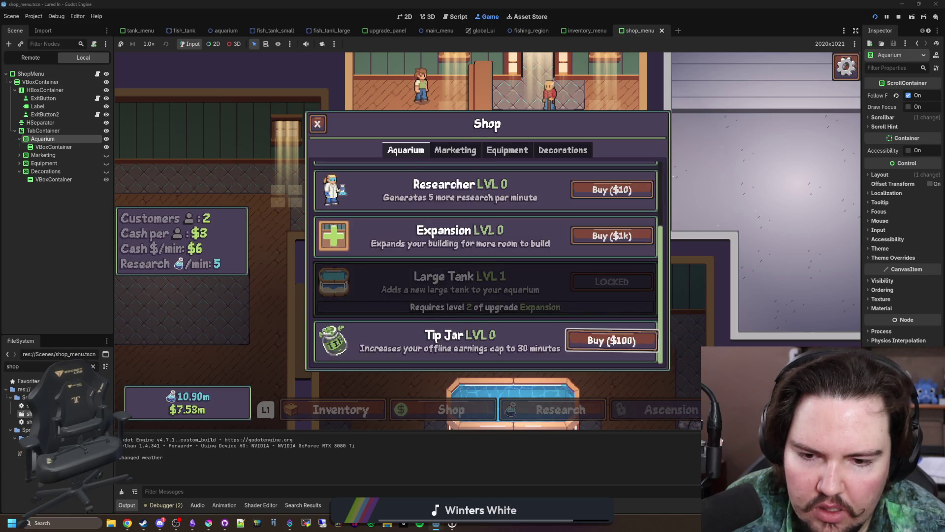
scroll(485, 261, "up", 3)
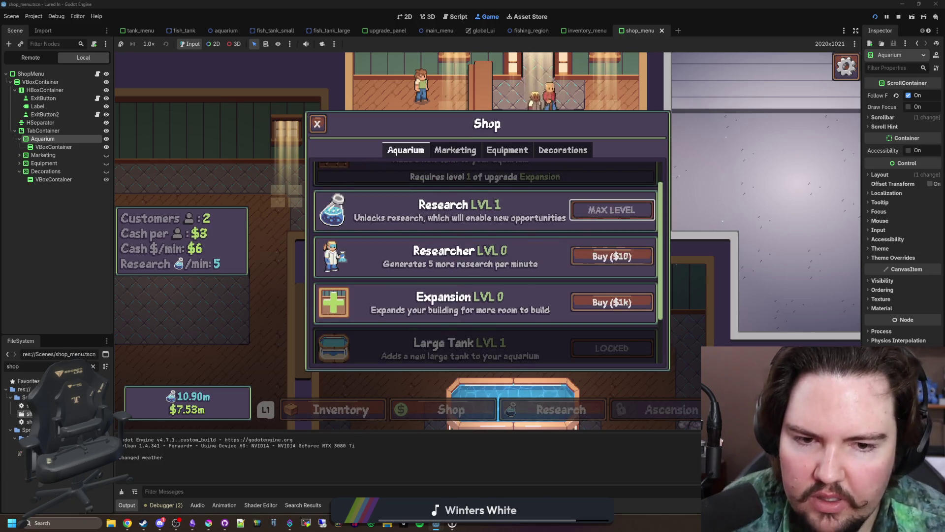
scroll(484, 261, "up", 1)
- Cycle Shop categories with Ctrl+Tab to Decorations and move focus down and back to Lava Lamp
key("ctrl+Tab")
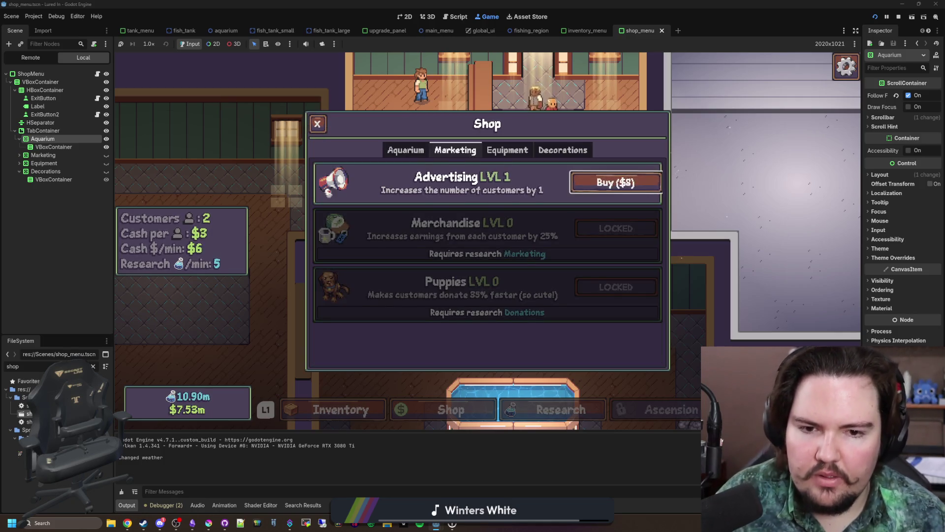
key("ctrl+Tab")
scroll(485, 261, "down", 1)
key("ctrl+Tab")
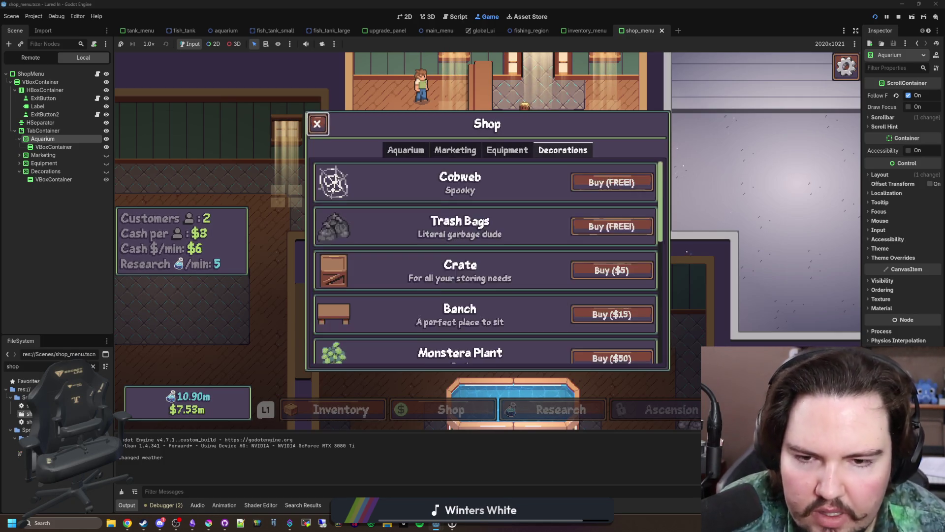
key("Down")
key("Down")
key("Down")
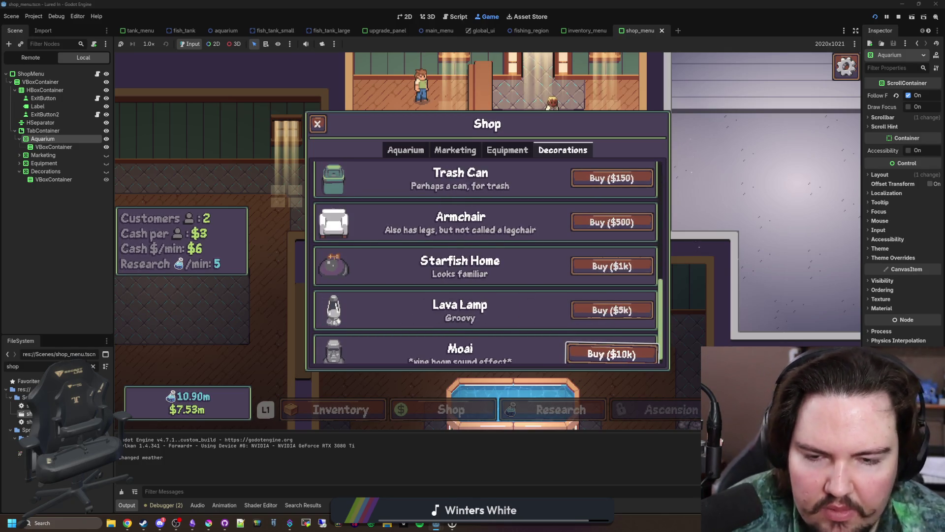
key("Up")
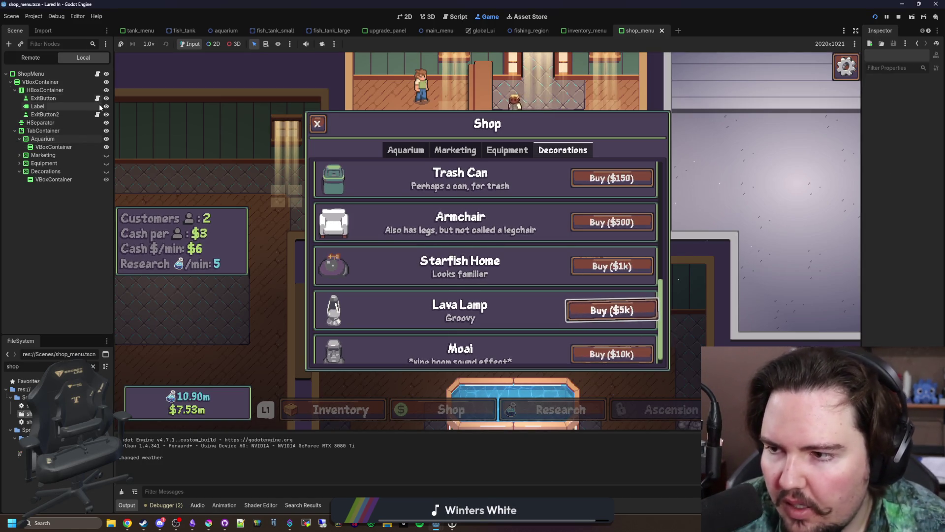
- Filter the FileSystem for 'upgra' and open upgrade_panel.gd
left_click(93, 367)
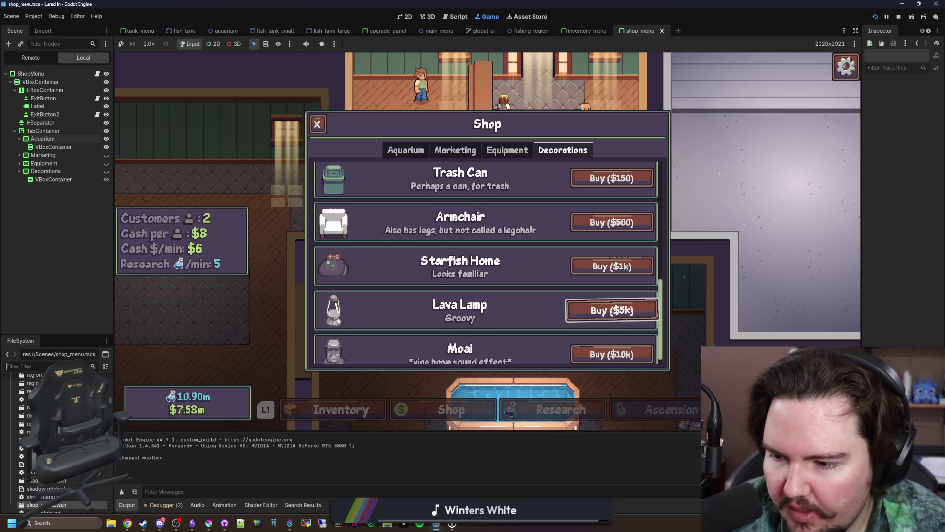
type("upgra")
double_click(29, 405)
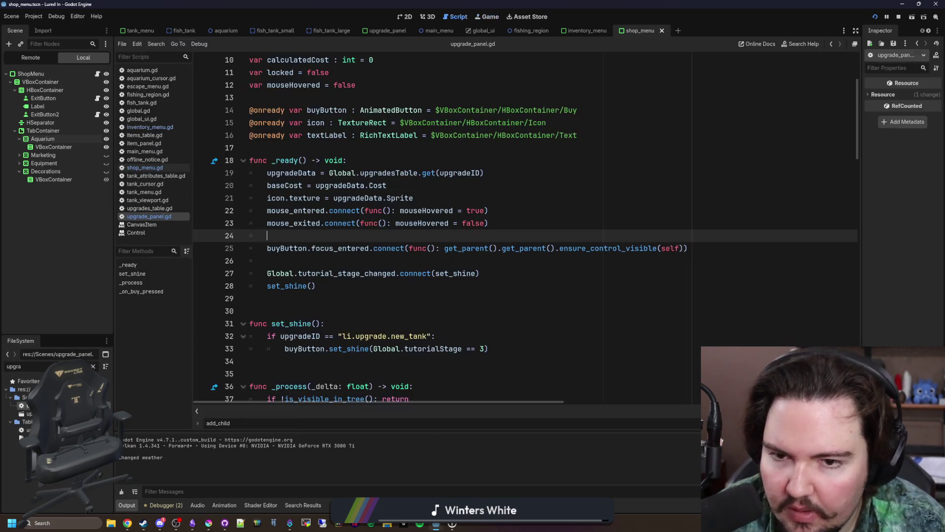
- Select the focus_entered connection line, then open decoration_panel.gd via a 'decorat' filter
left_click(443, 337)
mouse_move(688, 248)
left_mouse_down()
mouse_move(258, 248)
mouse_move(267, 249)
left_mouse_up()
key("ctrl+c")
left_click(93, 366)
type("decorat")
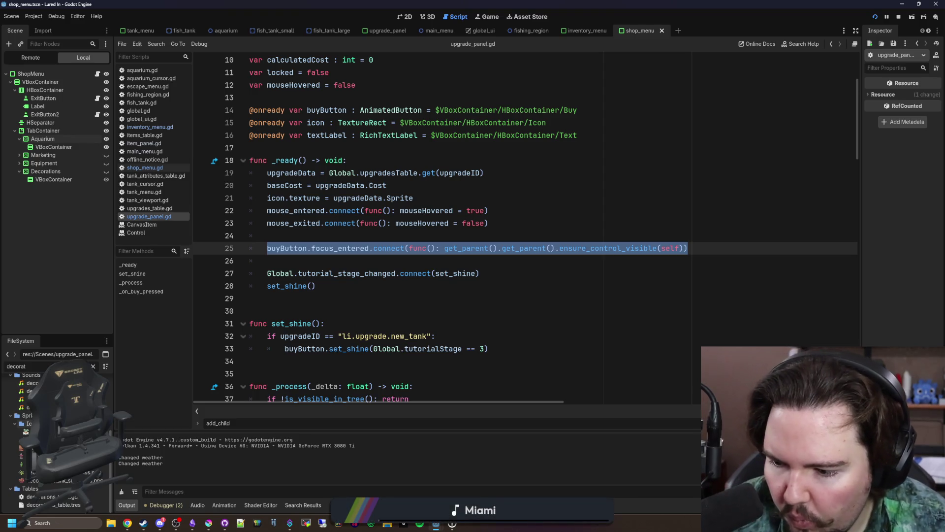
scroll(59, 507, "up", 3)
double_click(22, 421)
- Paste the focus_entered connection line into decoration_panel.gd's _ready function
scroll(415, 252, "up", 5)
left_click(492, 298)
key("Return")
key("Return")
key("ctrl+v")
left_click(559, 314)
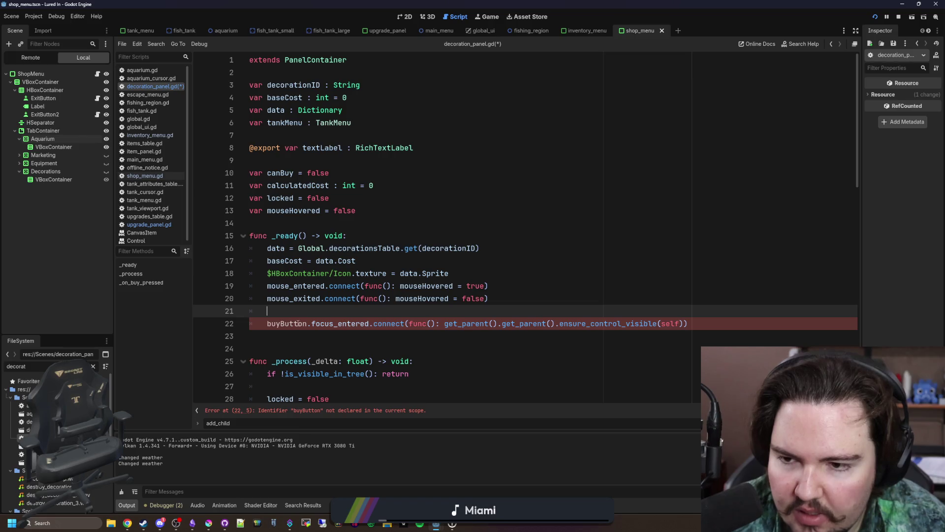
- Swap buyButton for the $HBoxContainer/Buy path, save, relaunch the game, and switch to Discord
double_click(22, 446)
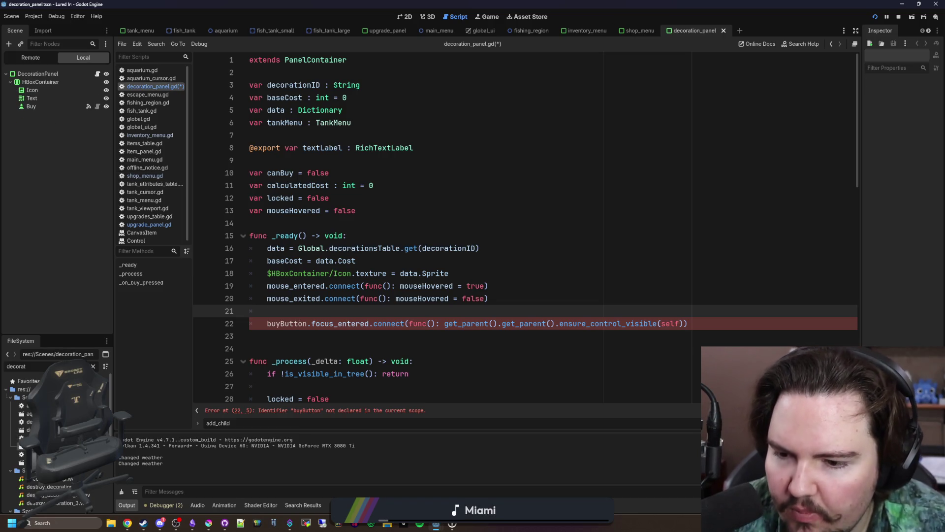
mouse_move(25, 107)
left_mouse_down()
mouse_move(291, 314)
mouse_move(268, 311)
left_mouse_up()
key("ctrl+x")
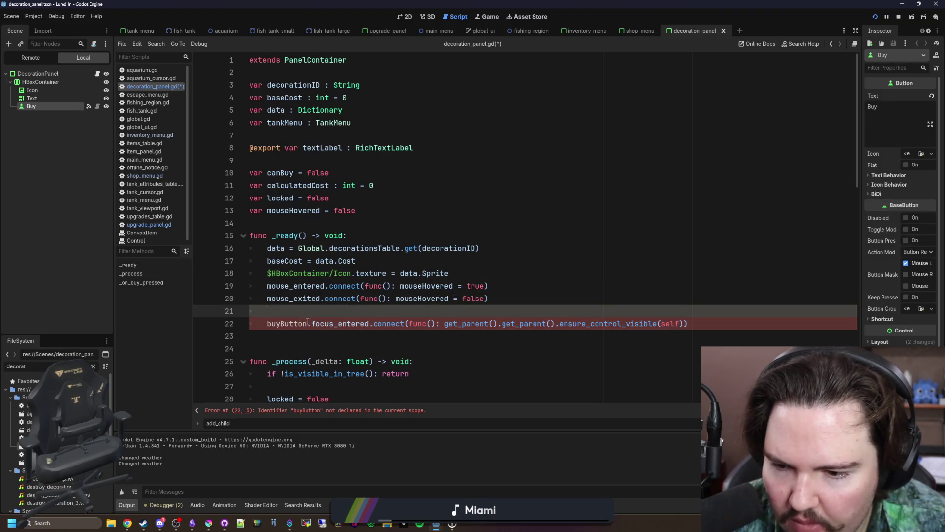
double_click(271, 324)
key("ctrl+v")
key("Up")
key("ctrl+s")
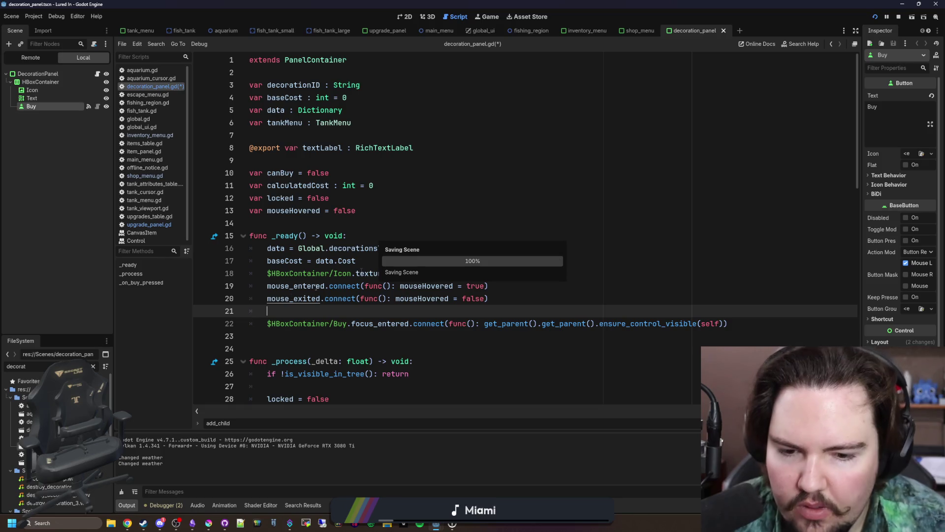
left_click(876, 17)
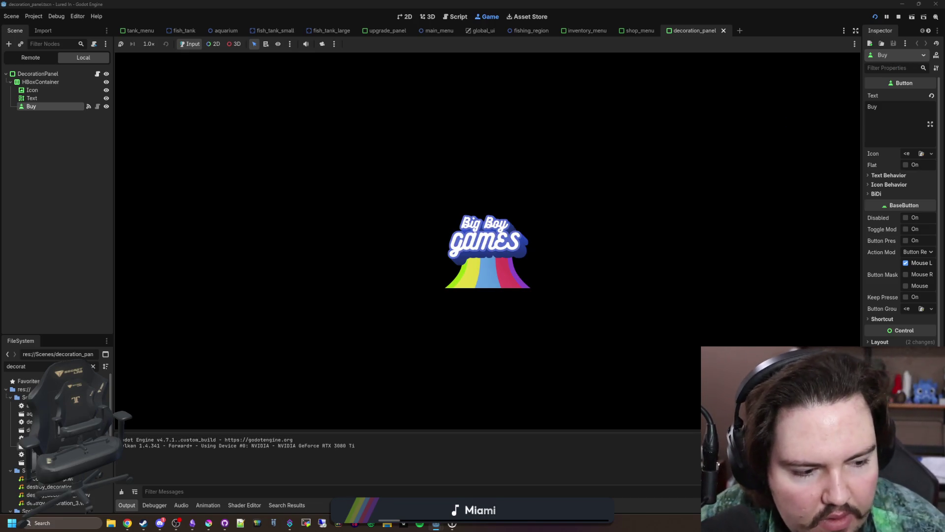
key("alt+Tab")
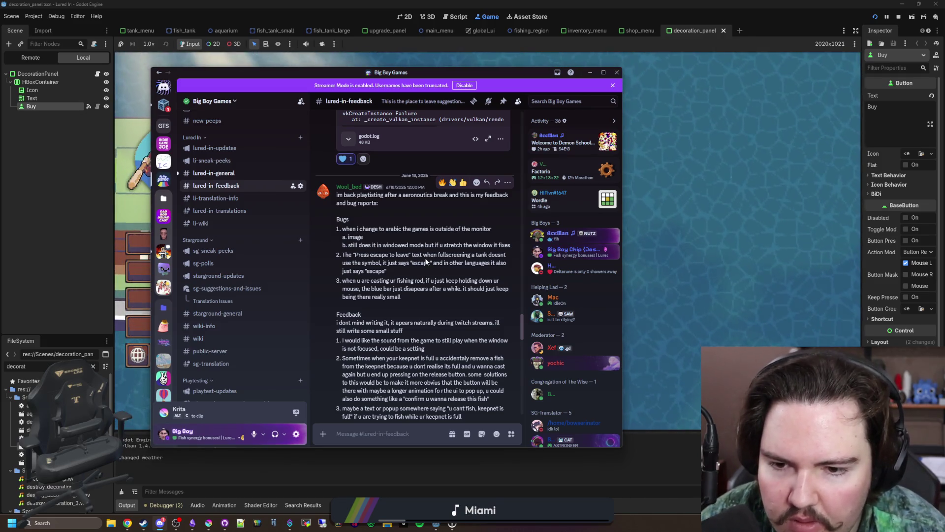
- Read the casting power bar bug report and feedback items 1–4, then return to the game
scroll(418, 279, "down", 1)
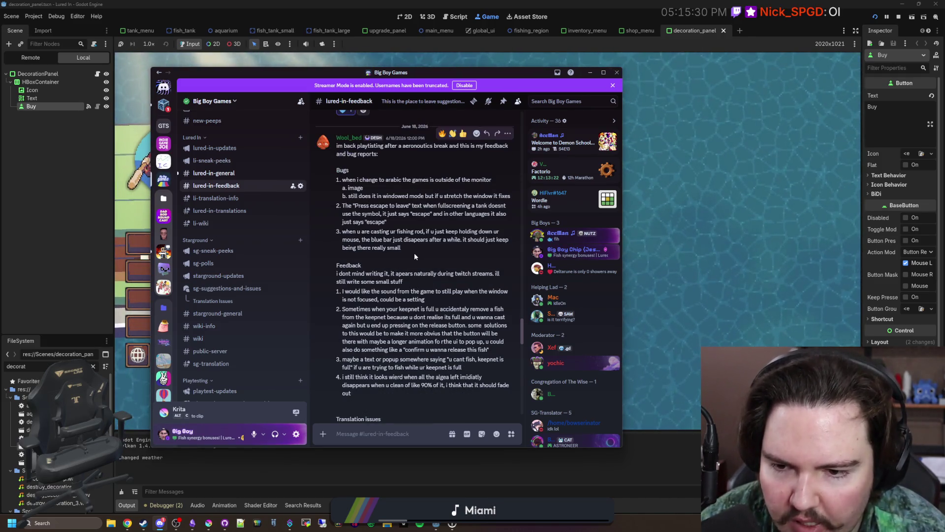
left_click_drag(422, 250, 369, 232)
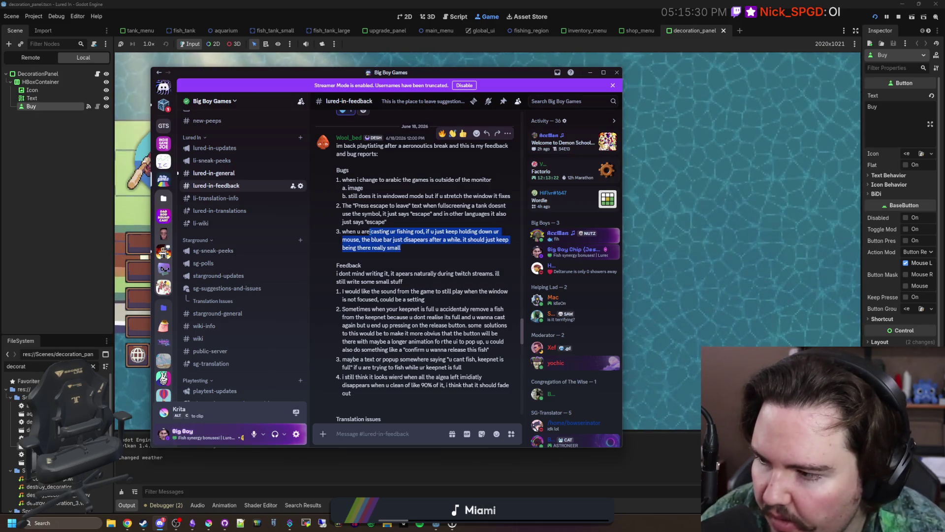
left_click(393, 253)
triple_click(413, 247)
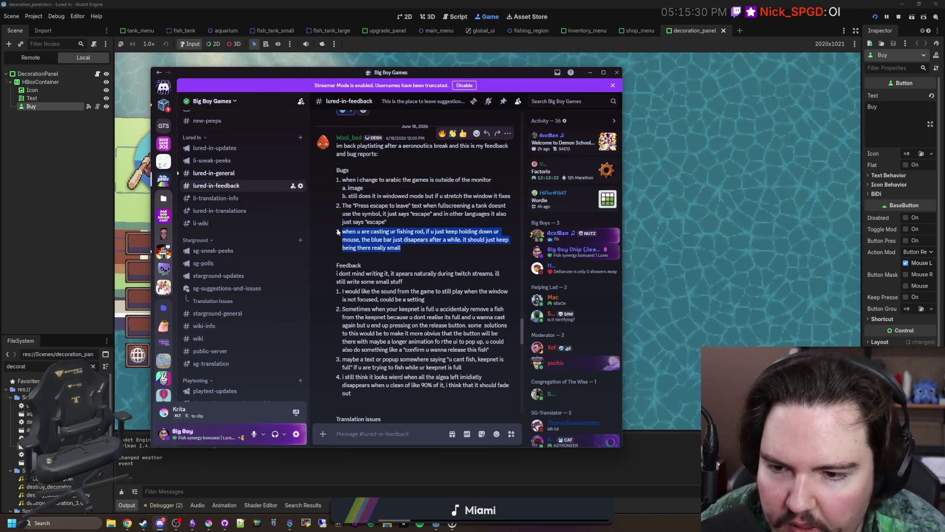
left_click(416, 249)
triple_click(416, 249)
left_click(416, 249)
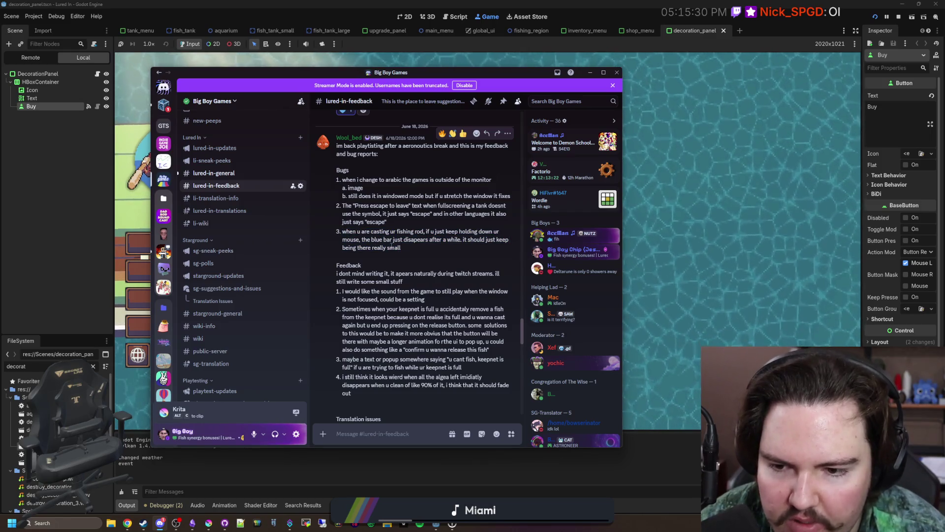
scroll(392, 244, "down", 1)
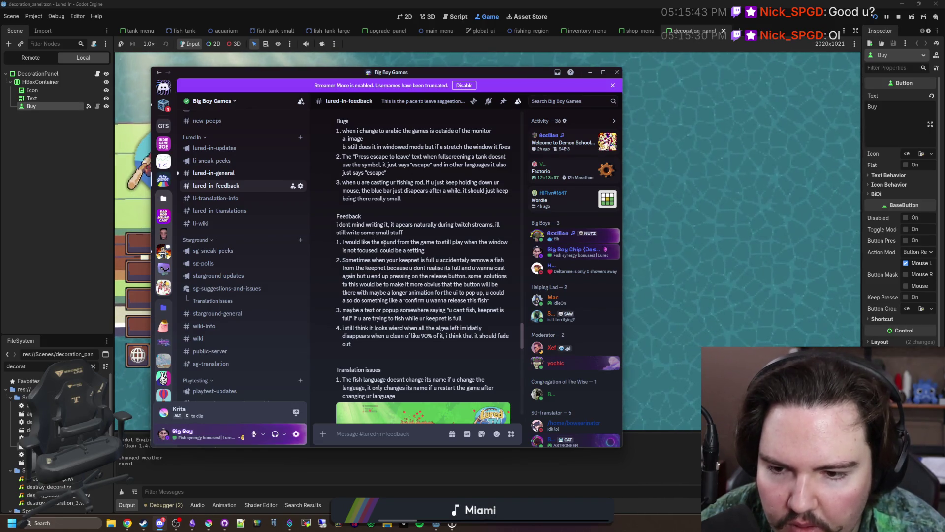
mouse_move(422, 345)
left_mouse_down()
mouse_move(334, 259)
mouse_move(365, 251)
left_mouse_up()
left_click(400, 279)
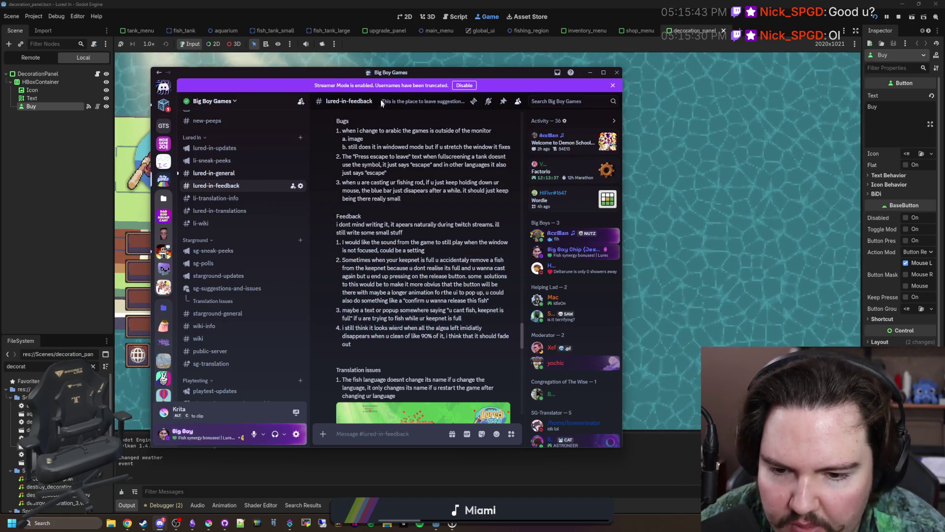
key("alt+Tab")
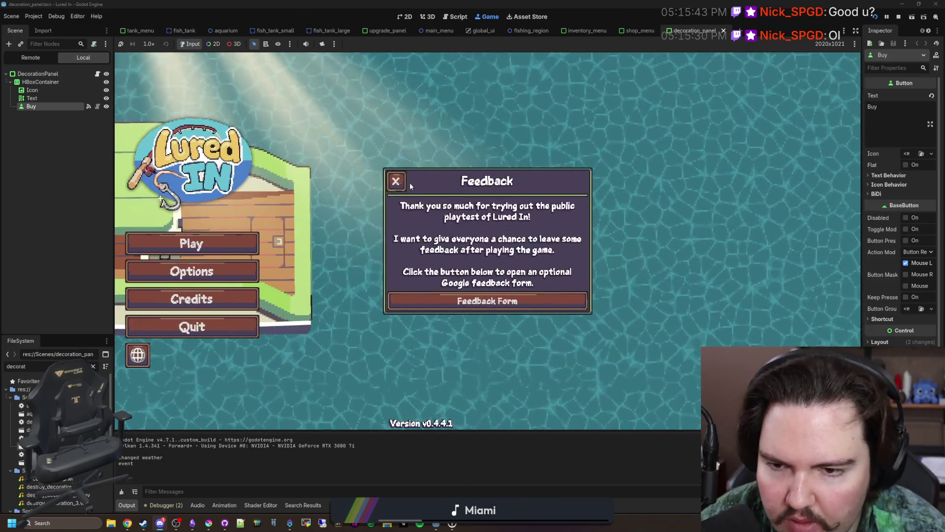
- Close the Feedback notice, start the game, and dismiss the Welcome Back message
left_click(396, 181)
left_click(249, 238)
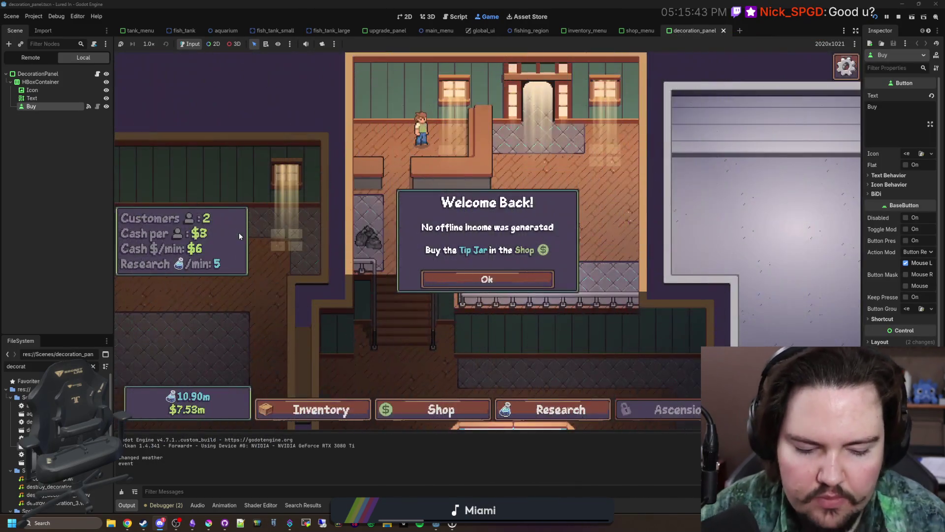
left_click(490, 276)
- Browse the Shop's Decorations and Aquarium lists with the keyboard, then close the Shop
key("Right")
key("Return")
key("e")
key("e")
key("e")
key("Down")
key("Down")
key("Down")
key("Down")
key("Down")
key("Down")
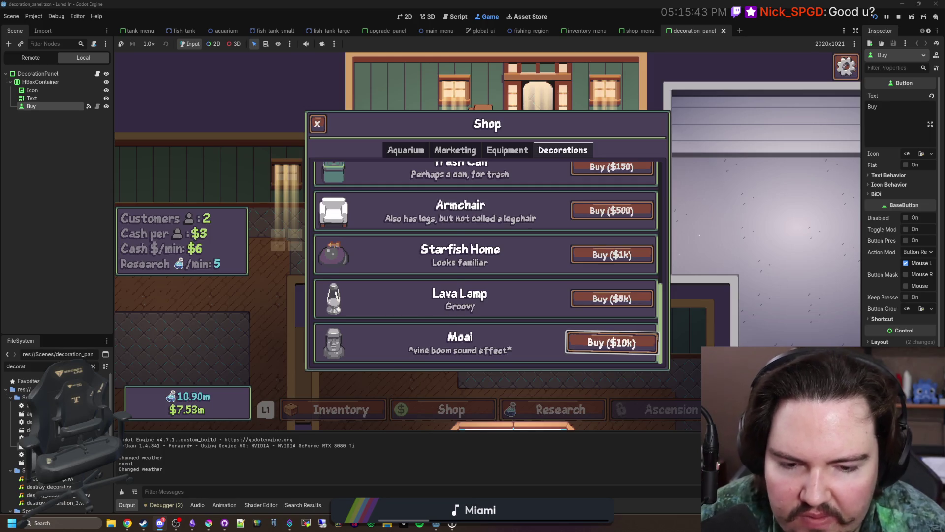
key("q")
key("q")
key("q")
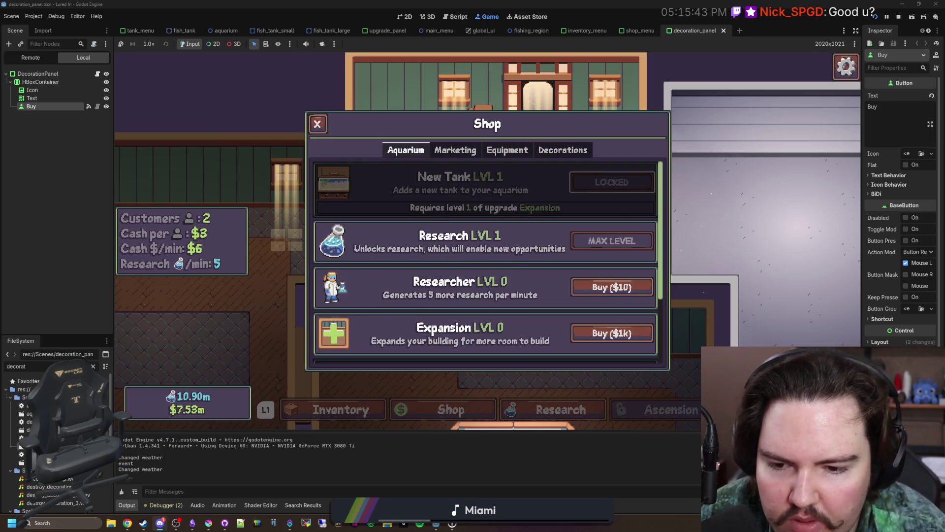
key("Down")
key("Down")
key("Down")
key("Escape")
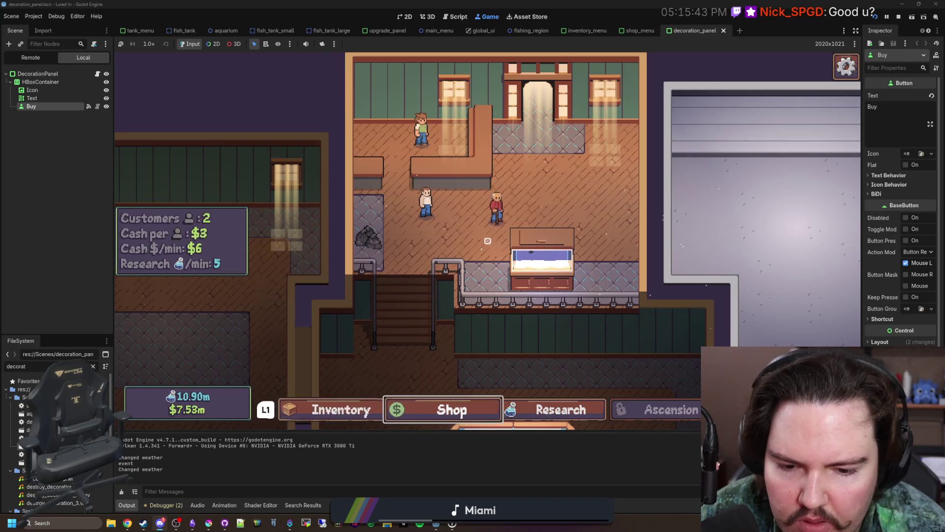
- Travel to the Pond and cast and reel the line twice to watch the power bar
key("t")
key("Return")
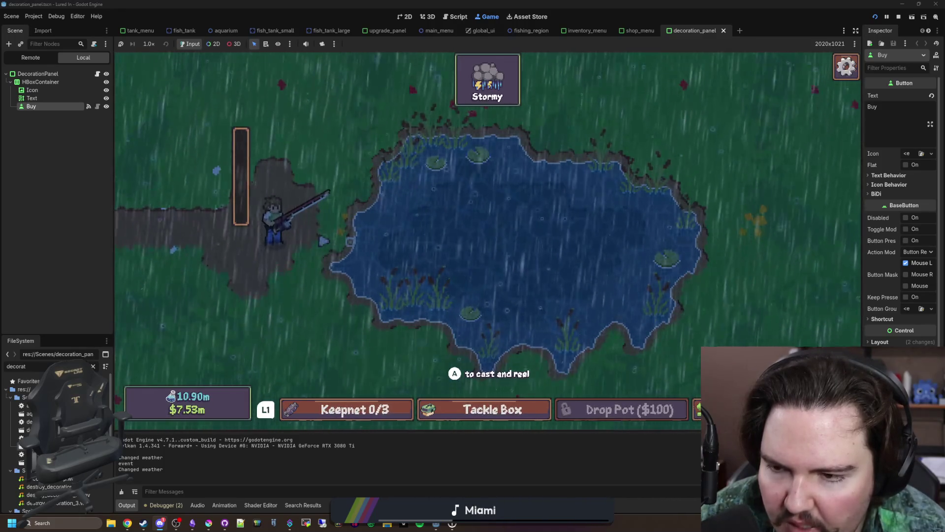
key("space")
key("space")
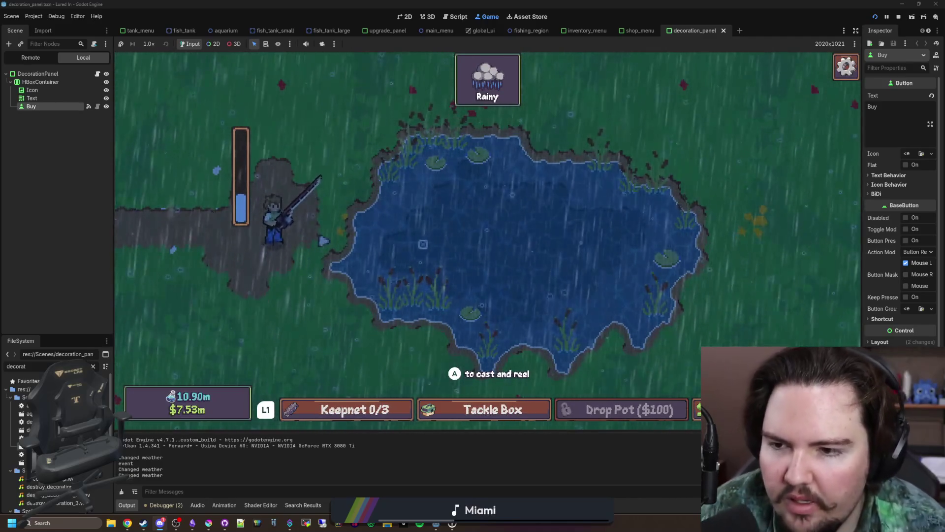
key("space")
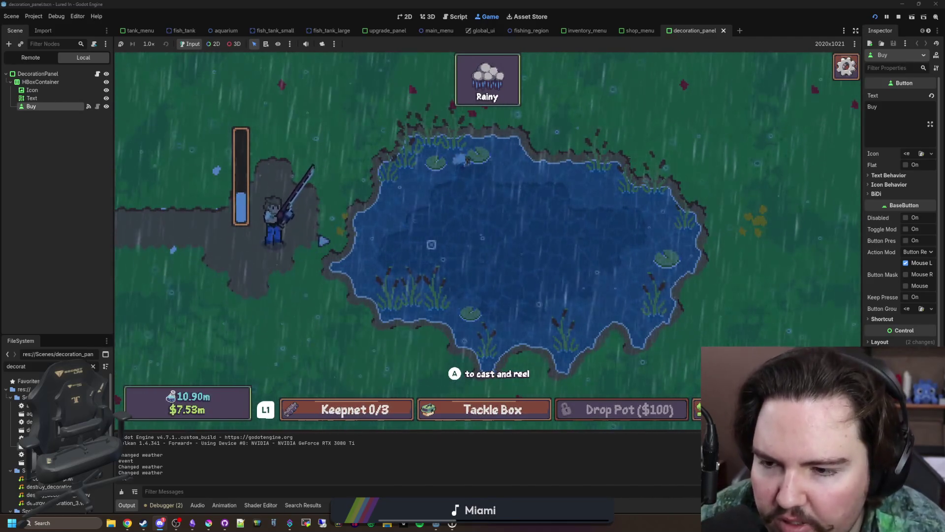
key("space")
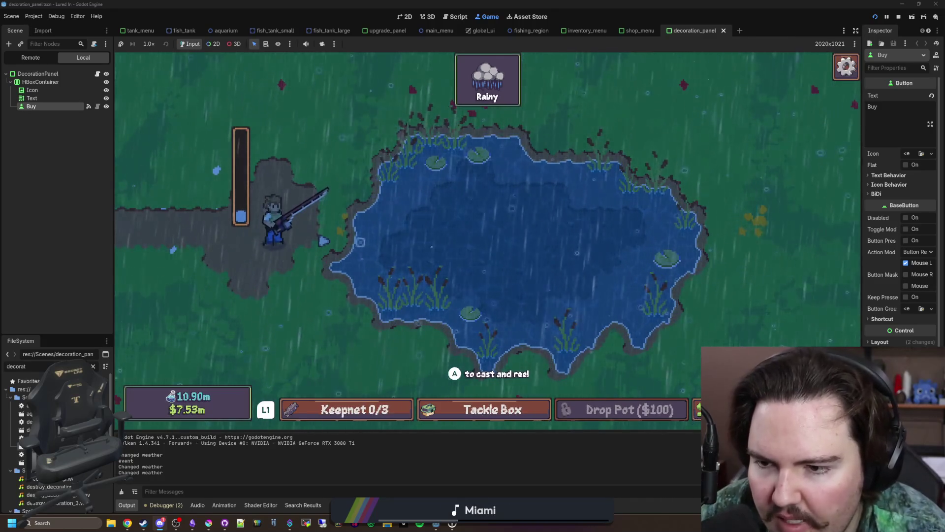
key("space")
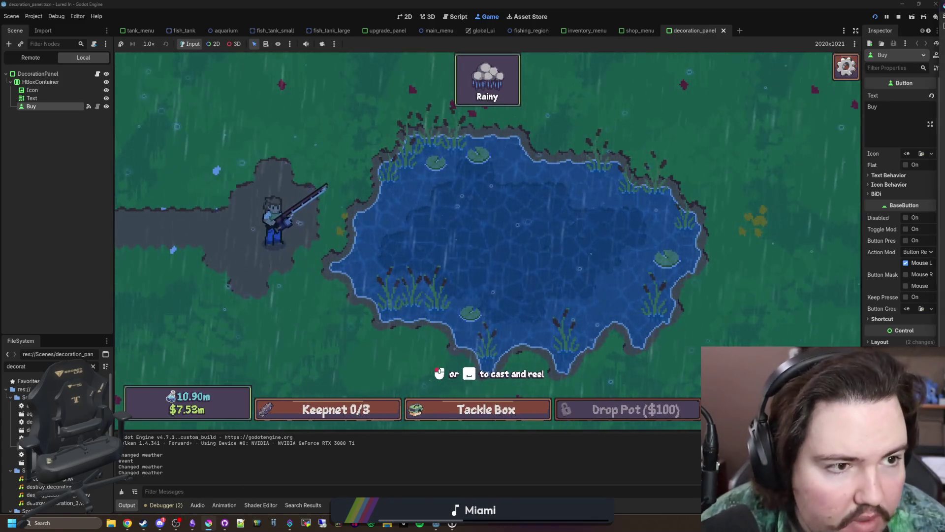
left_click(209, 523)
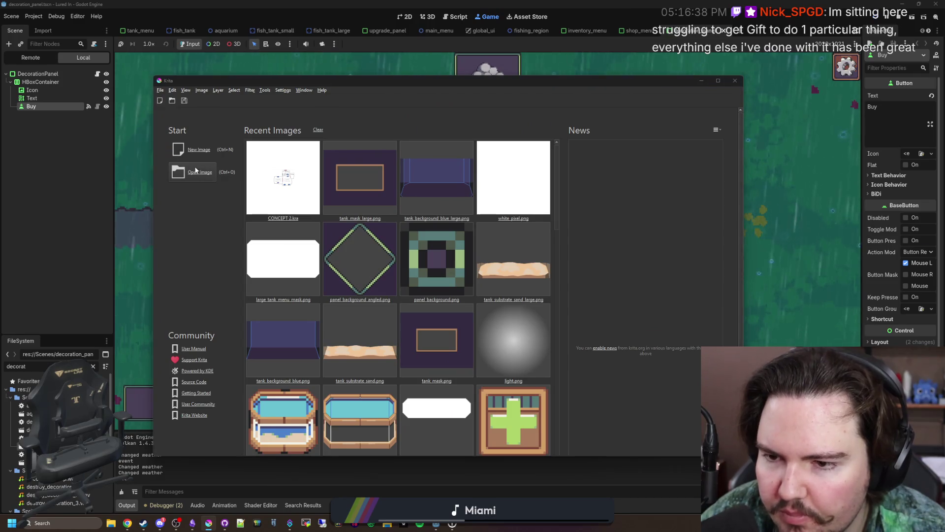
- Open progress_bar_fill.png in Krita and zoom the canvas to 1600%
left_click(195, 170)
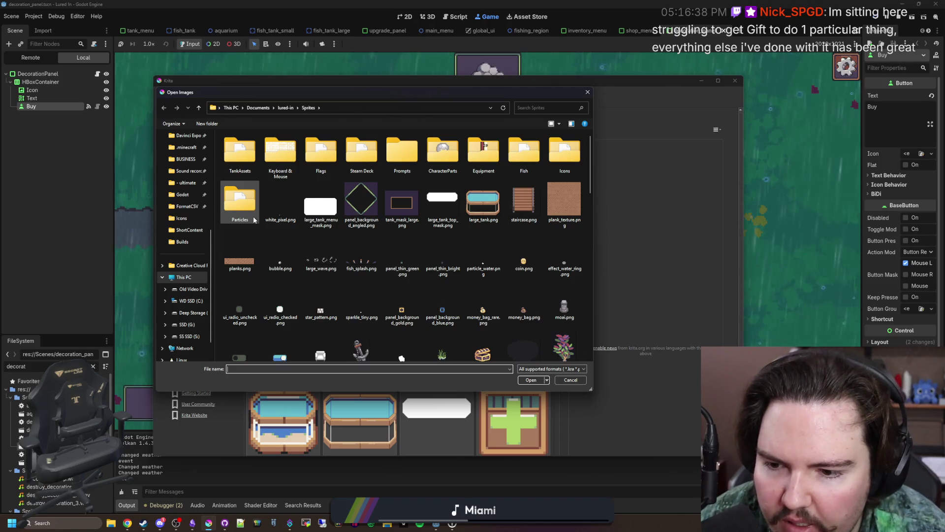
scroll(253, 217, "down", 2)
scroll(381, 235, "down", 3)
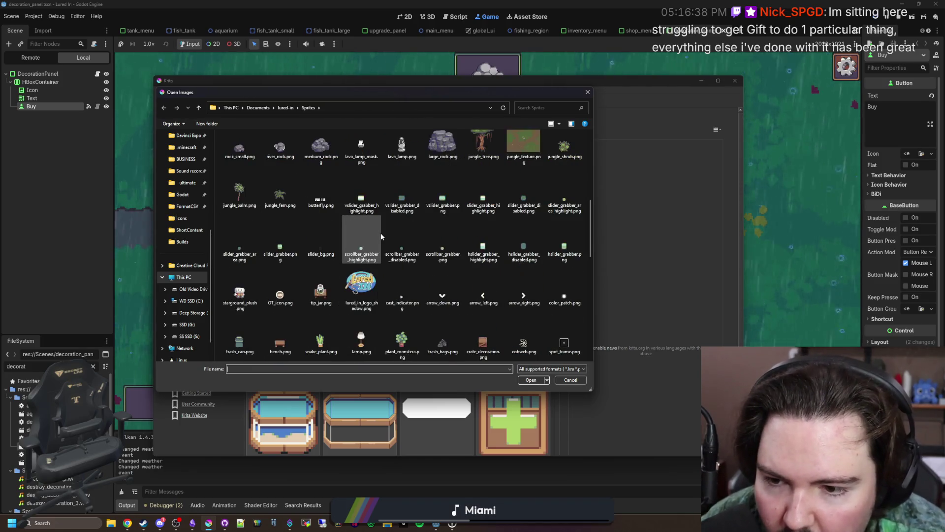
scroll(408, 271, "down", 3)
scroll(408, 274, "down", 3)
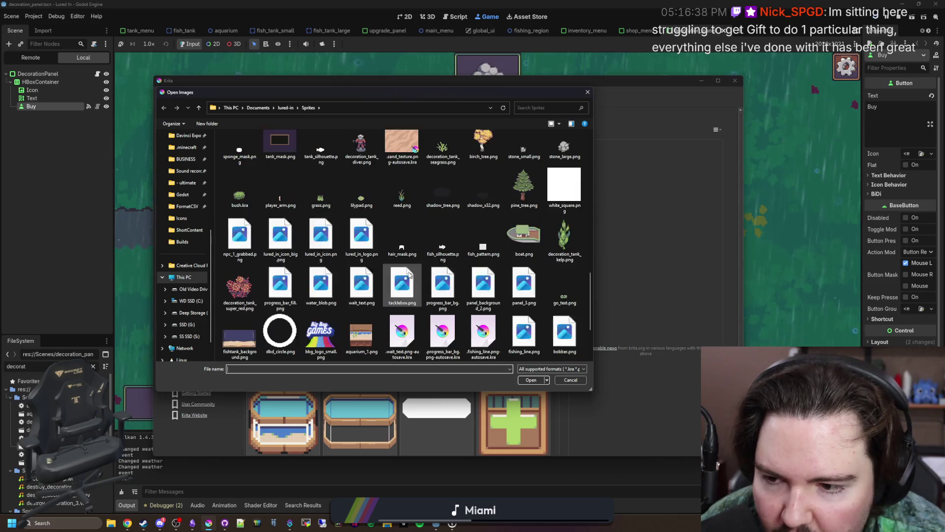
scroll(394, 295, "down", 2)
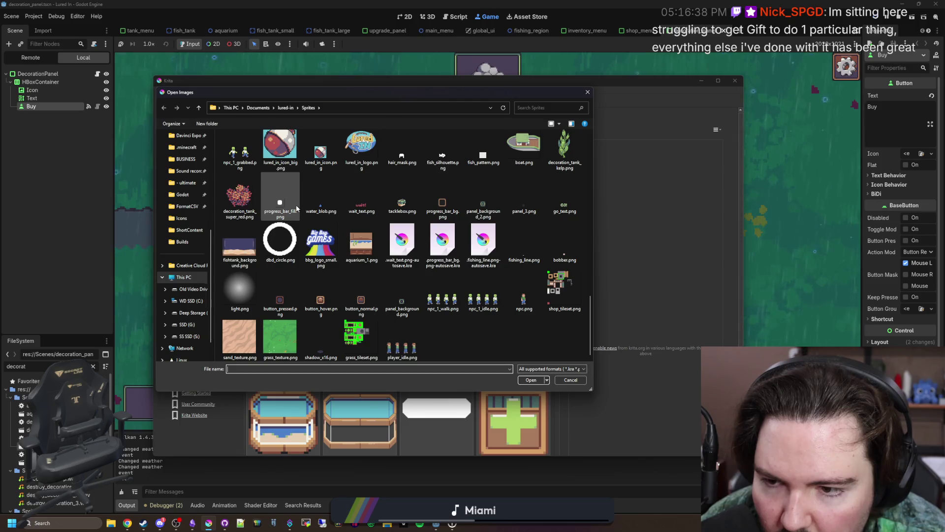
key("Escape")
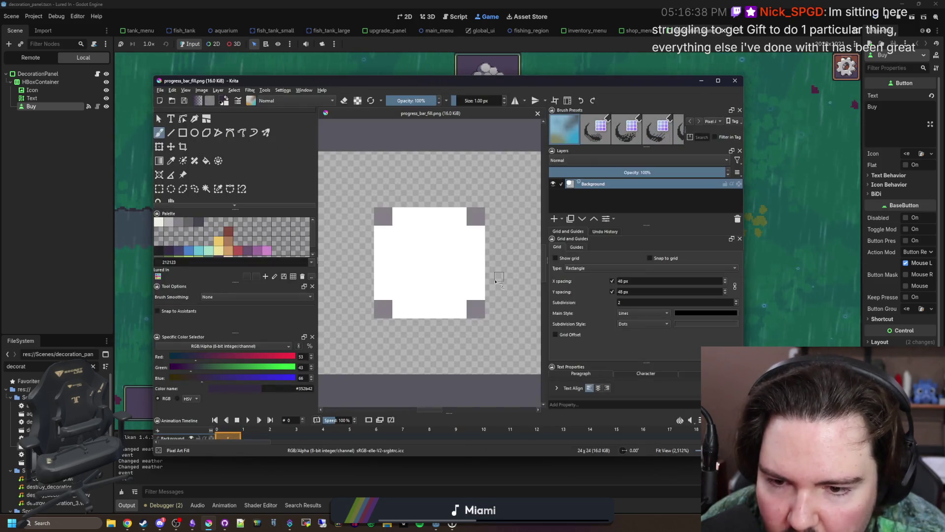
scroll(452, 274, "down", 2)
scroll(455, 274, "up", 2)
scroll(466, 277, "up", 1)
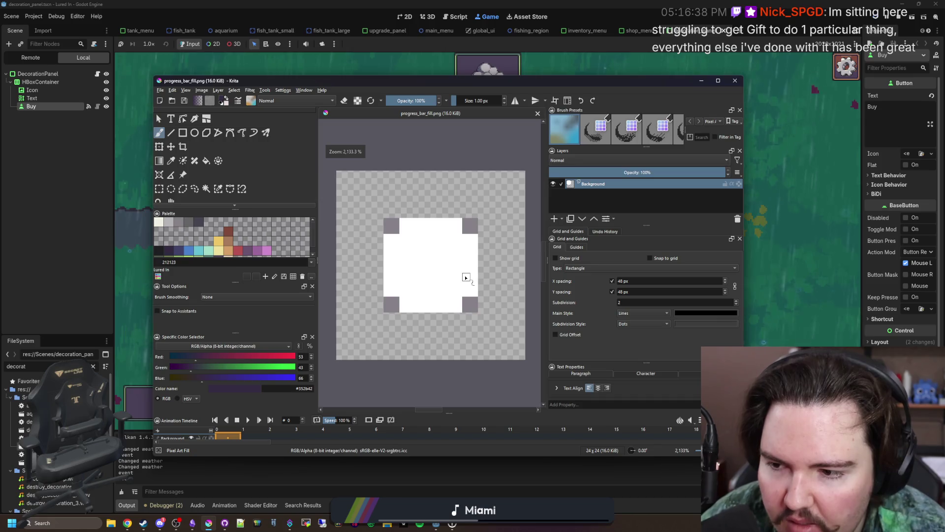
key("minus")
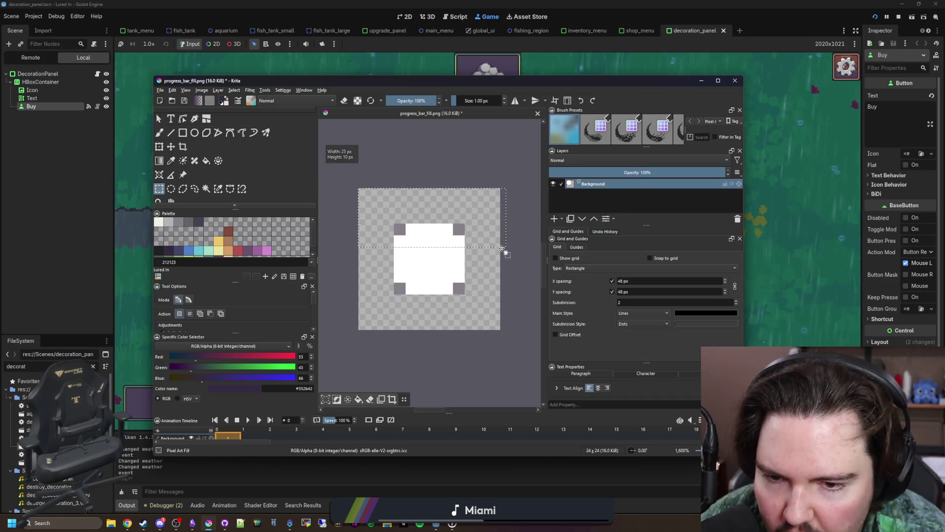
scroll(405, 222, "up", 1)
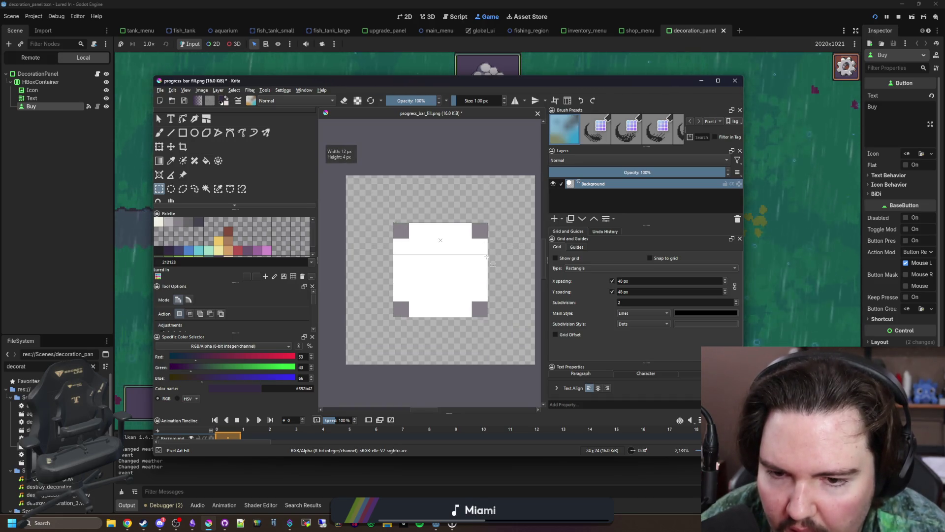
- Lower the top of the white fill shape and crop the image to 24×18 px
left_click_drag(423, 242, 424, 267)
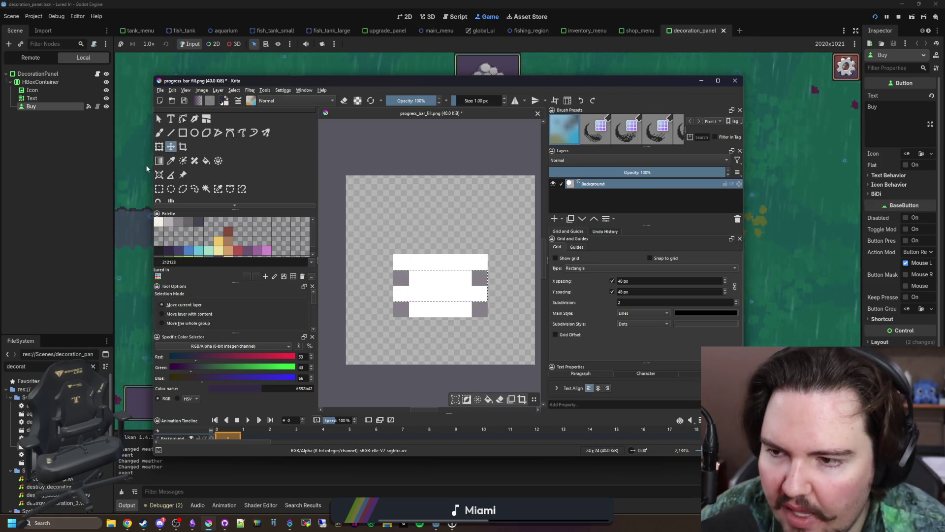
left_click_drag(428, 249, 504, 269)
key("minus")
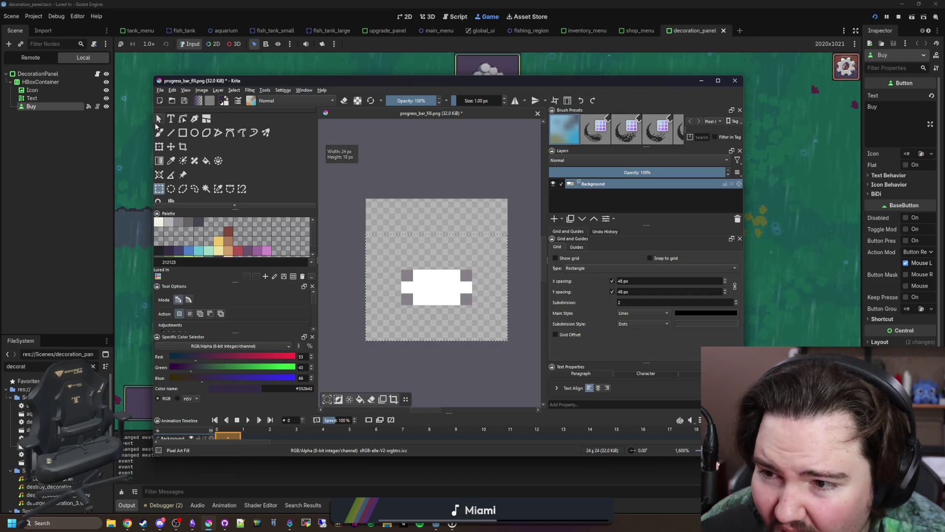
left_click(182, 147)
key("Return")
- Save the sprite as PNG with the default export settings and return to the game
scroll(490, 311, "up", 1)
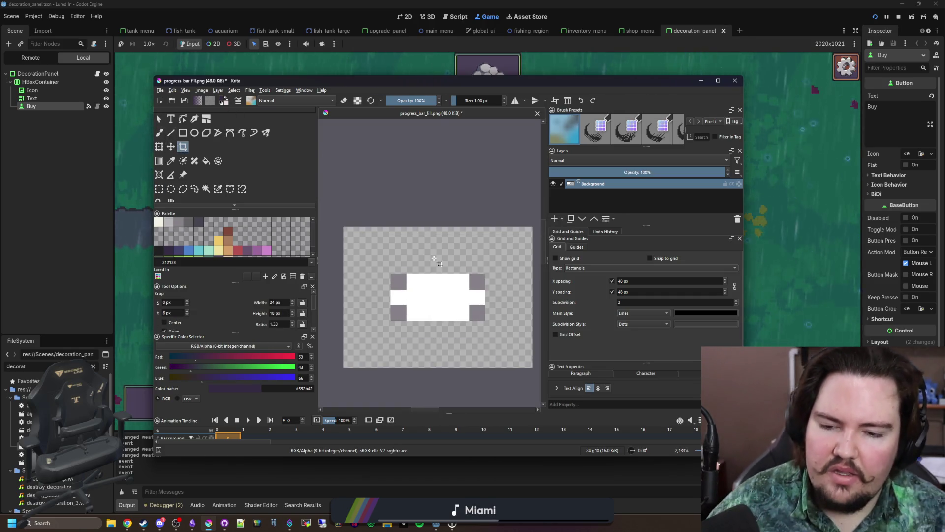
key("ctrl+s")
key("Return")
key("alt+Tab")
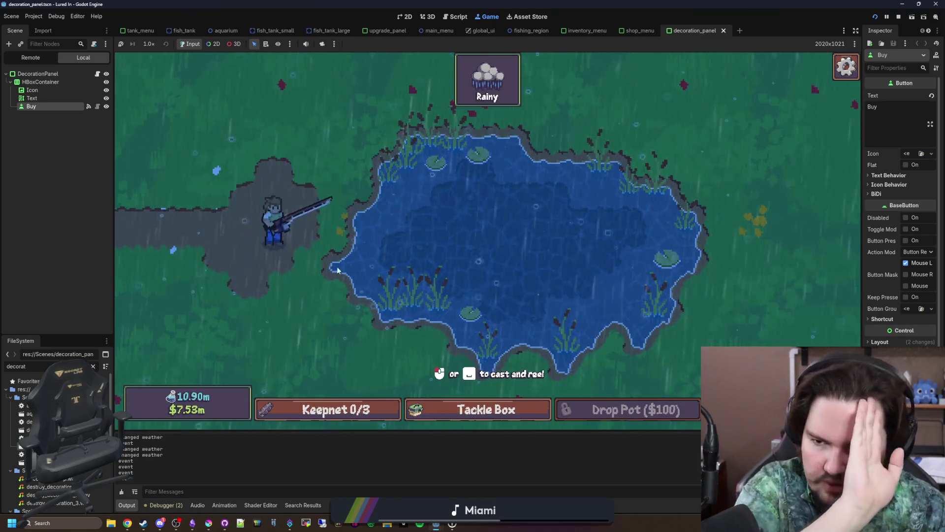
- Cast once in the game, then filter the FileSystem for 'theme' and open main_theme.tres
mouse_move(343, 307)
left_mouse_down()
mouse_move(437, 228)
mouse_move(465, 246)
left_mouse_up()
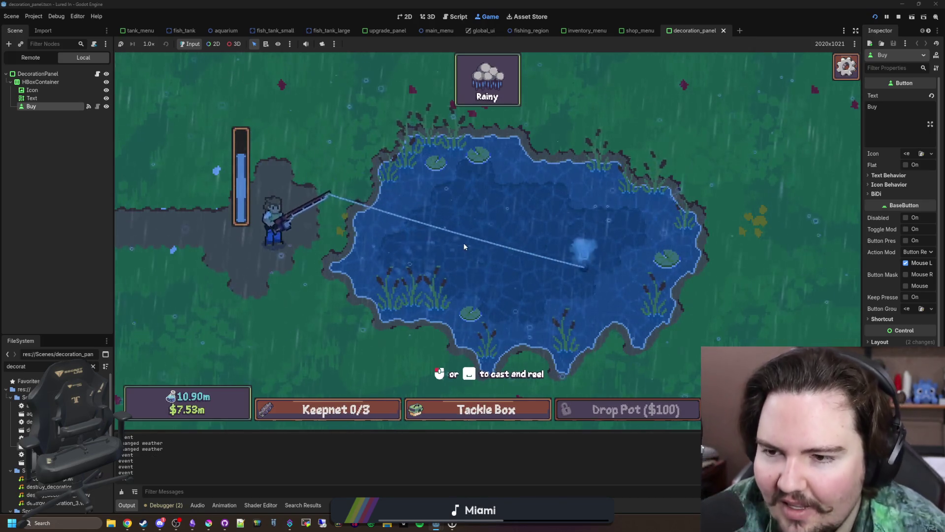
left_click(93, 366)
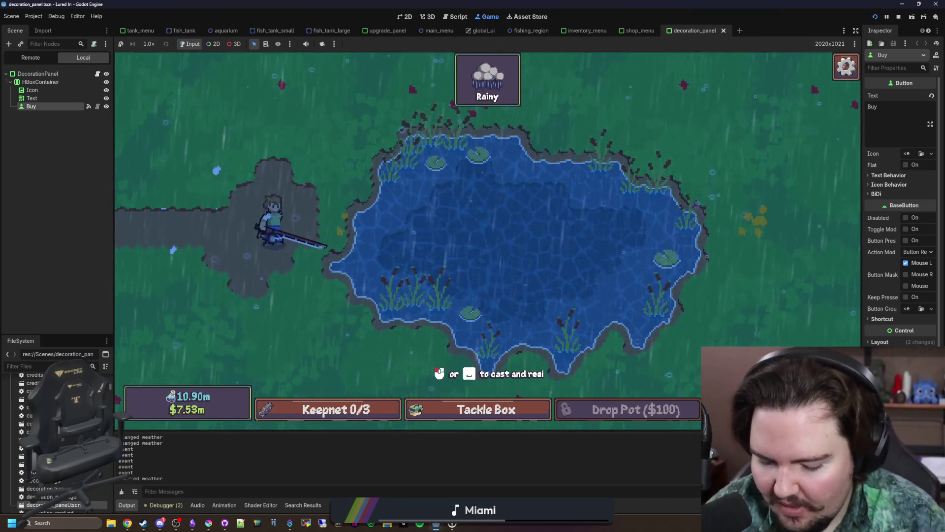
type("theme")
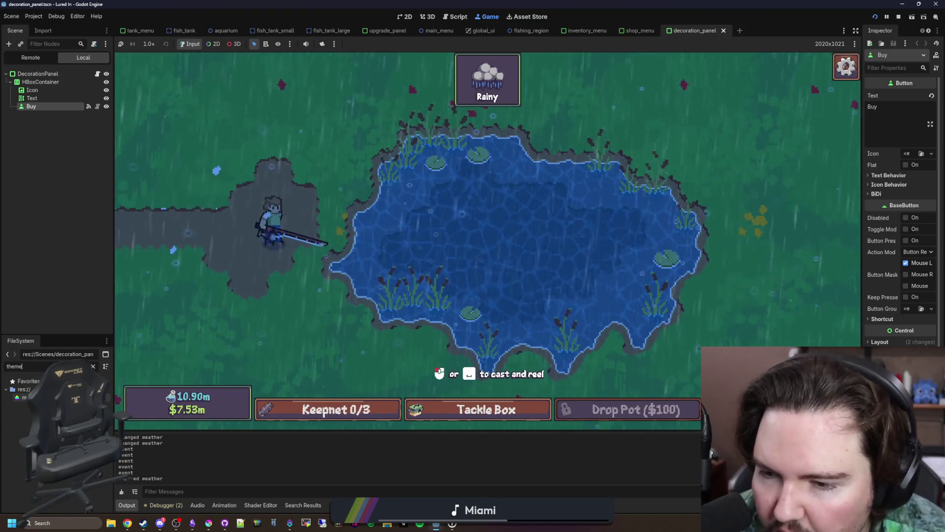
double_click(22, 396)
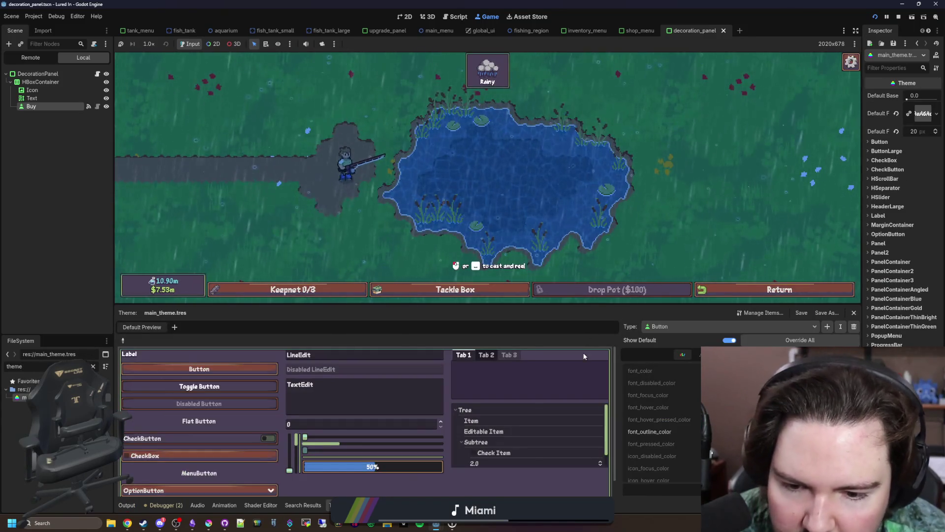
- Set the theme type to ProgressBar and open its fill StyleBox, previewing the 24×18 texture
mouse_move(216, 529)
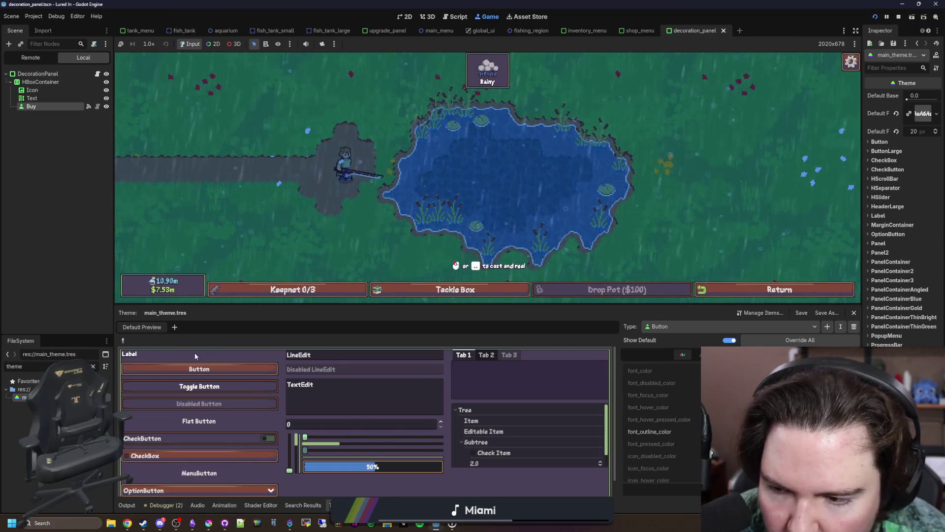
scroll(338, 458, "down", 1)
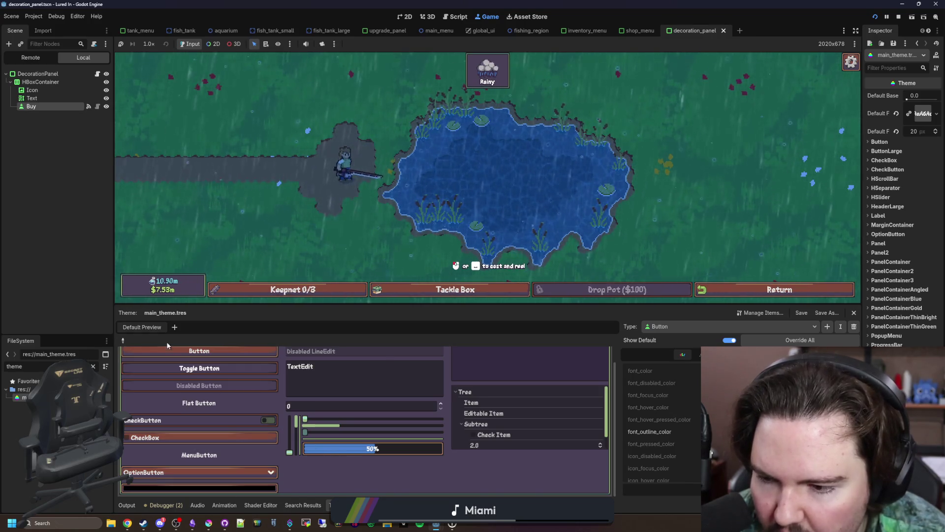
left_click(124, 340)
left_click(335, 448)
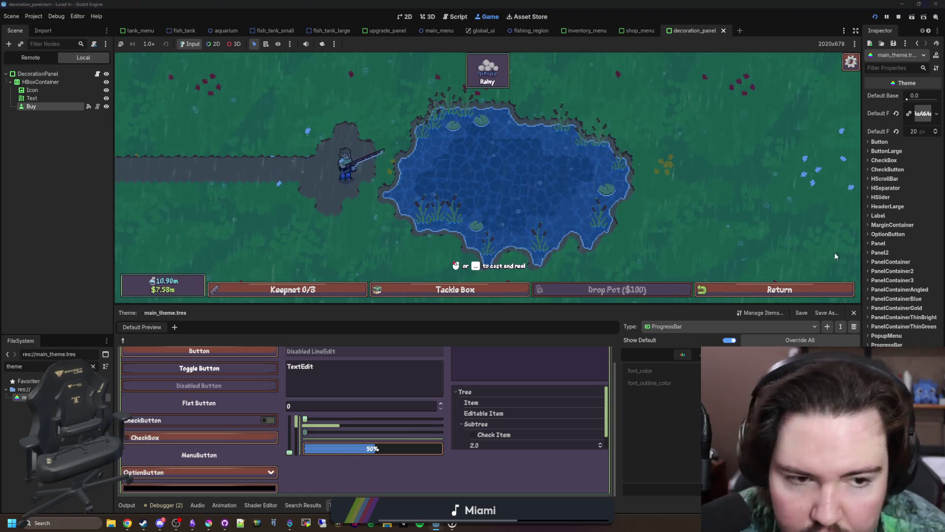
left_click(739, 354)
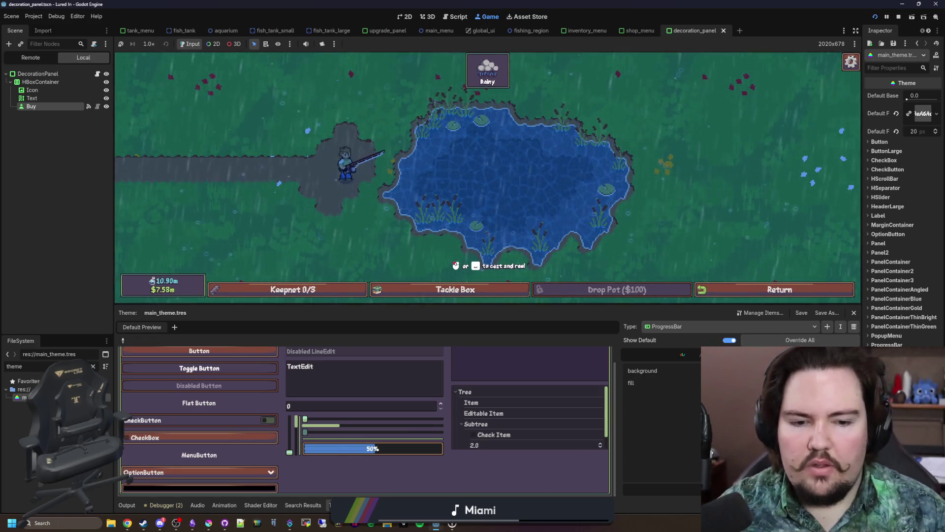
left_click(813, 382)
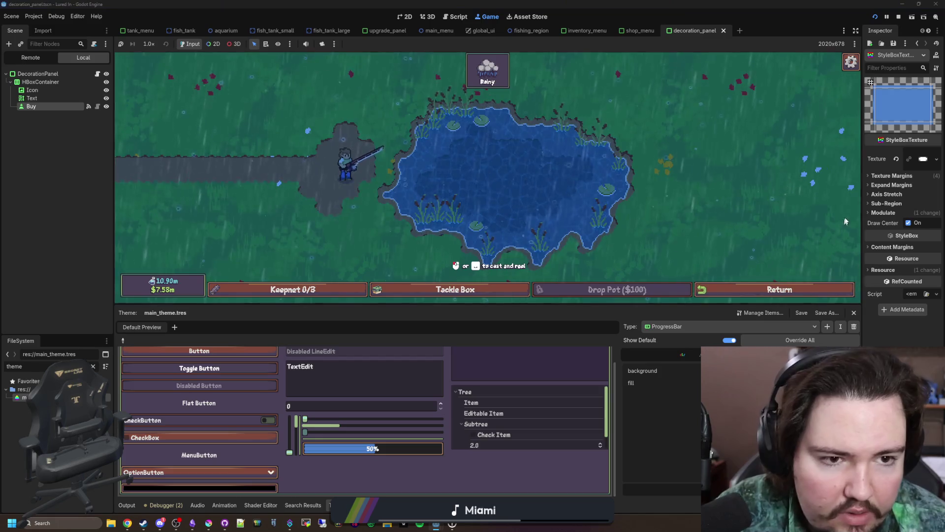
left_click_drag(857, 215, 719, 207)
left_click(908, 154)
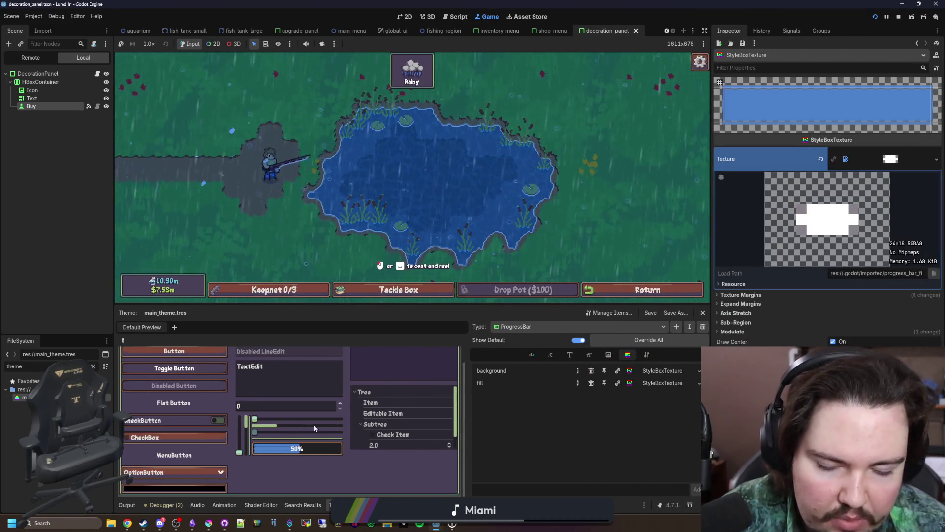
- Shift the selected right half of the shape 2 px left using the Move tool
left_click(209, 524)
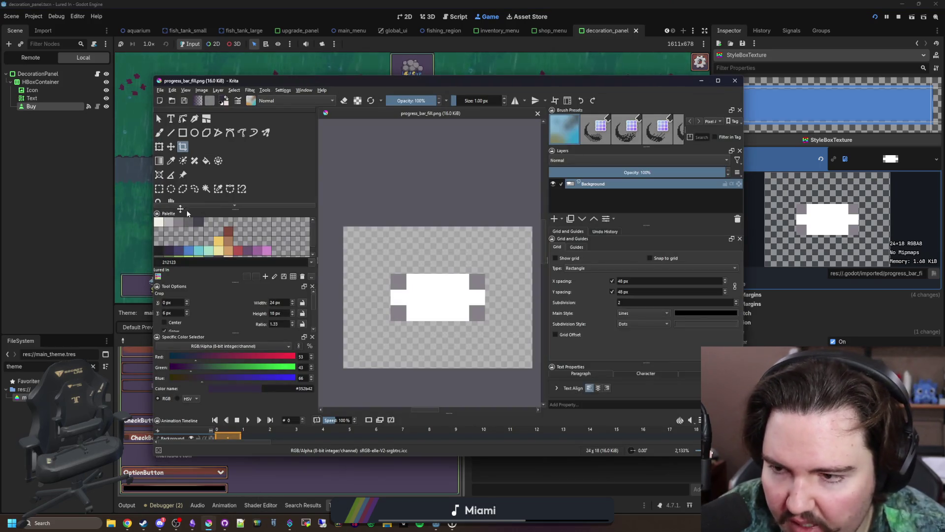
left_click(158, 190)
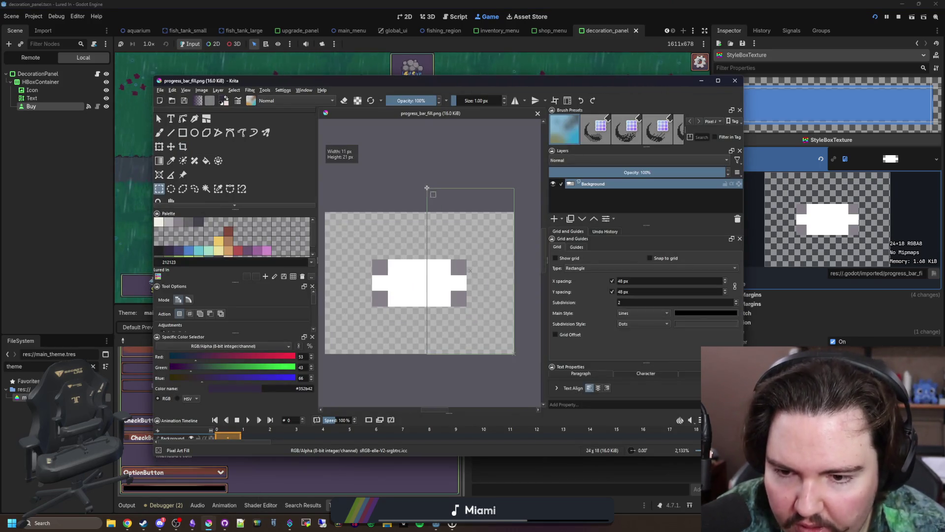
key("t")
left_click_drag(455, 284, 439, 285)
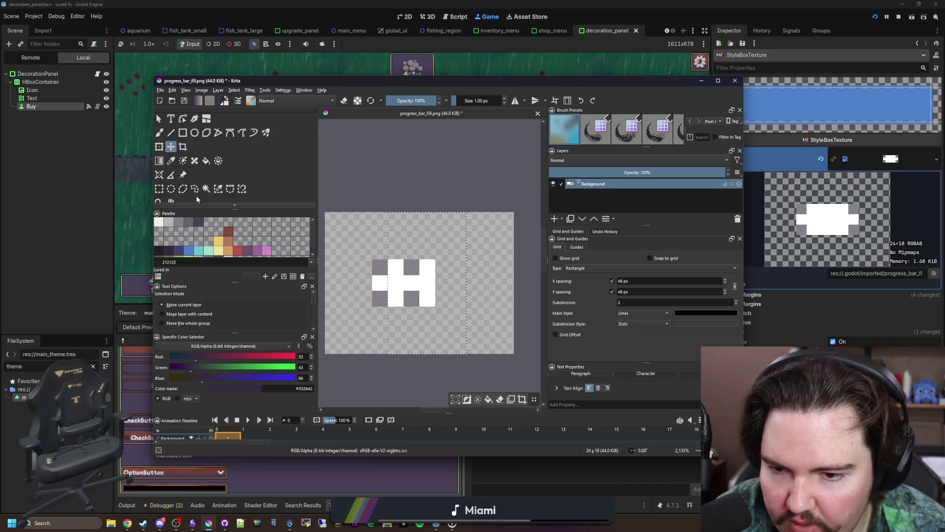
left_click(158, 189)
left_click(453, 321)
key("Delete")
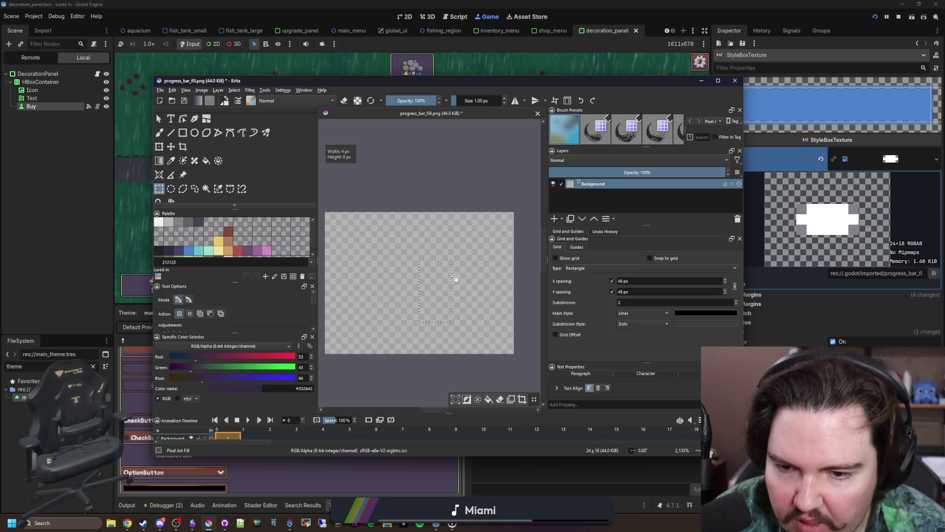
key("ctrl+z")
key("ctrl+z")
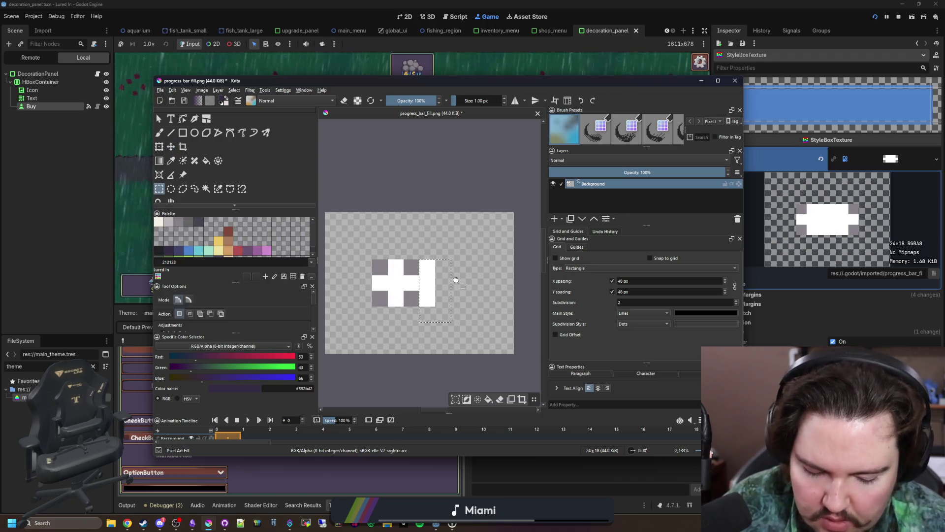
key("ctrl+shift+z")
- Crop the canvas to the 18×18 cross and save it as PNG
mouse_move(338, 355)
left_mouse_down()
mouse_move(513, 212)
mouse_move(480, 214)
left_mouse_up()
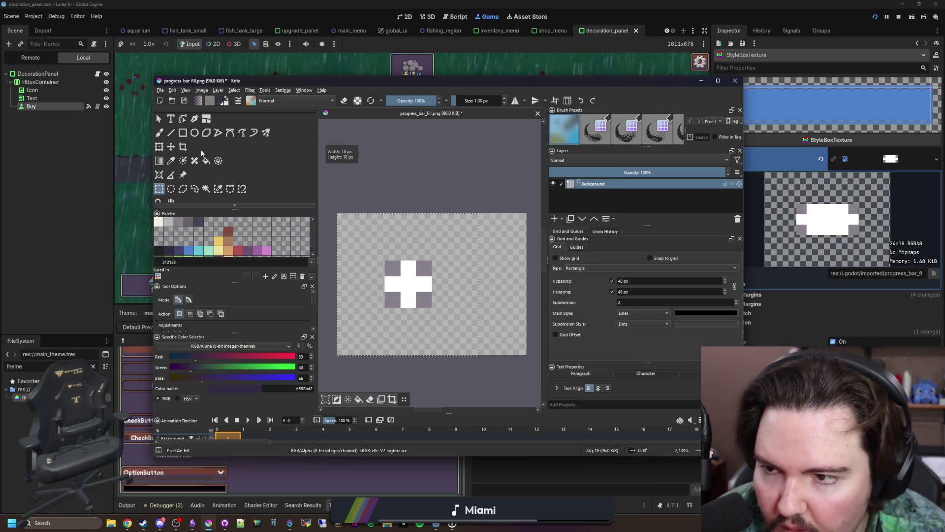
key("c")
key("Return")
key("ctrl+s")
left_click(482, 339)
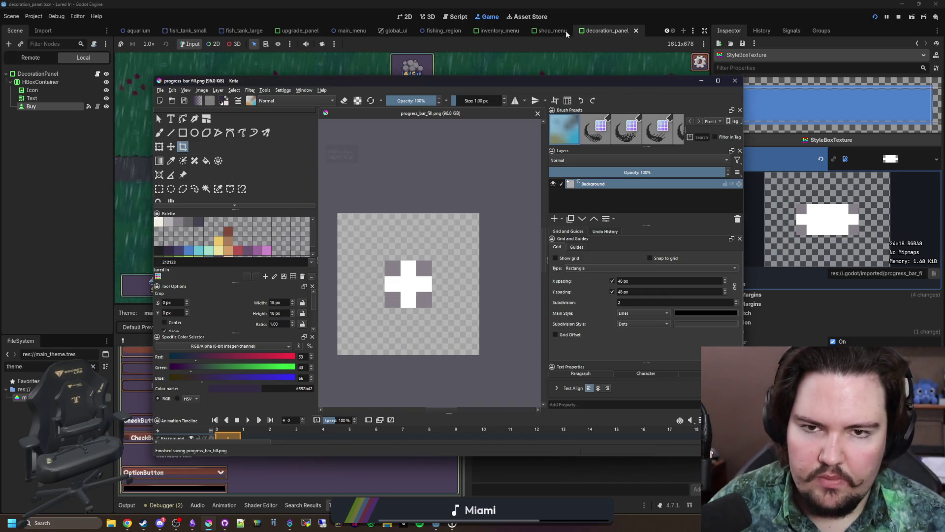
left_click(763, 303)
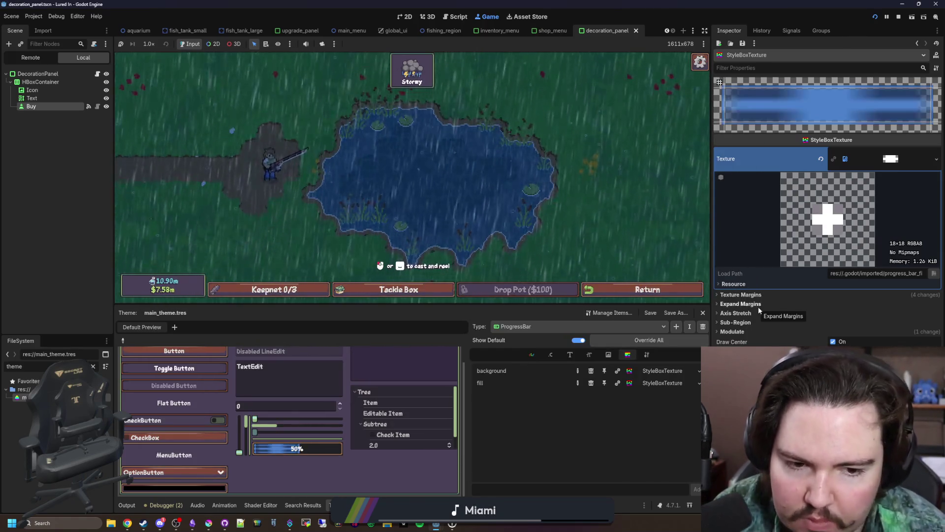
- Set the fill StyleBoxTexture's left, top and right expand margins to 4 px
left_click(759, 306)
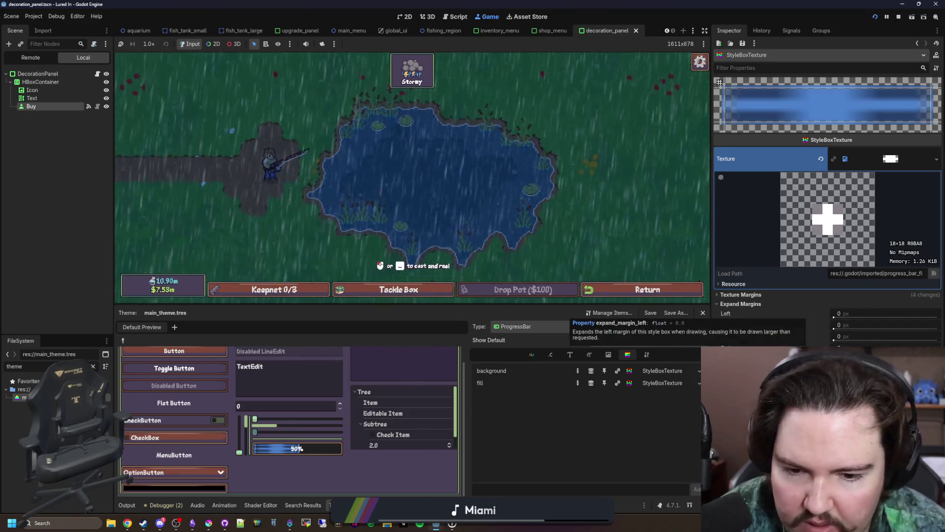
left_click(847, 313)
type("2")
key("Return")
left_click(847, 313)
type("4")
key("Tab")
type("4")
key("Tab")
type("4")
key("Tab")
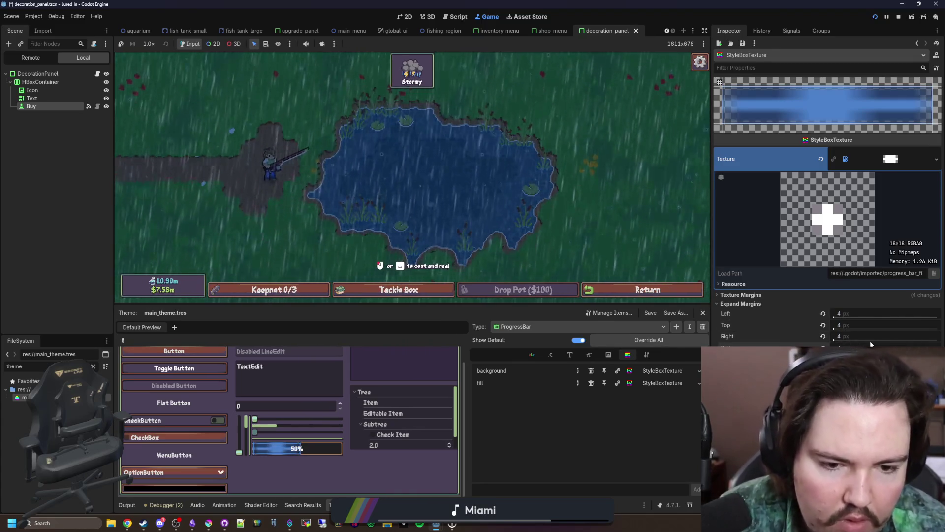
- Set all four texture margins of the fill style to 8 px
left_click(773, 297)
left_click(847, 300)
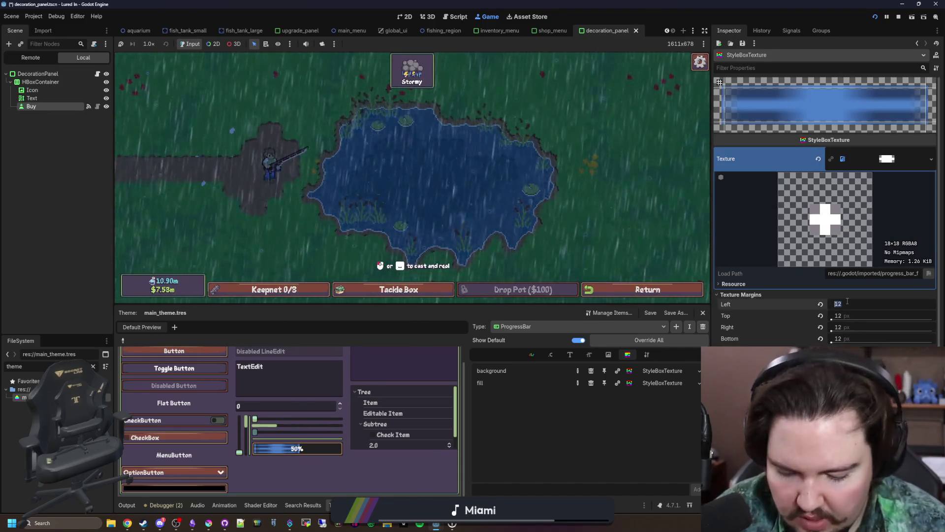
type("8")
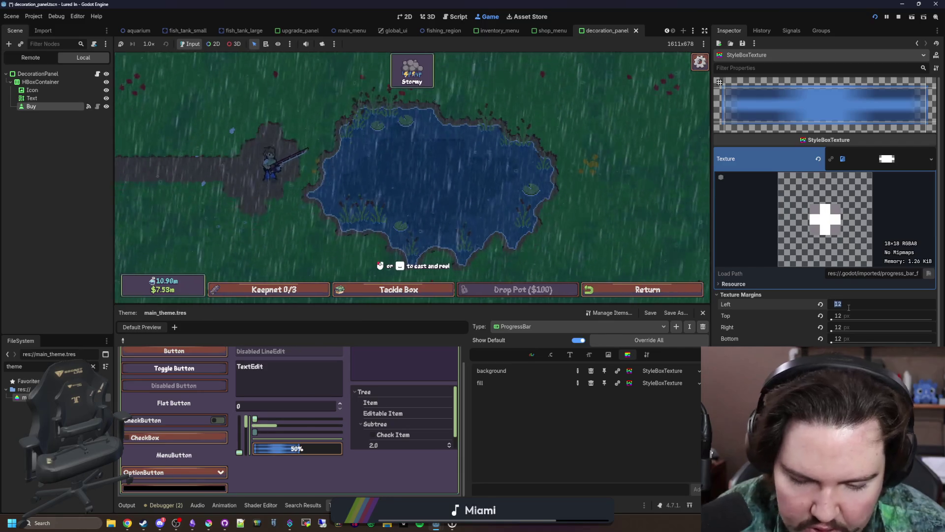
key("Return")
type("8")
key("Return")
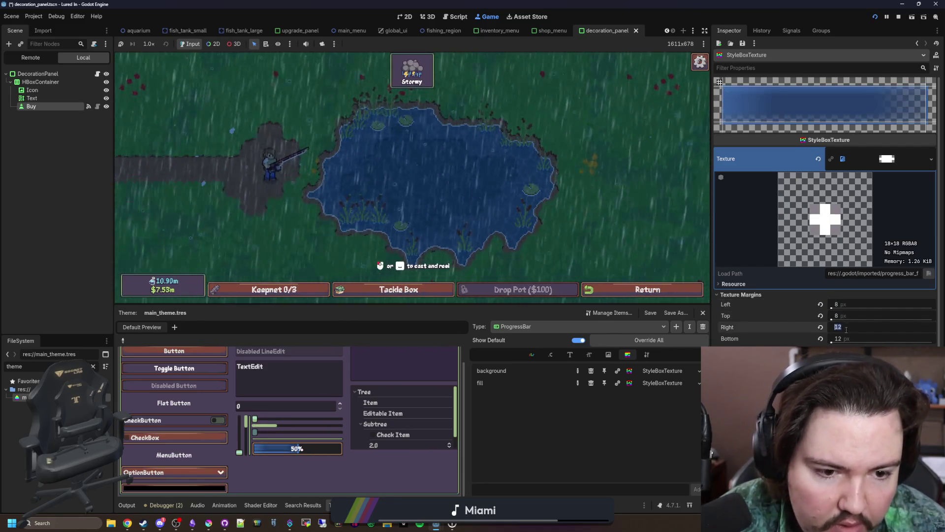
left_click(845, 327)
type("8")
key("Return")
left_click(845, 339)
type("8")
key("Return")
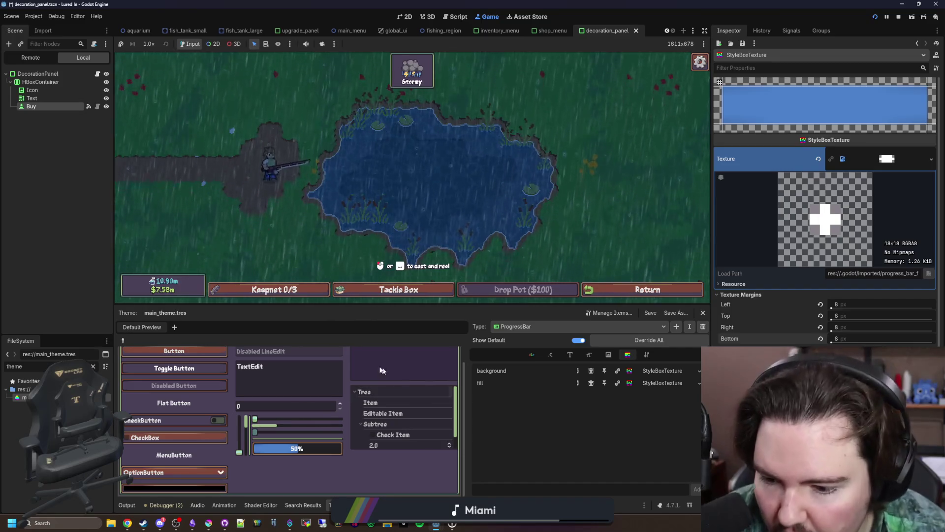
- Measure the fill's corner in Krita, then change all four texture margins to 9 px
left_click(215, 522)
left_click(159, 188)
left_click(340, 261)
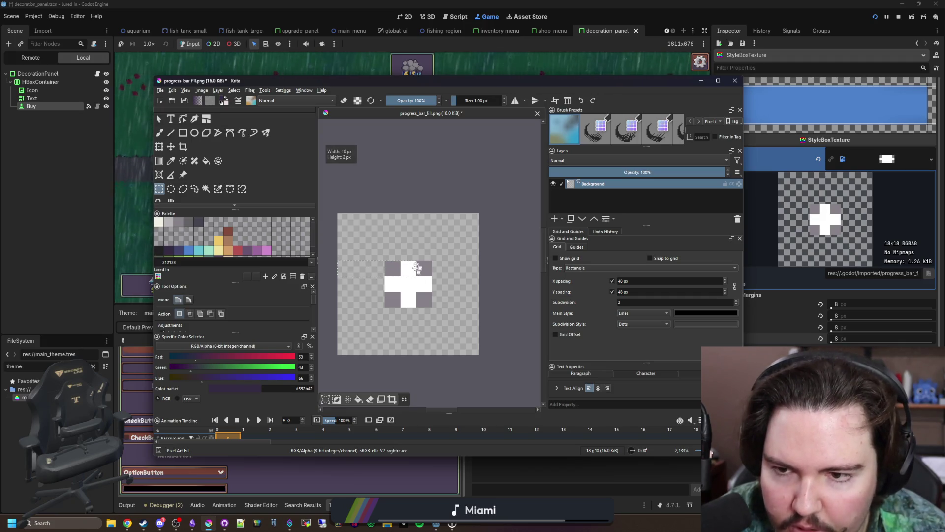
left_click(847, 303)
type("9")
left_click(846, 316)
type("9")
left_click(848, 327)
type("9")
left_click(849, 337)
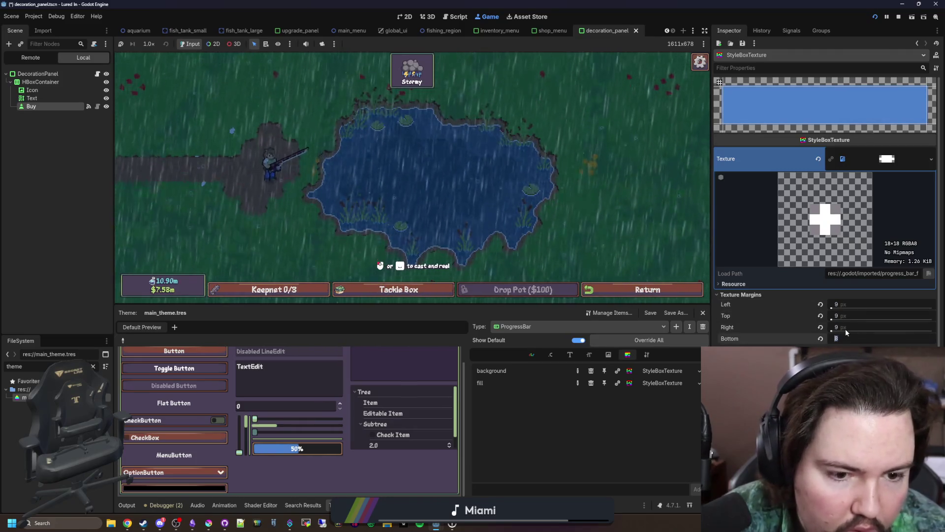
type("9")
key("Return")
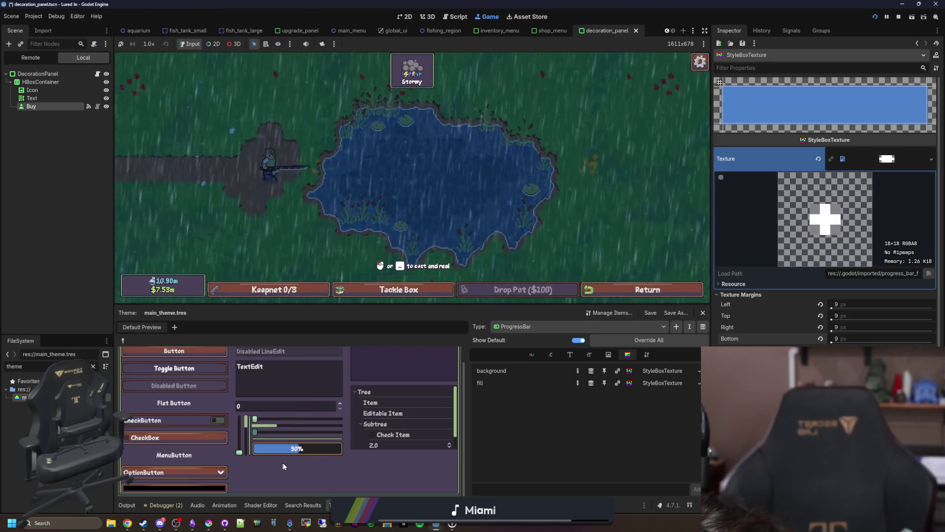
left_click(451, 156)
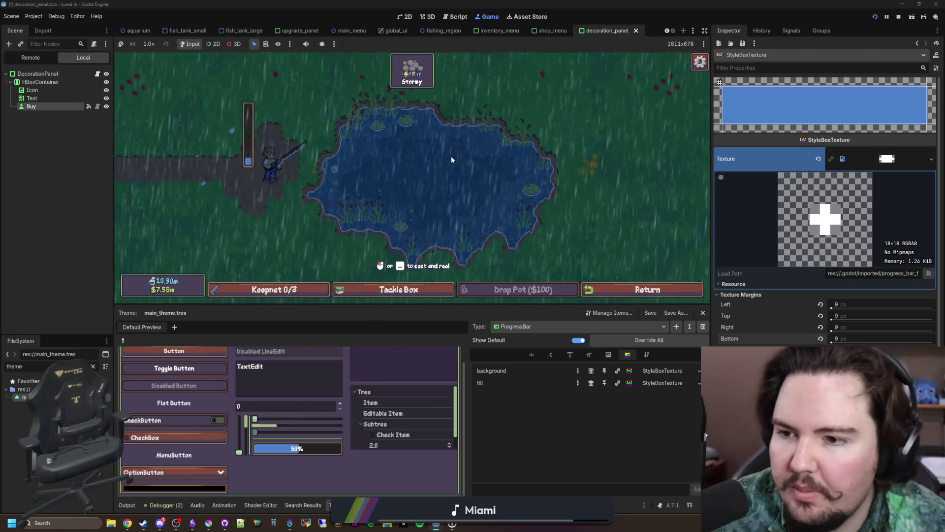
- Make several test casts in the enlarged Game view to watch the power bar fill, then leave the pond
left_click(409, 177)
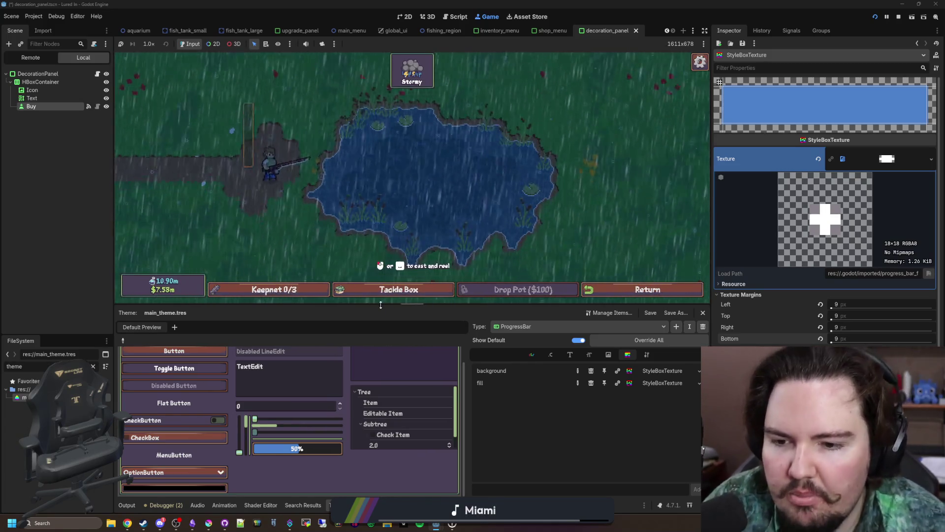
left_click_drag(380, 305, 380, 378)
left_click(426, 198)
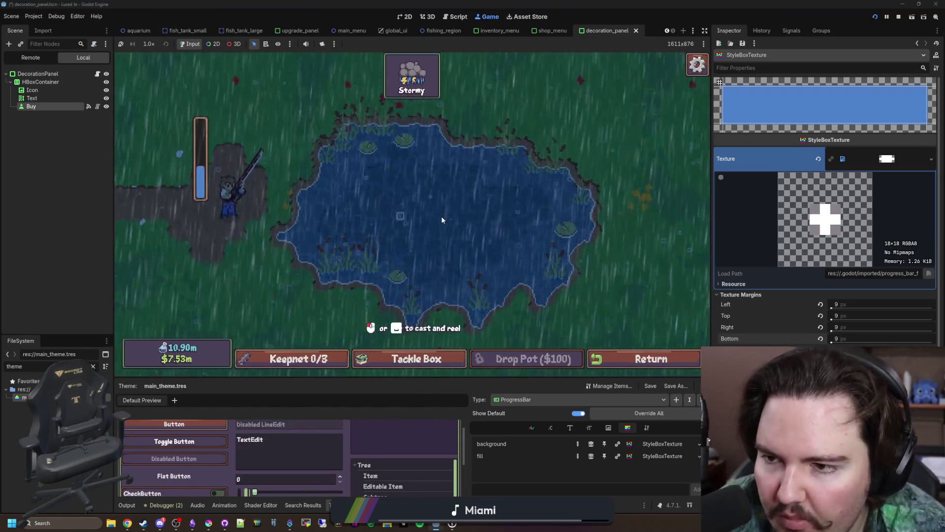
left_click(438, 217)
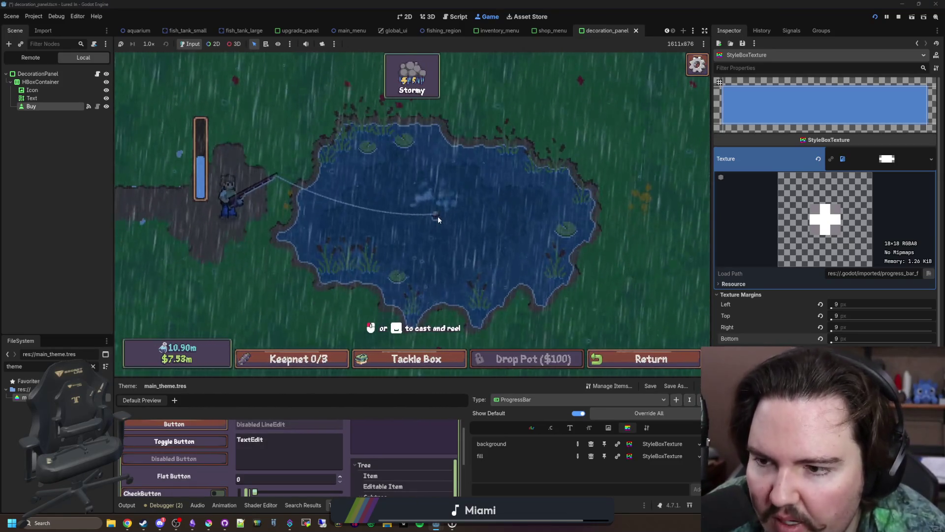
mouse_move(339, 379)
left_mouse_down()
mouse_move(348, 314)
mouse_move(348, 378)
left_mouse_up()
left_click_drag(424, 212, 440, 234)
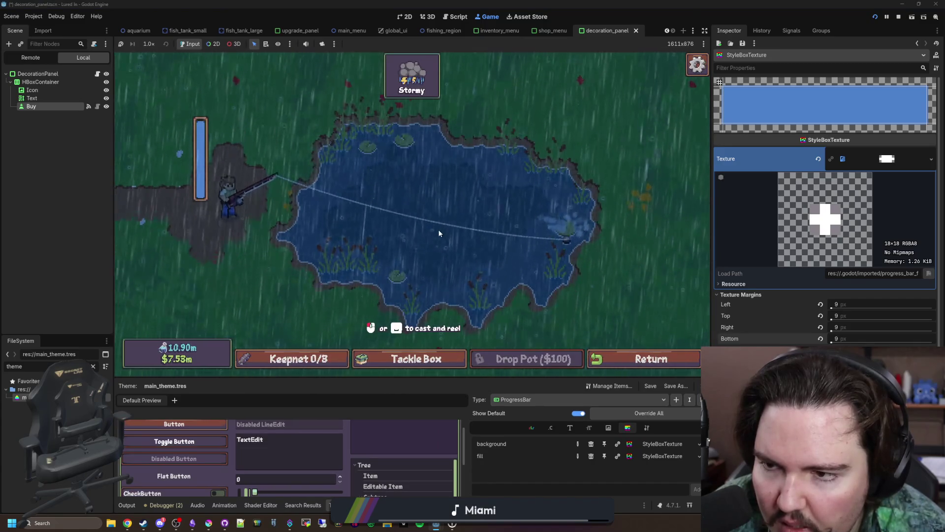
left_click(440, 234)
left_click(439, 233)
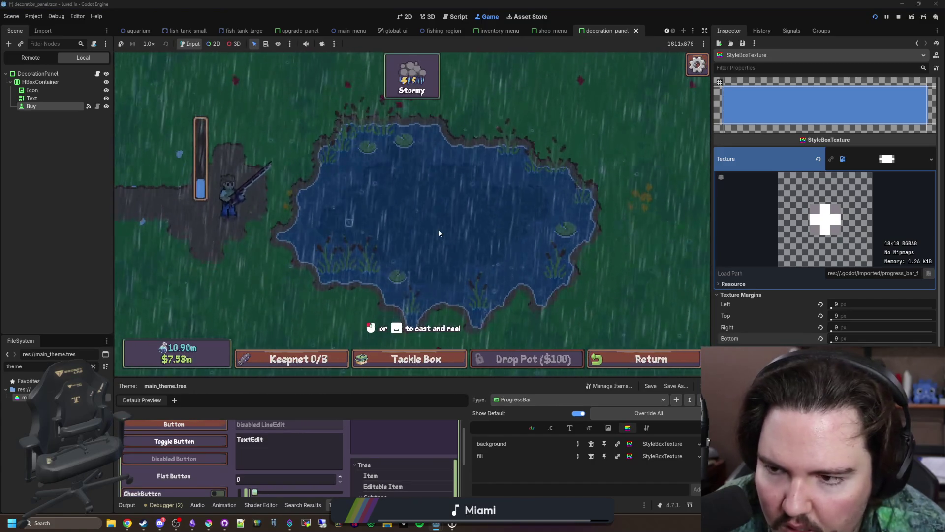
left_click(617, 362)
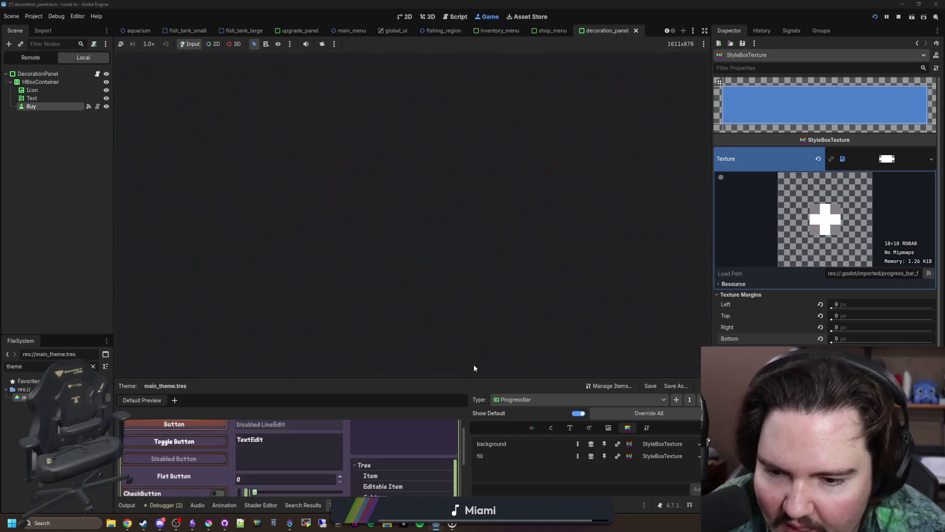
- Close the game's shop and inventory panels and stop the running game
left_click(475, 359)
left_click(388, 361)
left_click(287, 359)
left_click(287, 359)
left_click(899, 17)
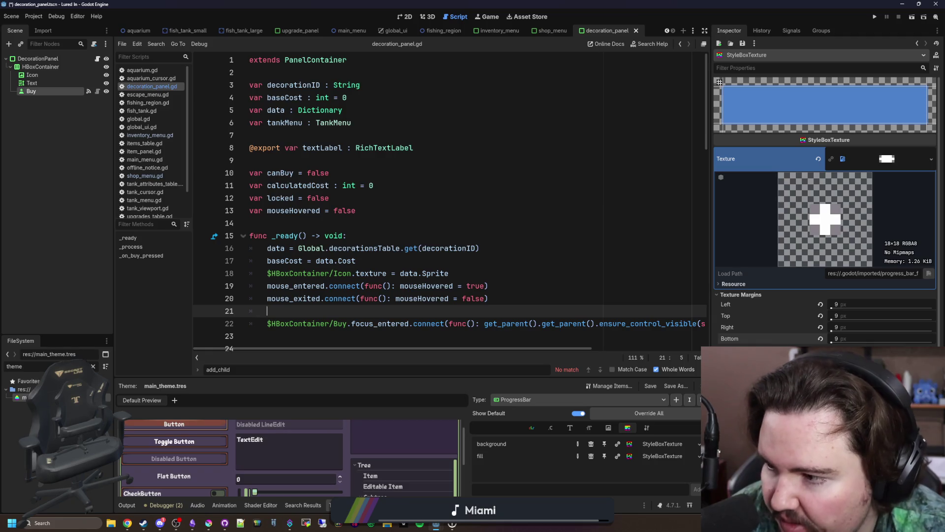
- Deselect the Buy node, clear the FileSystem filter and save the decoration_panel scene
left_click(67, 247)
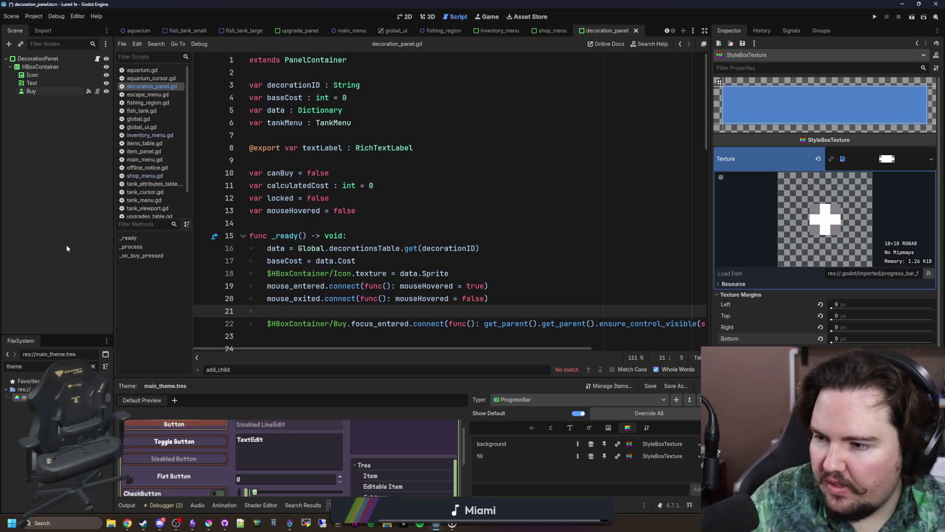
left_click(93, 365)
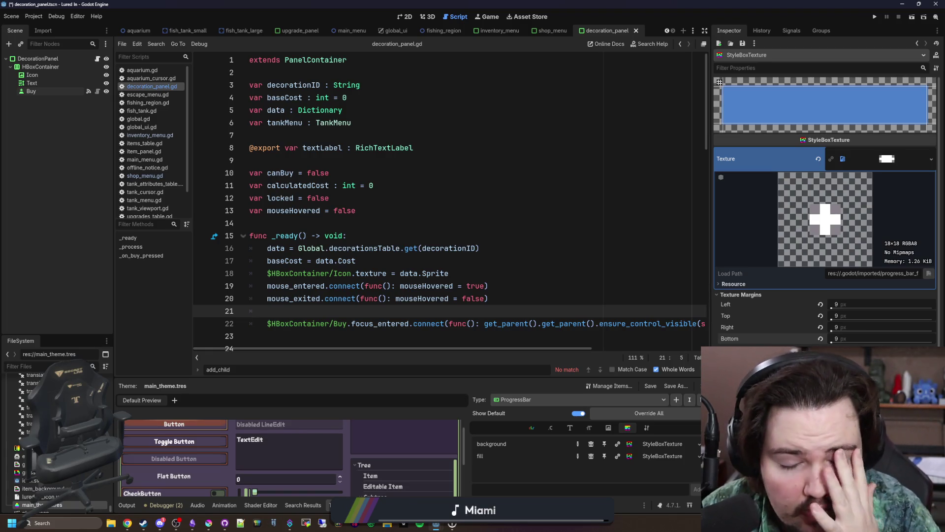
scroll(293, 458, "down", 2)
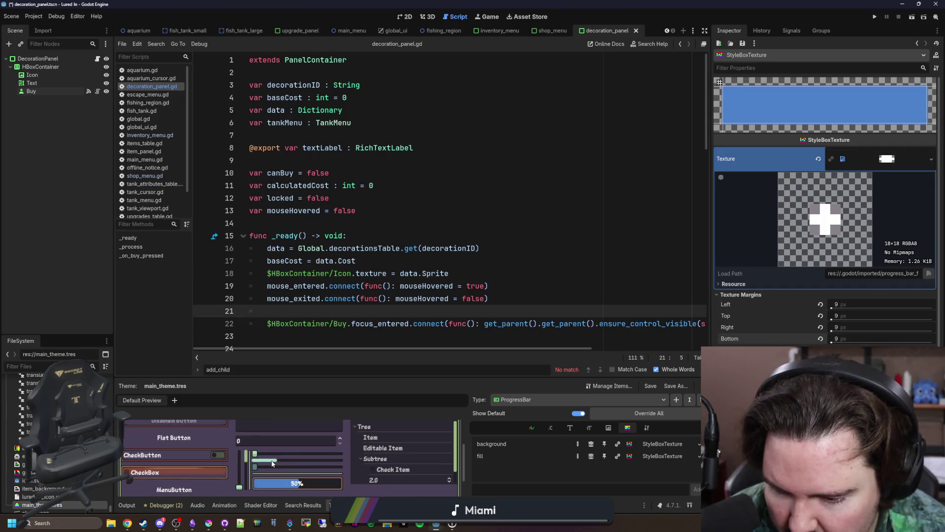
scroll(274, 461, "up", 3)
scroll(296, 451, "down", 5)
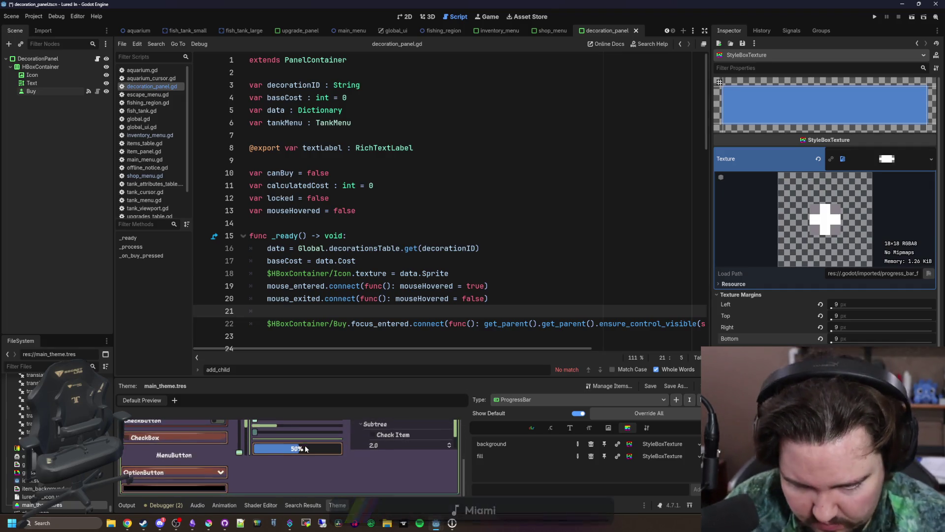
left_click(357, 211)
key("ctrl+s")
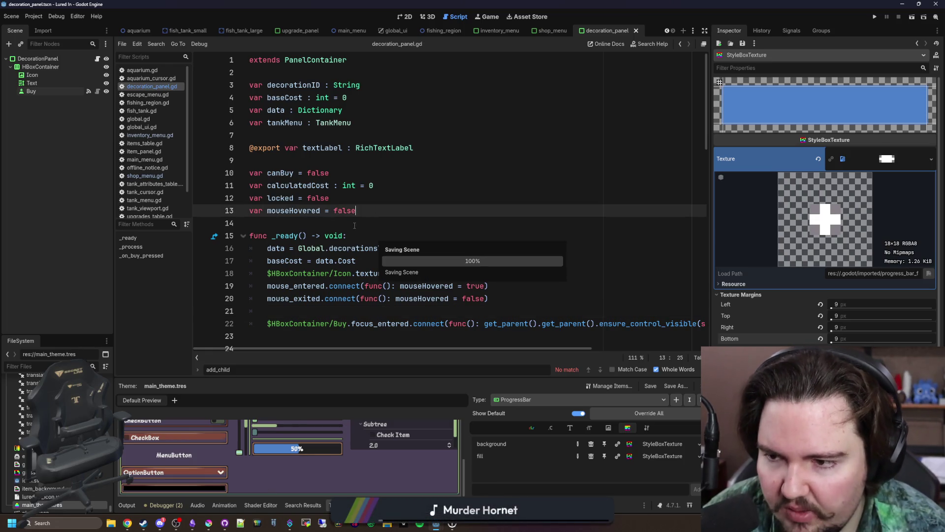
left_click(409, 16)
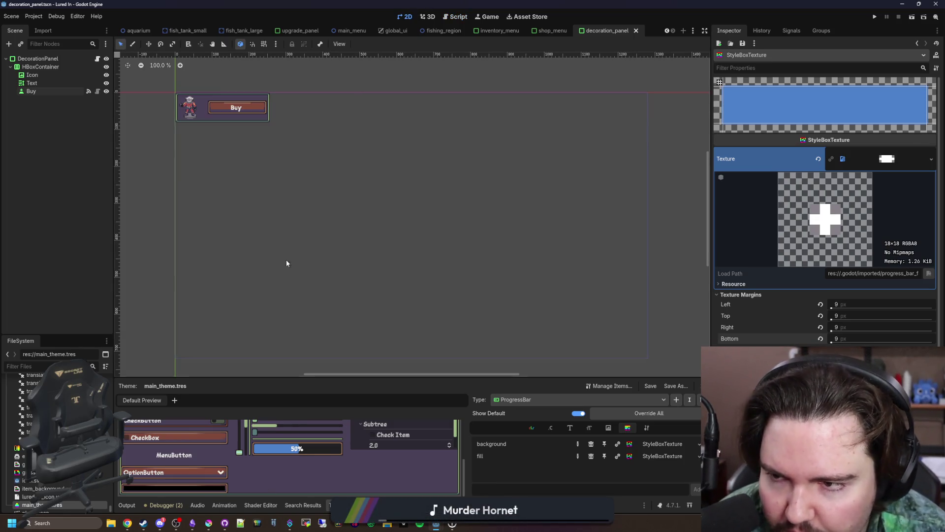
- Open the fishing_region scene via the 'fishing' filter and select its ProgressBar node
type("fishing")
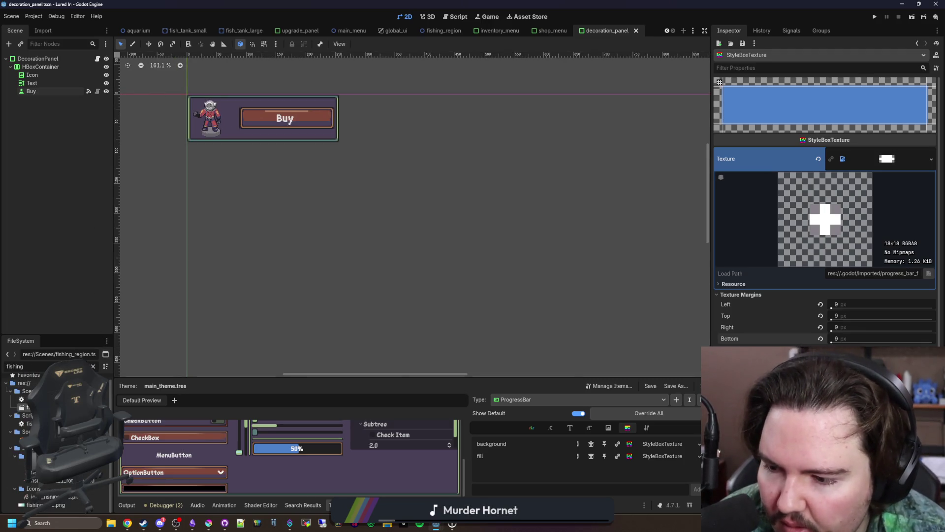
key("Return")
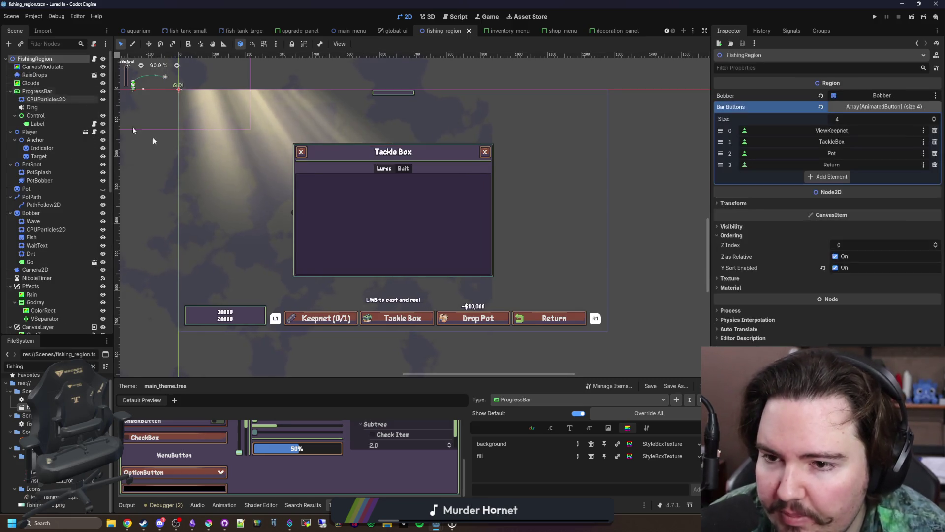
scroll(72, 181, "down", 5)
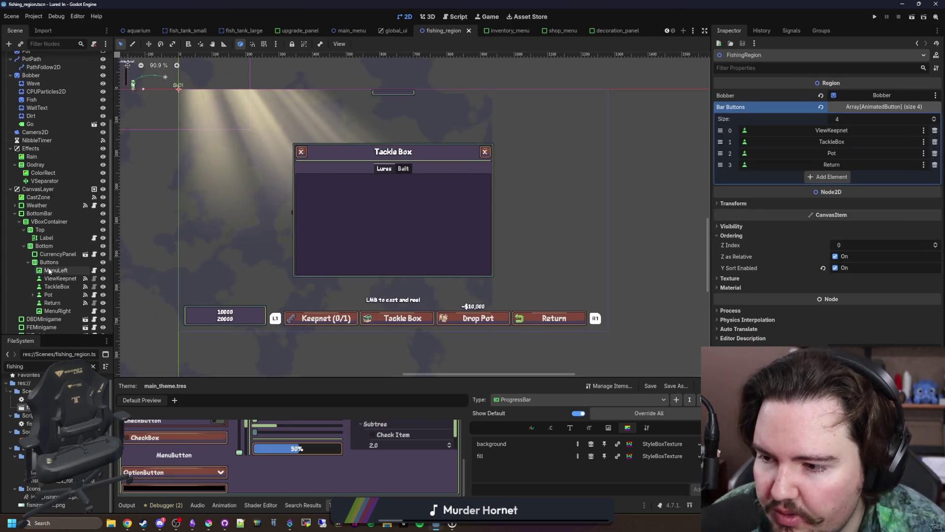
scroll(139, 125, "up", 5)
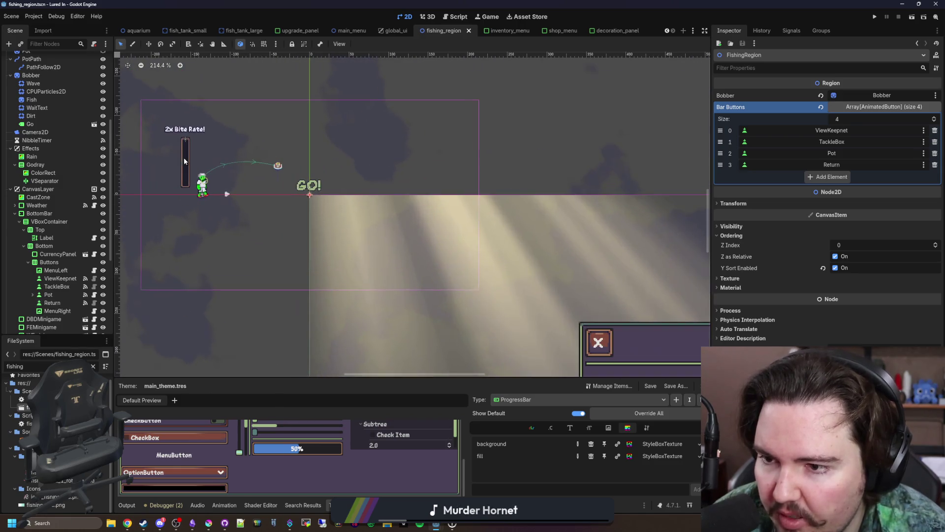
left_click(187, 161)
- Drag the ProgressBar's Range Min Value and Value in the Inspector, then save the scene
scroll(187, 161, "up", 6)
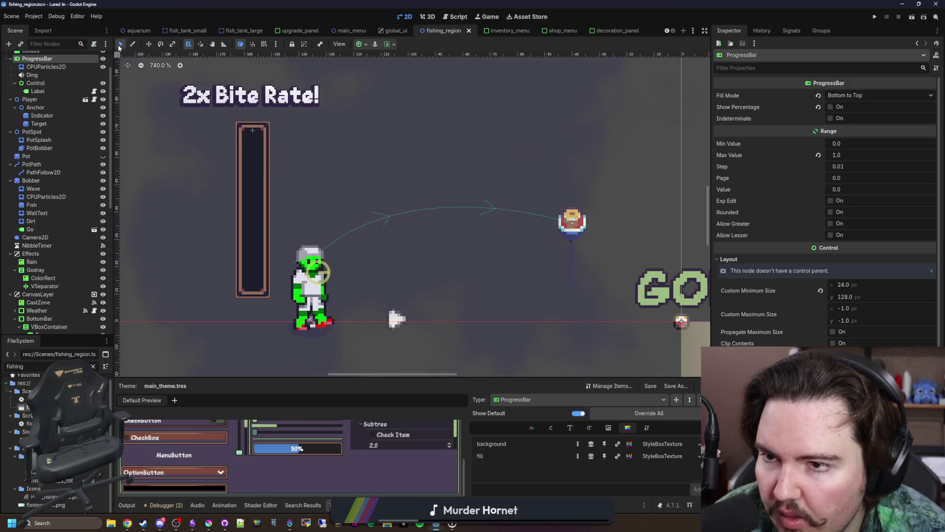
scroll(59, 141, "up", 2)
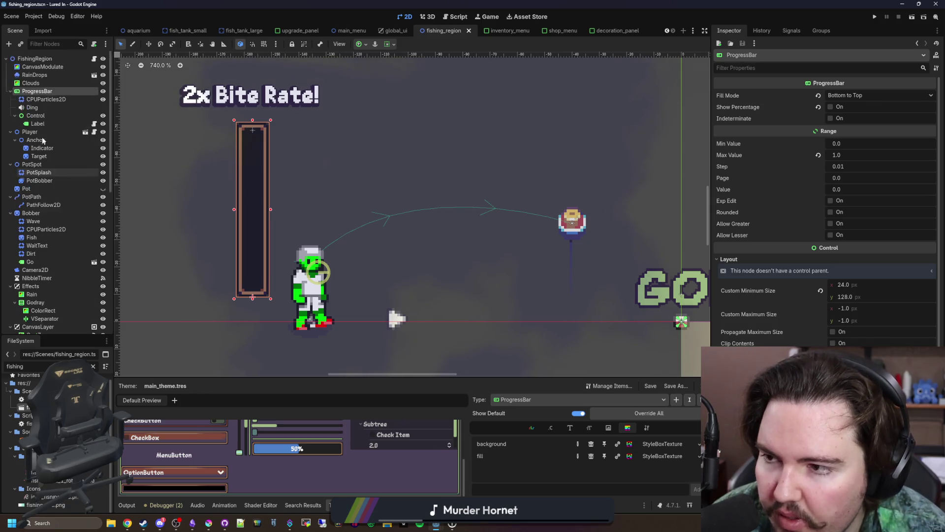
scroll(764, 235, "down", 3)
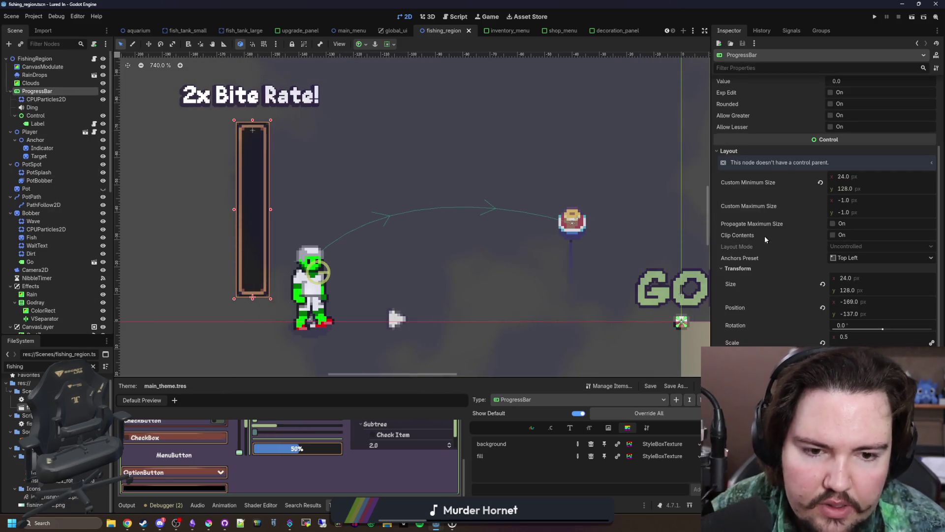
scroll(756, 312, "down", 3)
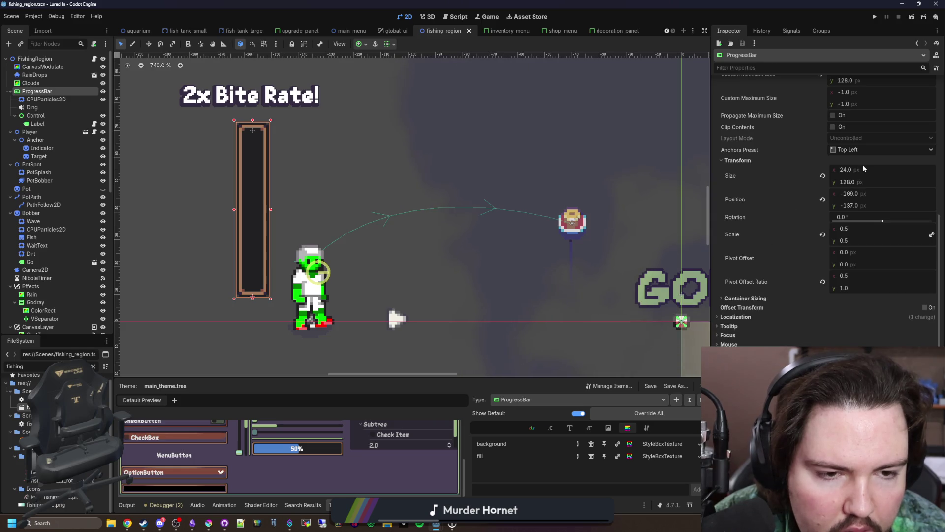
scroll(862, 164, "up", 3)
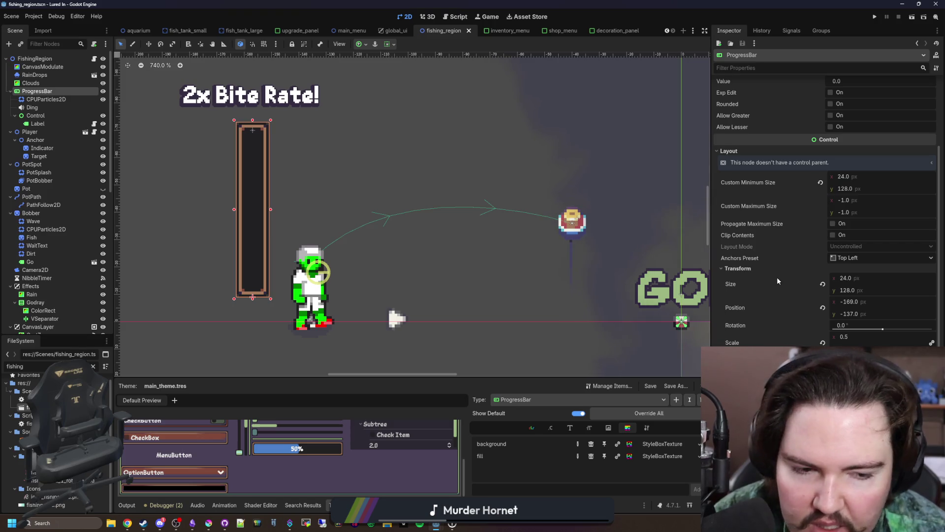
scroll(776, 277, "up", 3)
left_click_drag(837, 143, 854, 143)
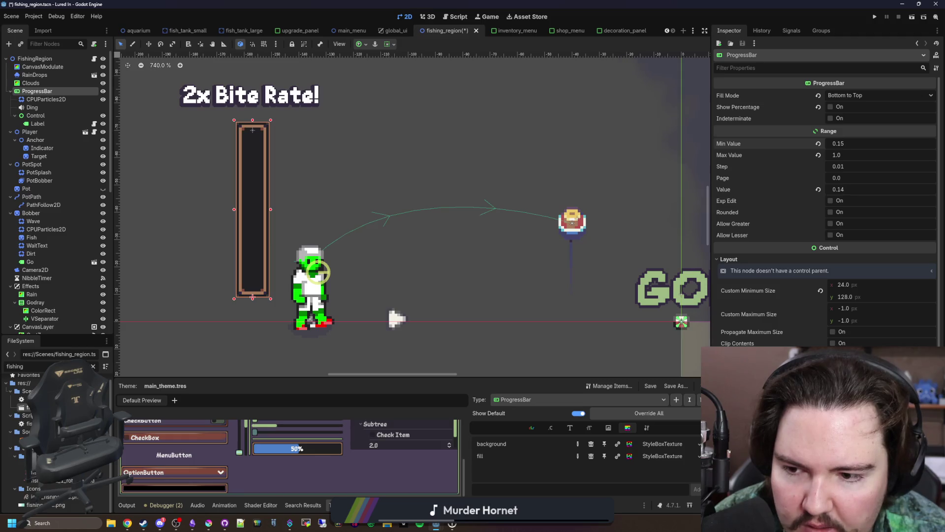
mouse_move(854, 144)
left_mouse_down()
mouse_move(869, 143)
mouse_move(832, 143)
left_mouse_up()
key("ctrl+s")
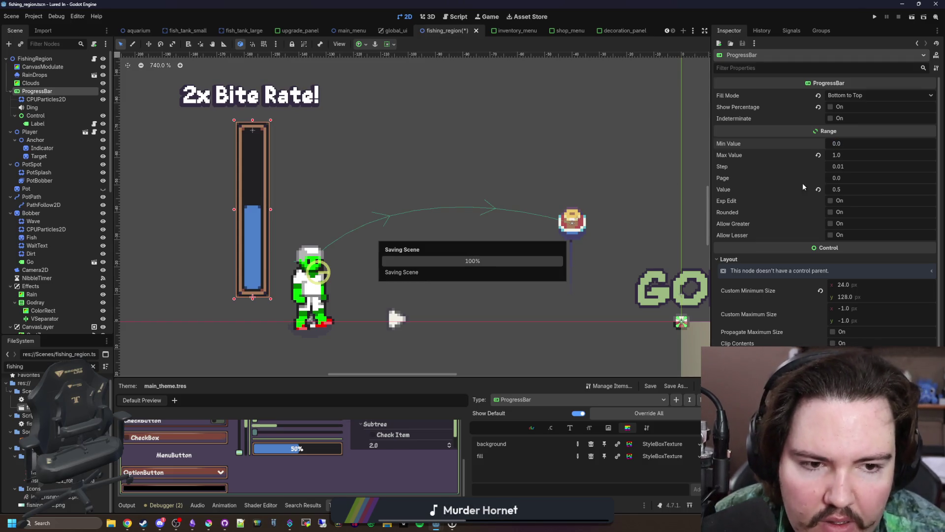
- Set the ProgressBar Value to 0.01 and save with fishing_region.gd open
left_click(843, 189)
type("0")
key("Return")
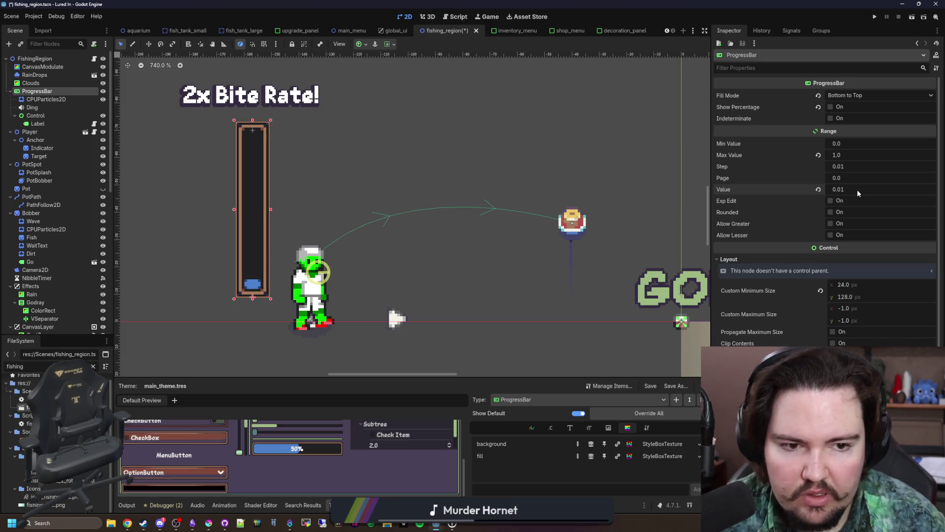
key("Escape")
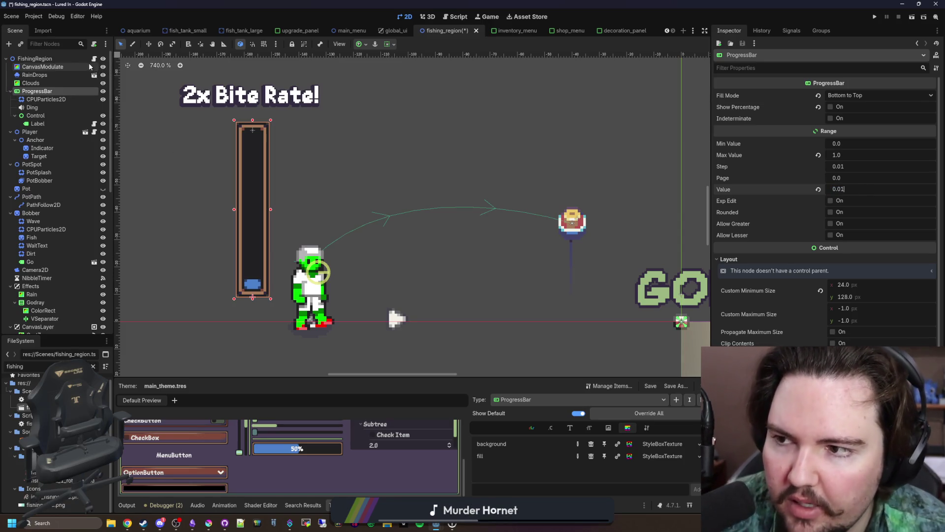
left_click(94, 59)
key("ctrl+s")
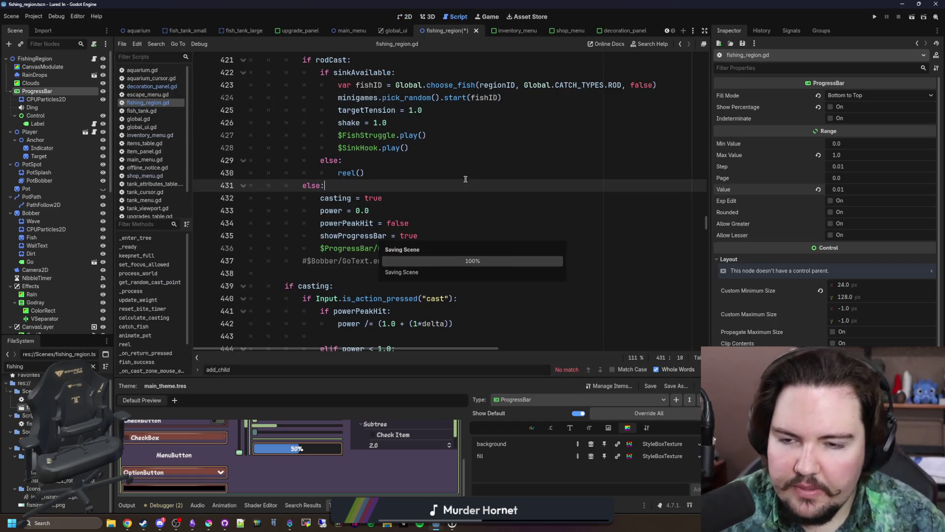
- Search fishing_region.gd for 'power' to locate the casting code, then save
scroll(461, 180, "up", 6)
key("ctrl+f")
scroll(497, 158, "up", 3)
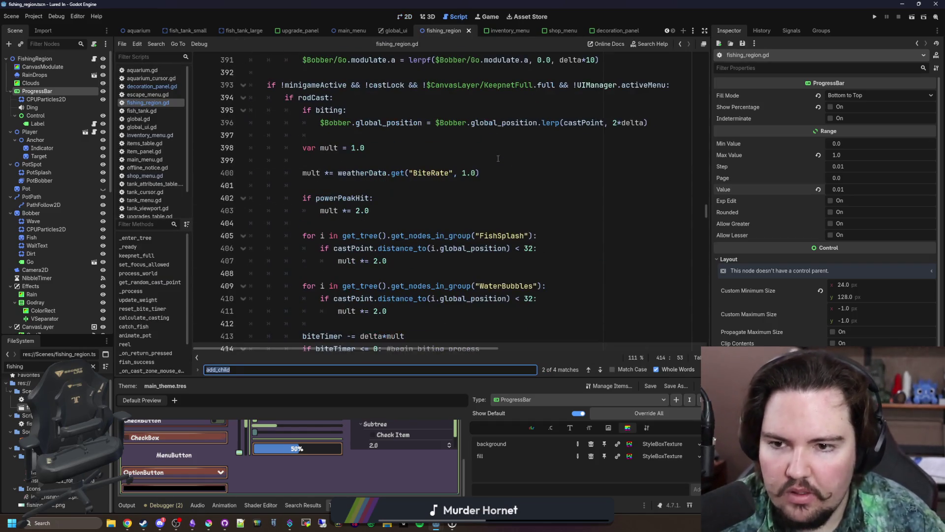
type("power")
key("BackSpace")
type("r")
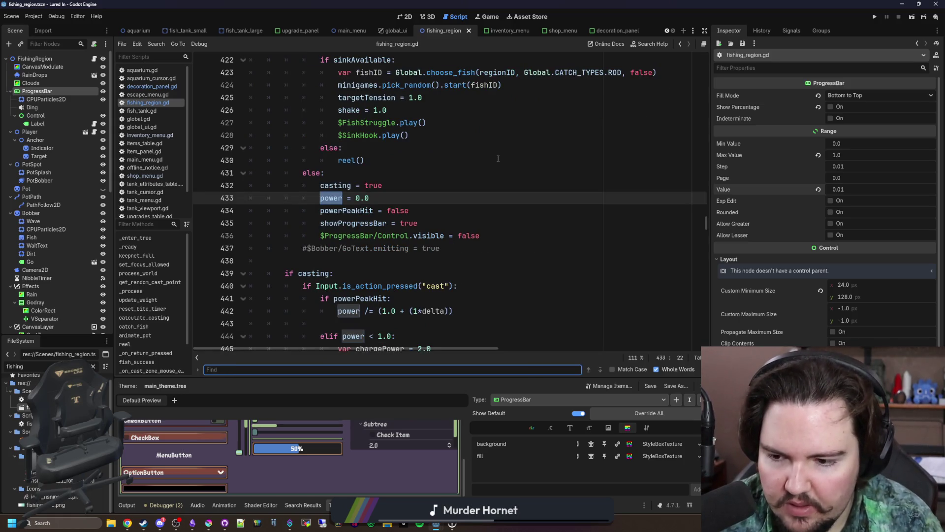
key("BackSpace")
scroll(498, 158, "down", 3)
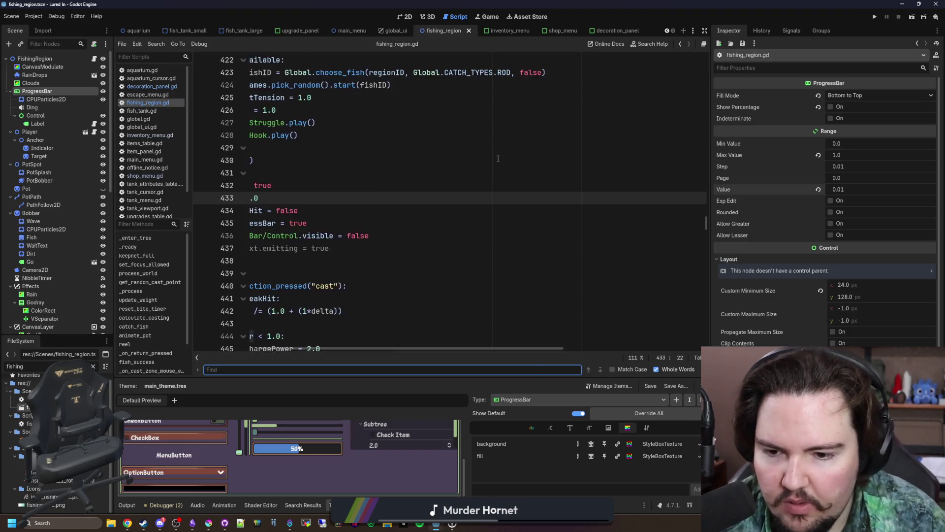
left_click(390, 212)
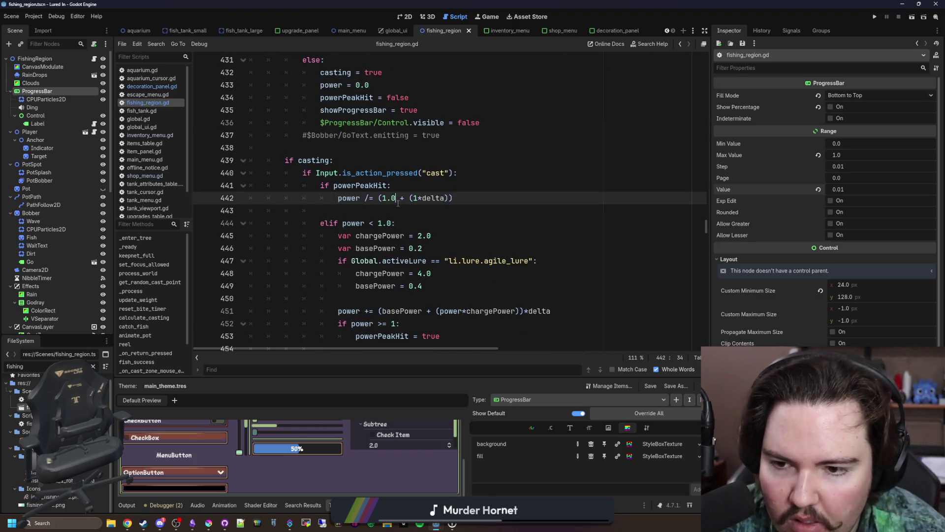
key("ctrl+s")
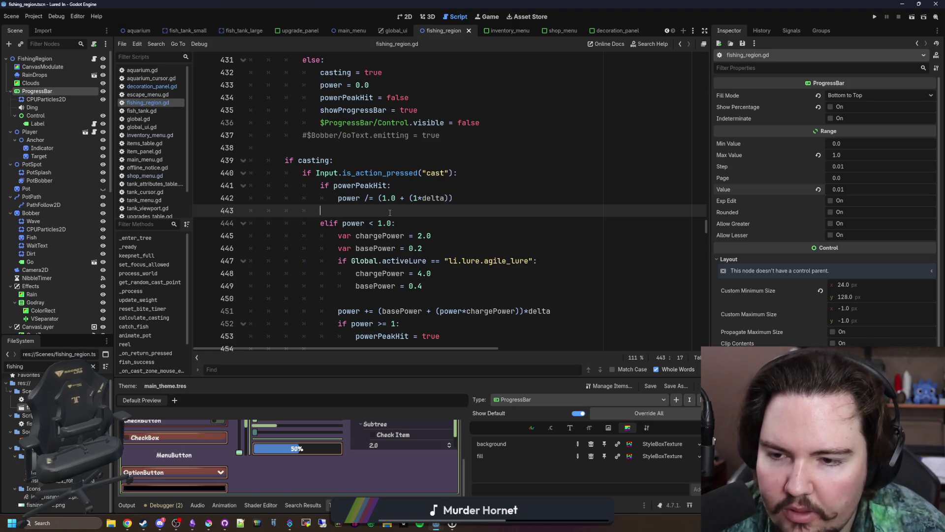
- Insert power = clampf(power, 0.01, INF) after line 454 and save the script
scroll(431, 191, "down", 2)
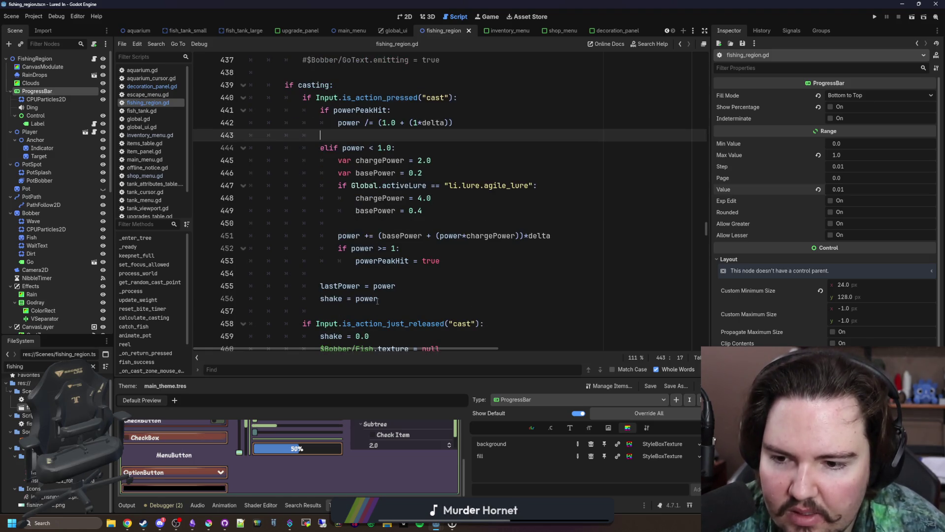
left_click(379, 273)
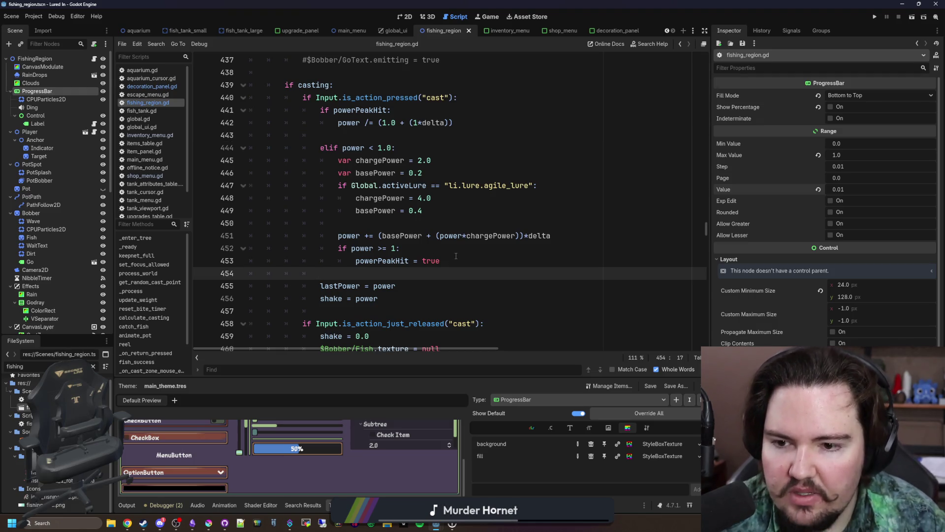
key("Return")
type("power =")
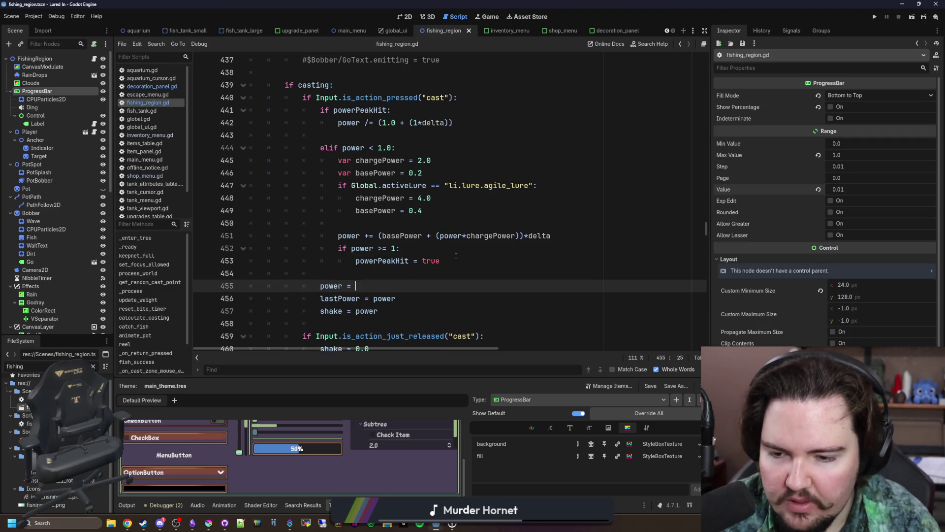
type("clampf(")
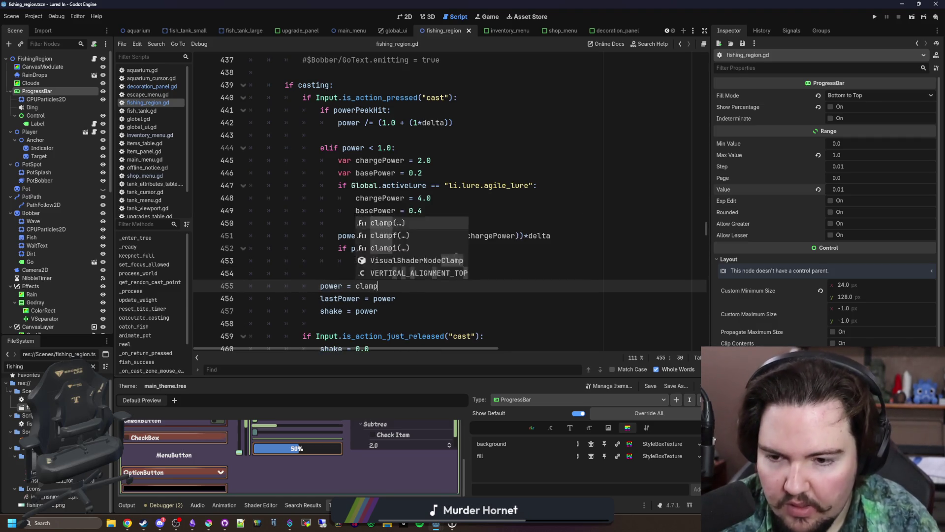
type("power, 0.01, INF")
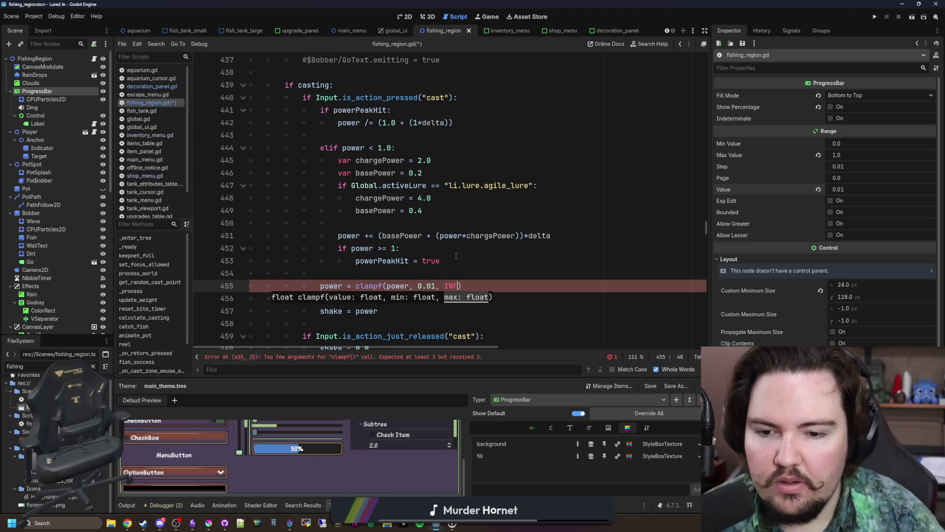
left_click(401, 275)
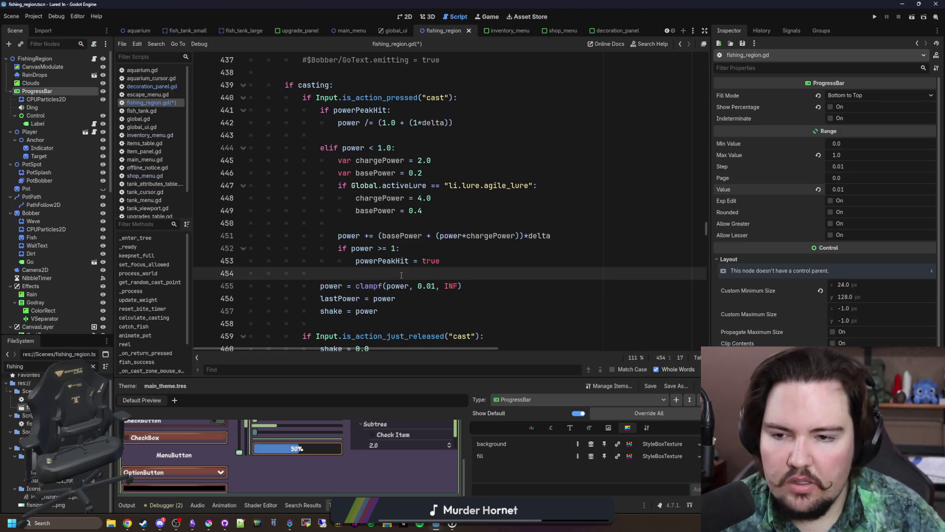
key("ctrl+s")
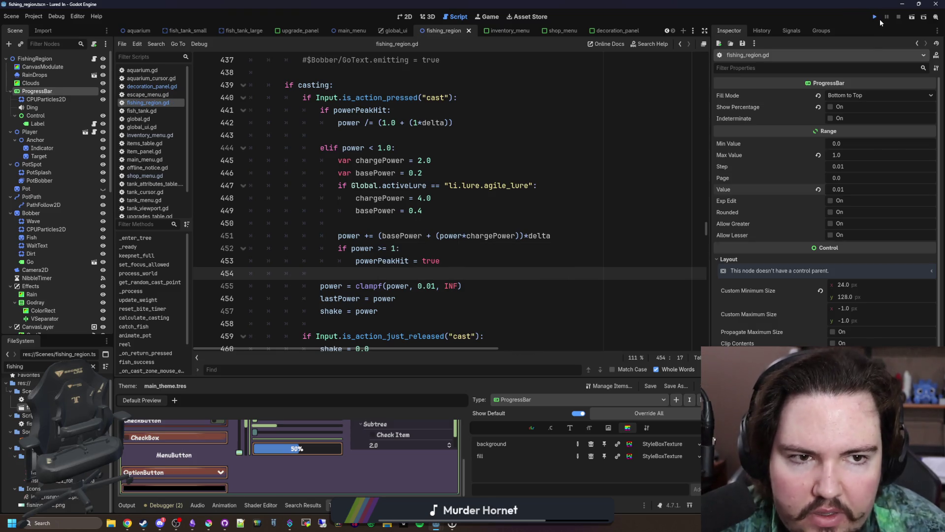
- Relaunch Lured In, dismiss the feedback notice, travel to the rainy Pond and charge a test cast
left_click(875, 18)
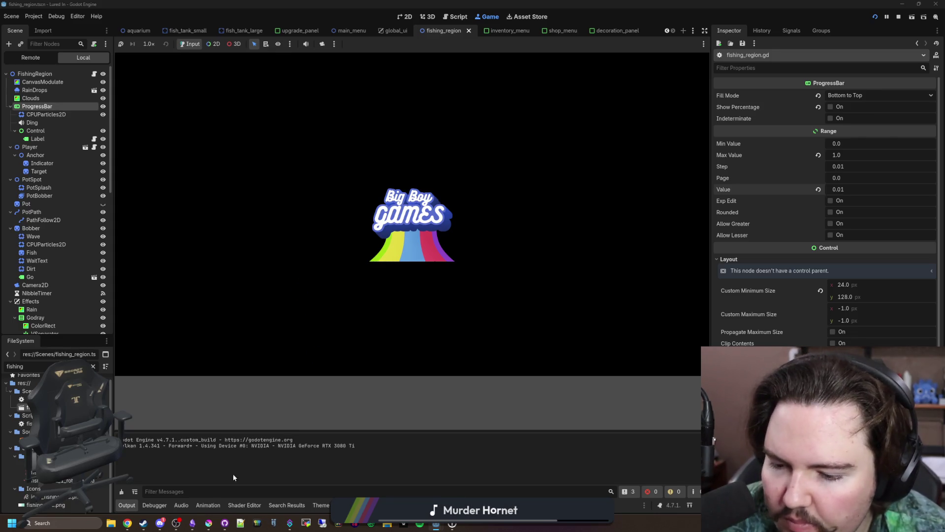
mouse_move(176, 523)
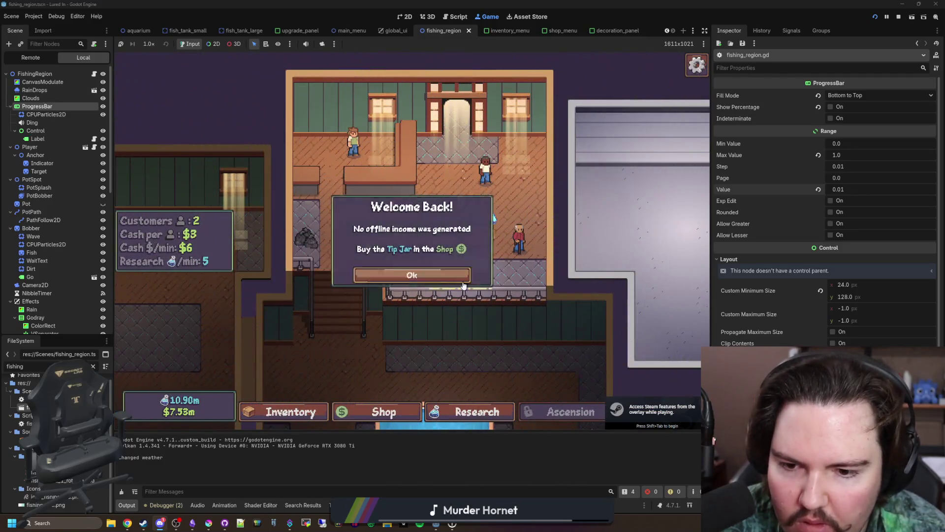
left_click(467, 274)
left_click(475, 268)
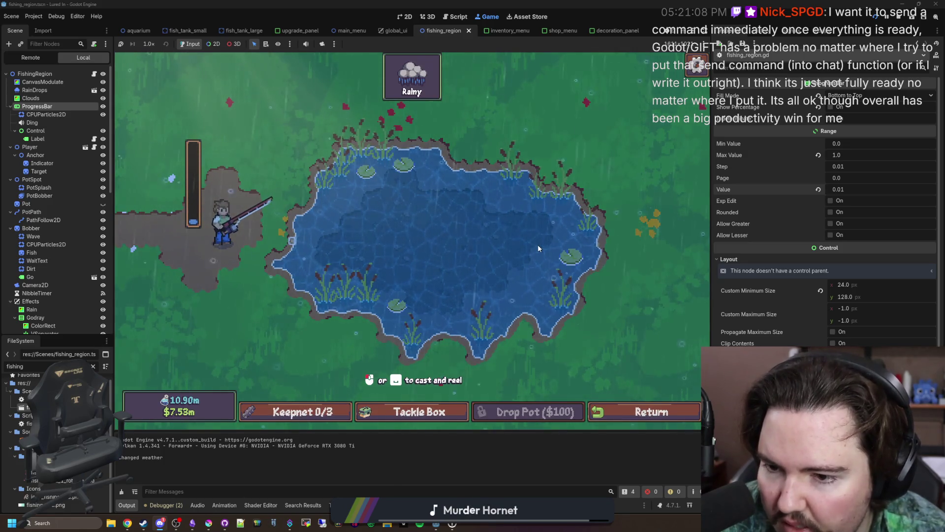
left_click(538, 248)
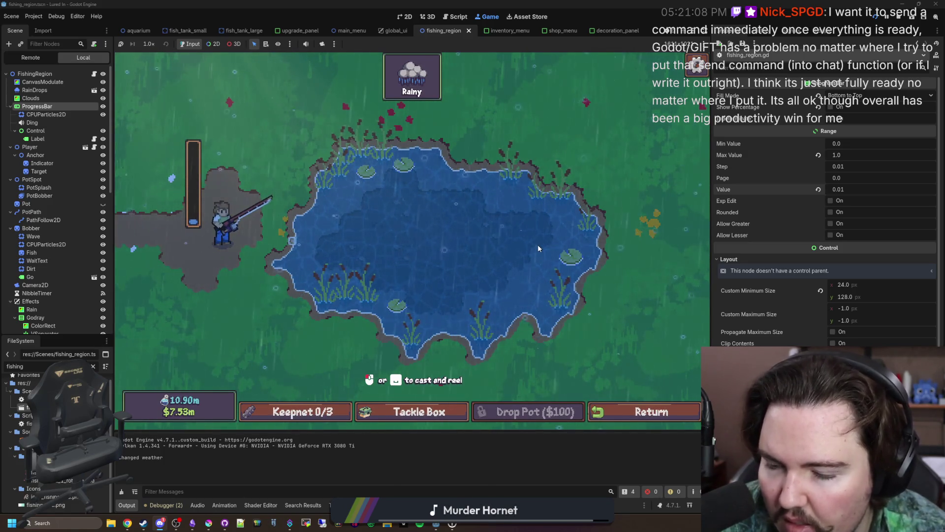
mouse_move(440, 236)
left_mouse_down()
mouse_move(403, 225)
mouse_move(452, 245)
left_mouse_up()
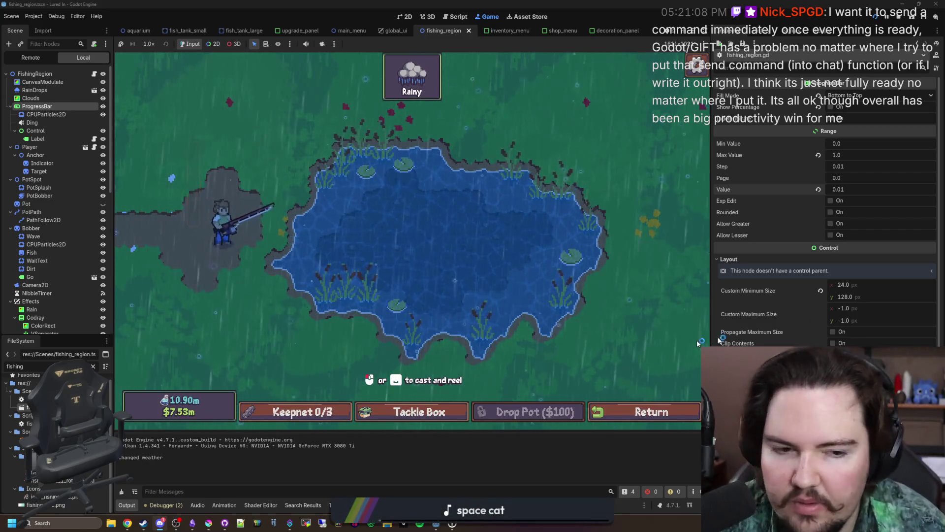
mouse_move(241, 522)
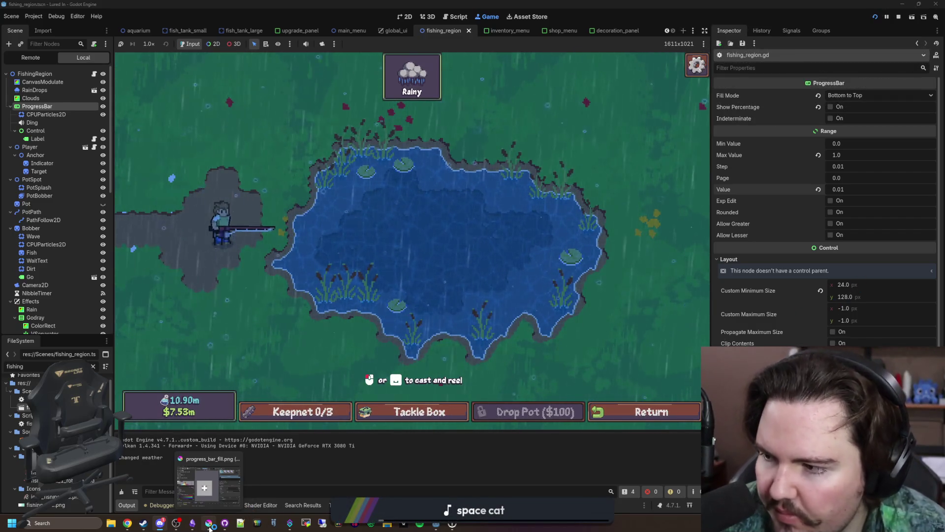
mouse_move(223, 487)
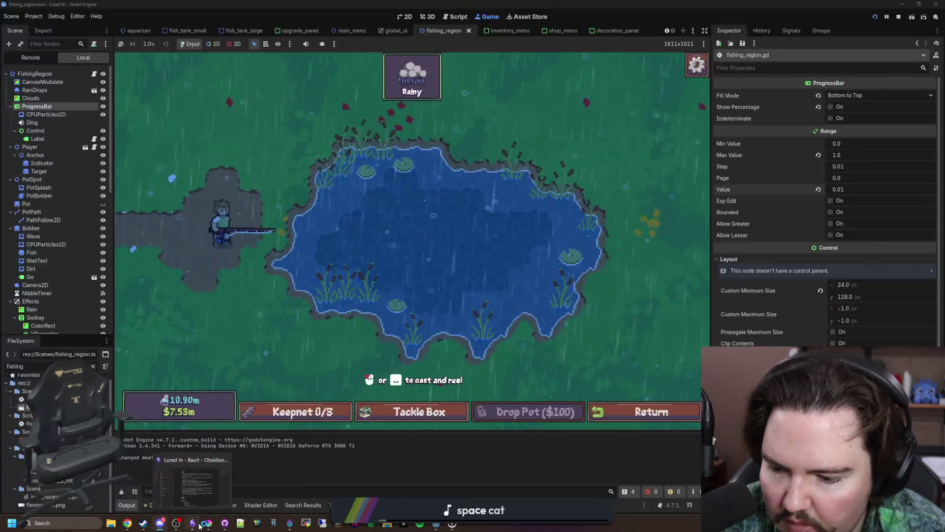
- Add a Fixes bullet to the Lured In note about the fishing progress bar dipping empty while holding
left_click(205, 498)
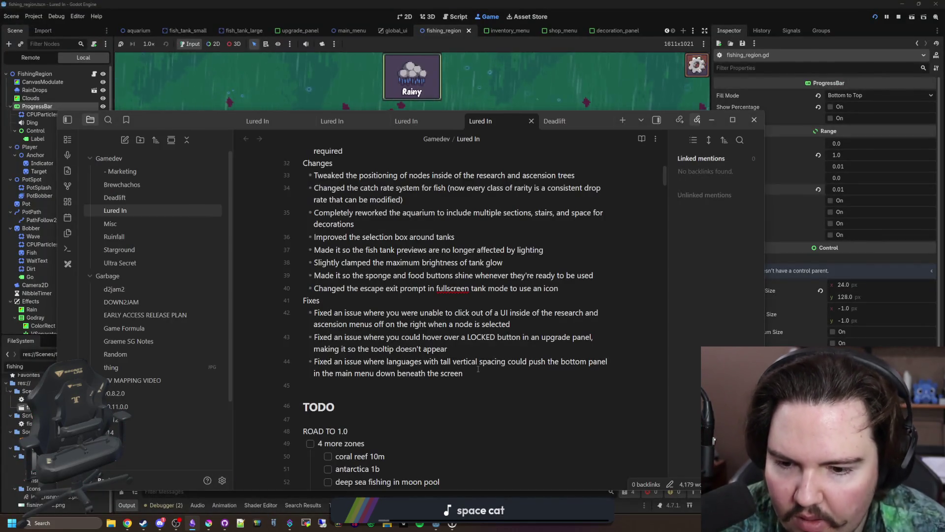
key("Return")
type("Fix")
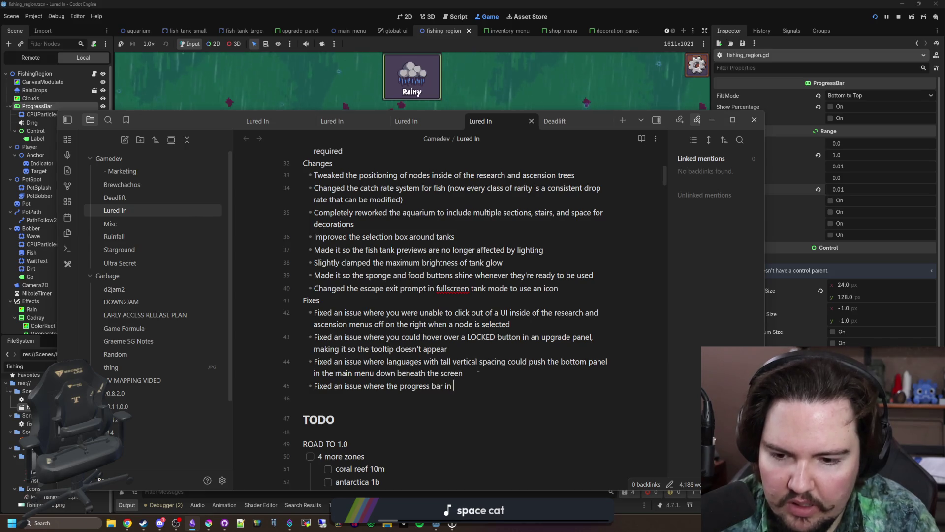
type("would di")
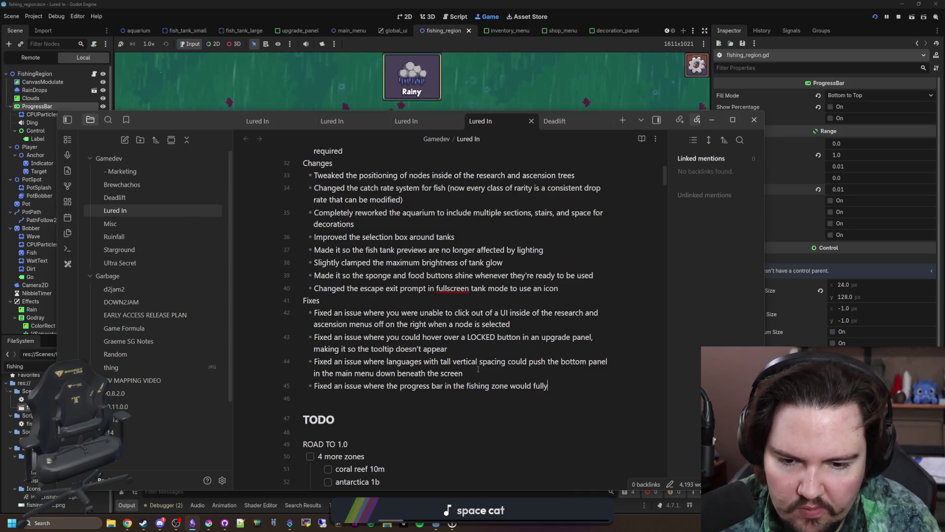
type("p to dark whe")
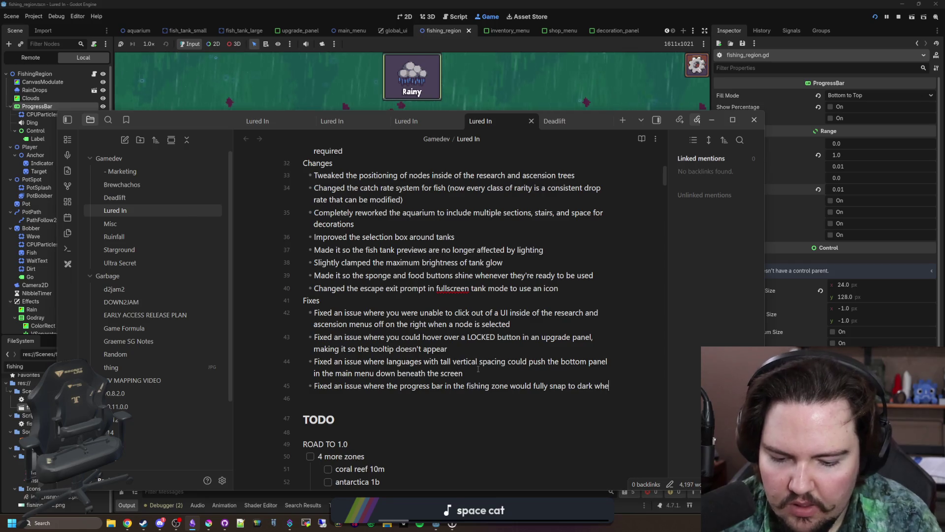
type("n holding for a long time")
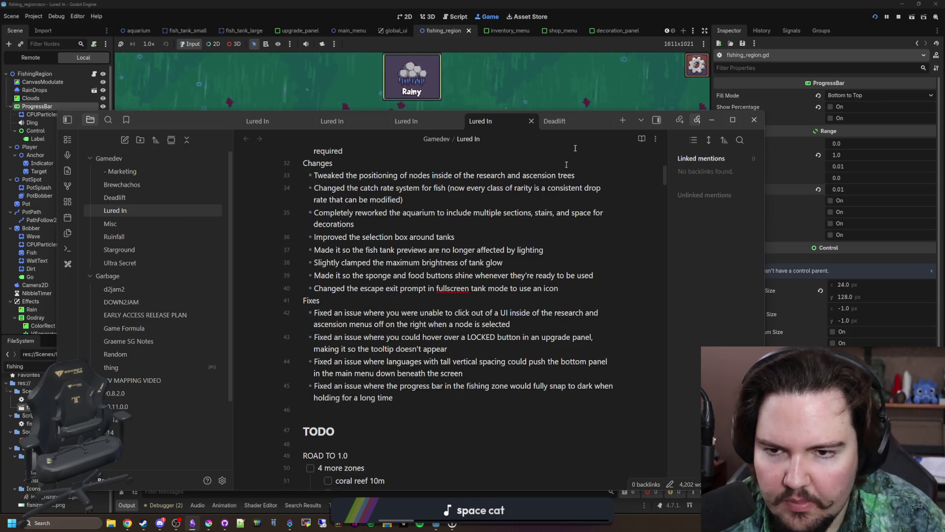
left_click(508, 91)
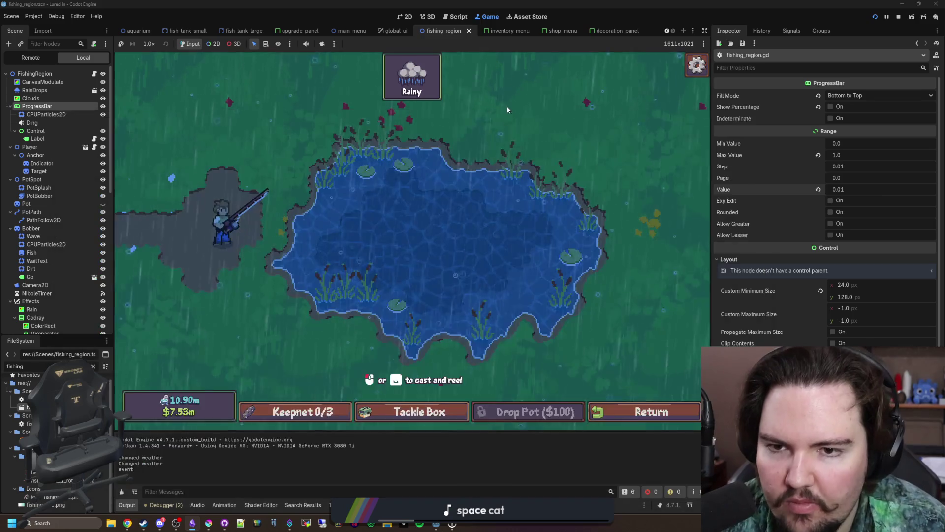
- Charge and cast repeatedly at the pond to confirm the power bar no longer empties
left_click(475, 259)
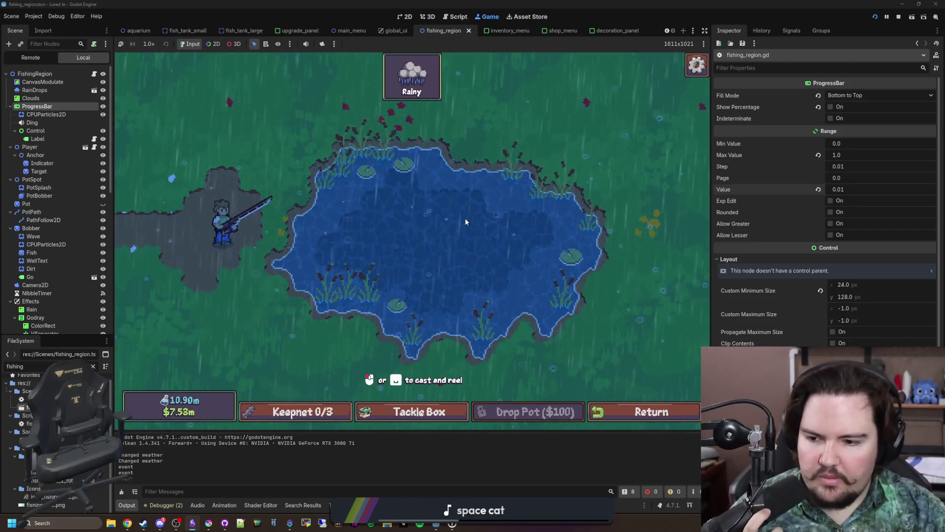
left_click_drag(451, 238, 451, 239)
left_click(451, 242)
left_click(451, 241)
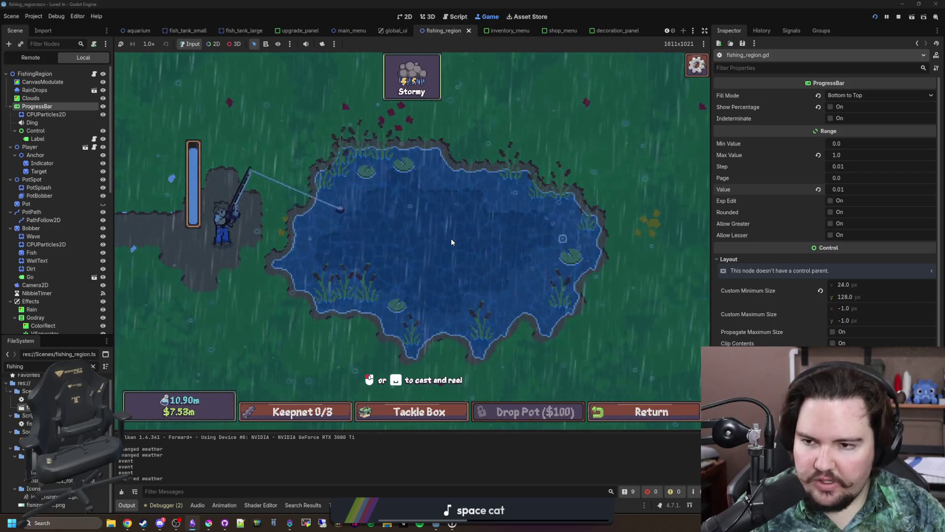
left_click(451, 240)
left_click(451, 242)
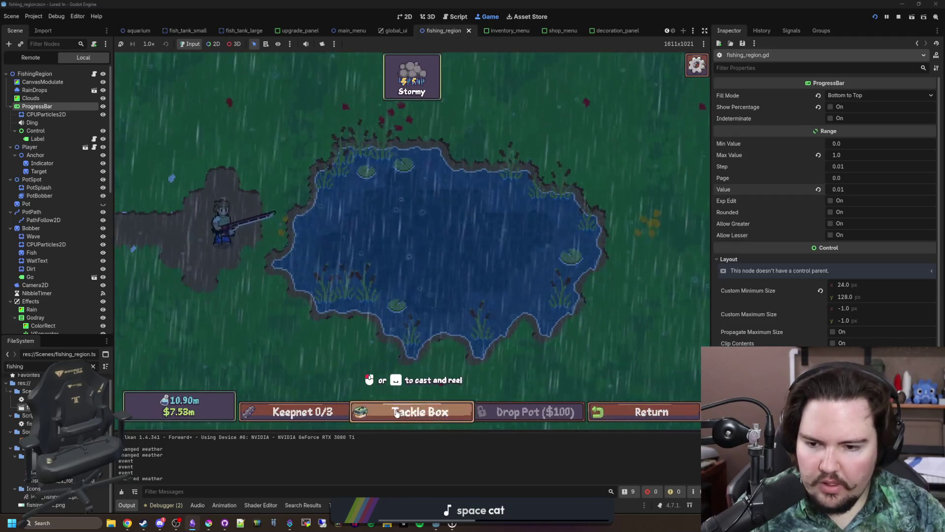
- Check the Tackle Box and Keepnet, then return from the pond to the shop
left_click(419, 412)
scroll(393, 300, "down", 2)
scroll(391, 300, "up", 2)
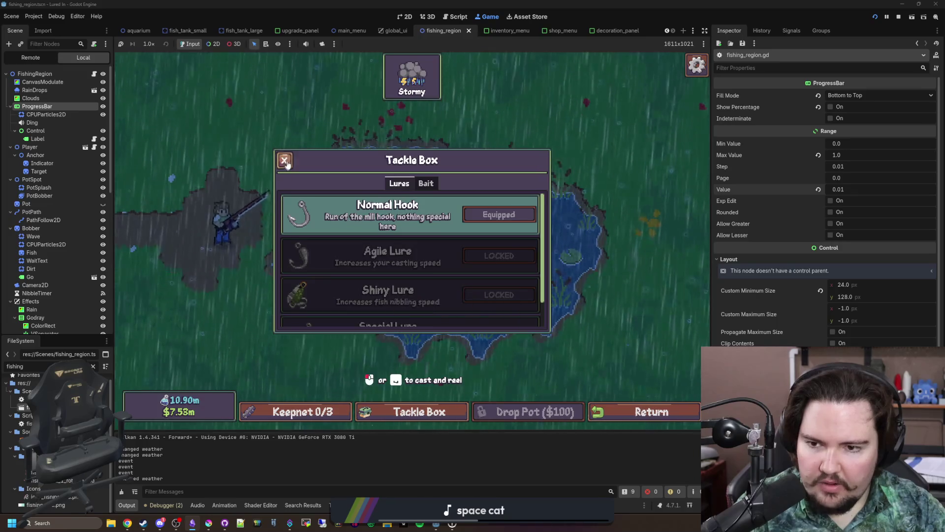
scroll(371, 300, "down", 2)
scroll(370, 300, "up", 2)
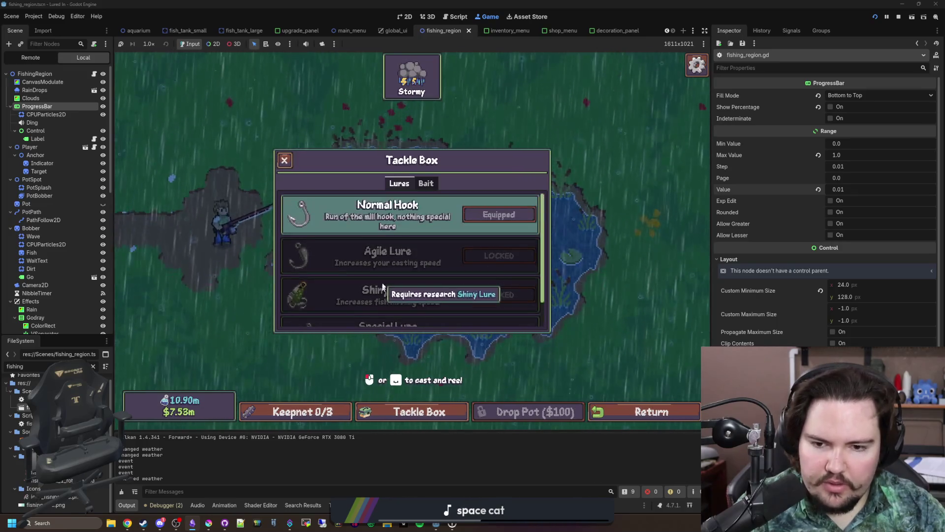
left_click(287, 158)
left_click(320, 411)
left_click(319, 408)
left_click(630, 411)
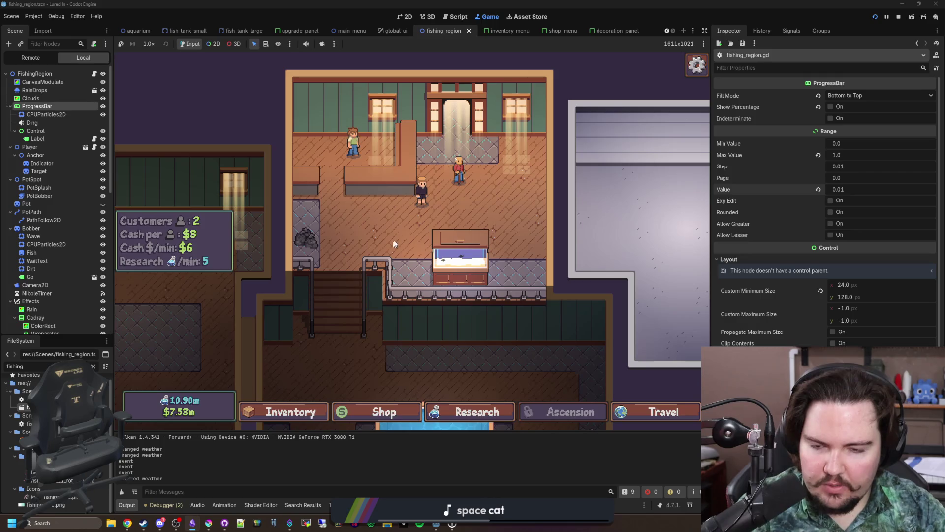
- Use Fish Tank 1's food button for a 10% income boost, then open empty Fish Tank 7
left_click(460, 256)
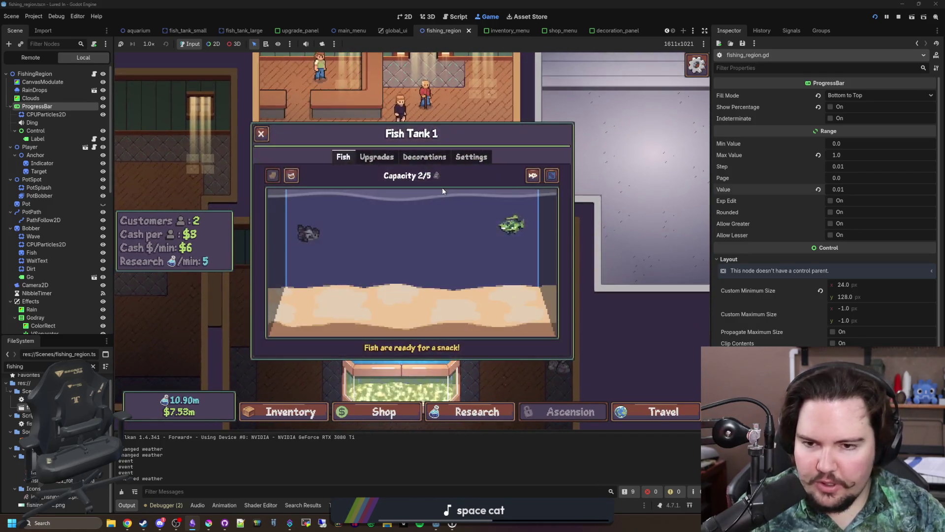
left_click(291, 175)
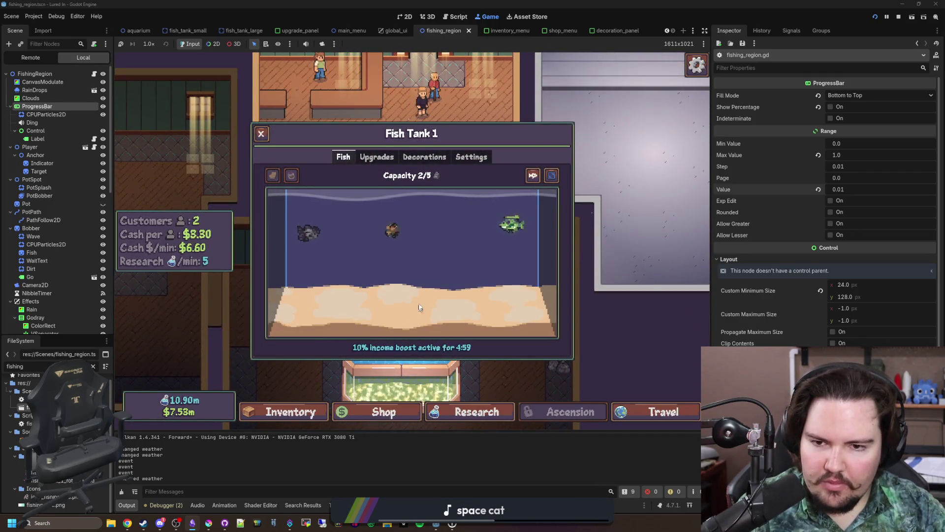
key("Escape")
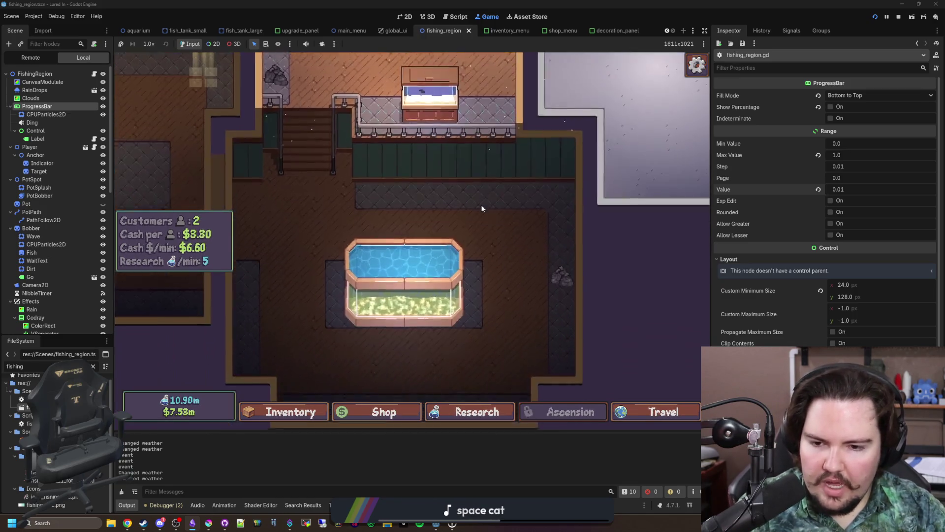
left_click(443, 294)
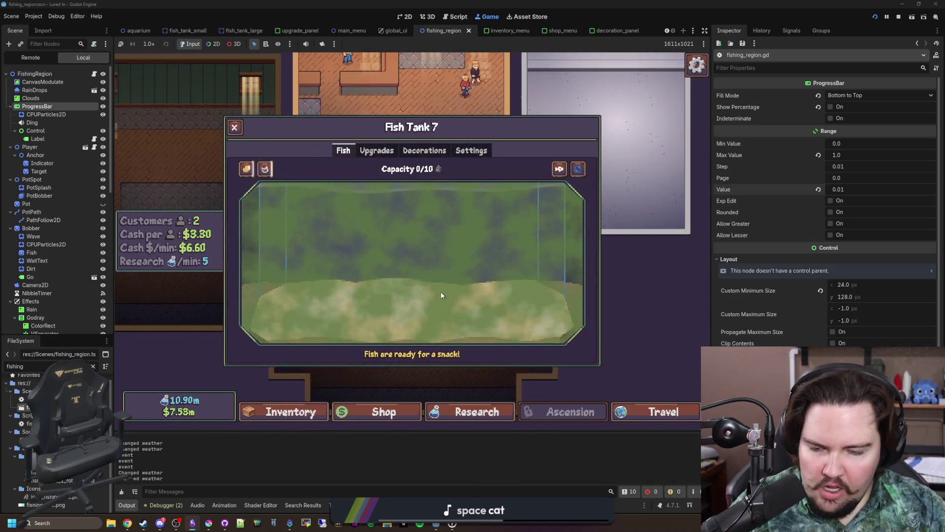
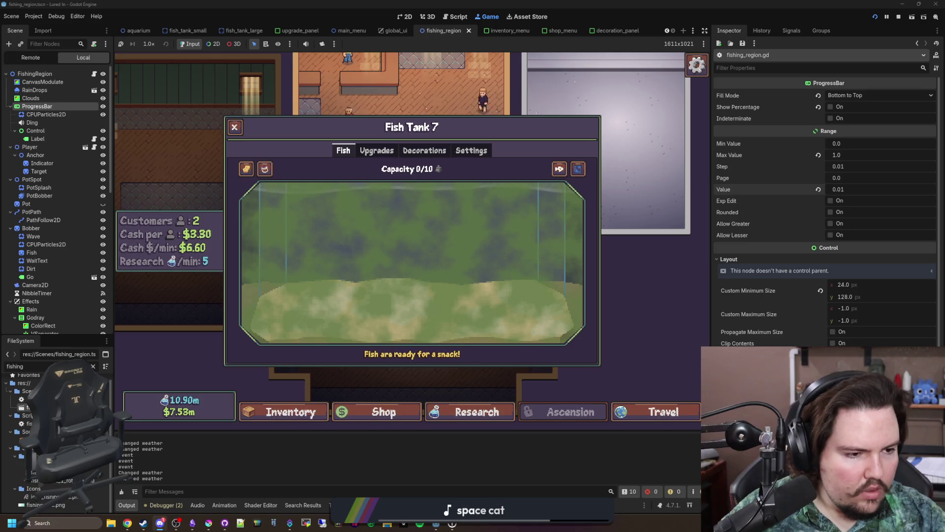
- Travel to the Pond for free and cast the fishing line
left_click(635, 412)
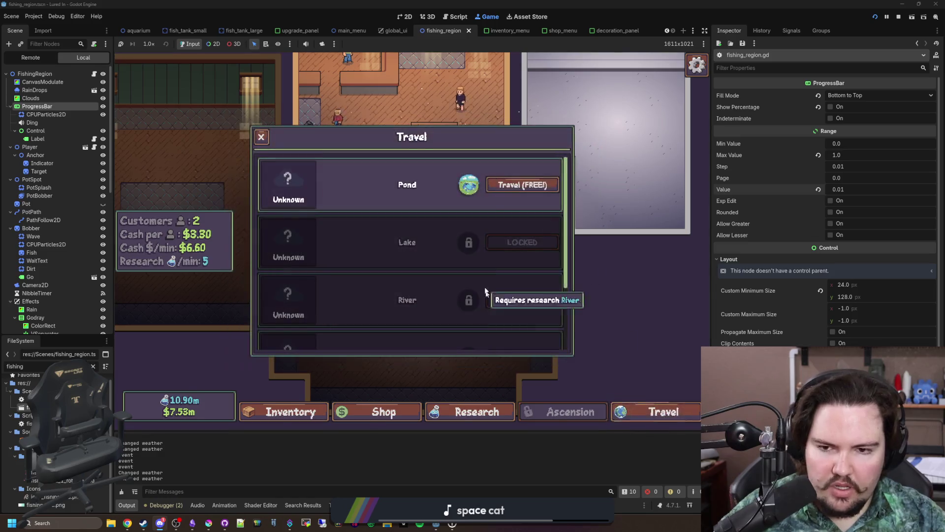
left_click(507, 191)
left_click(453, 246)
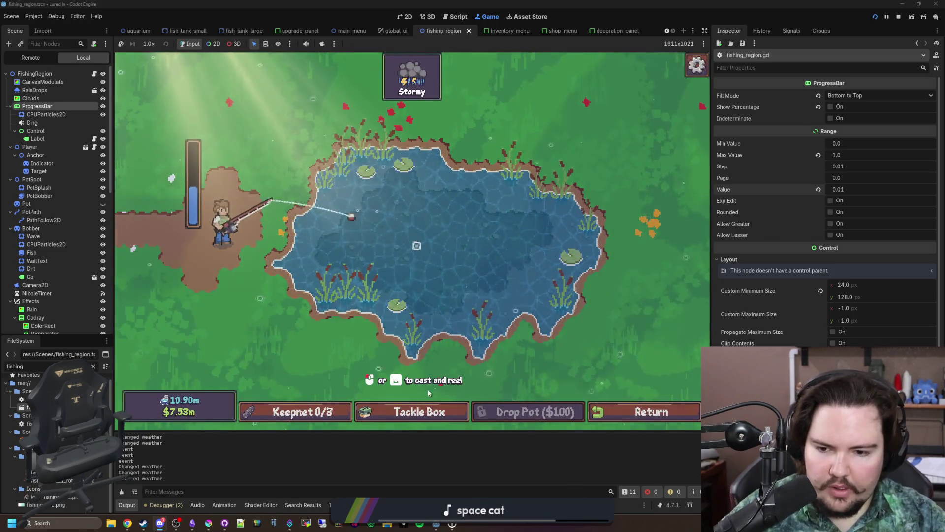
- Open and close the Tackle Box several times to browse the lures
left_click(419, 411)
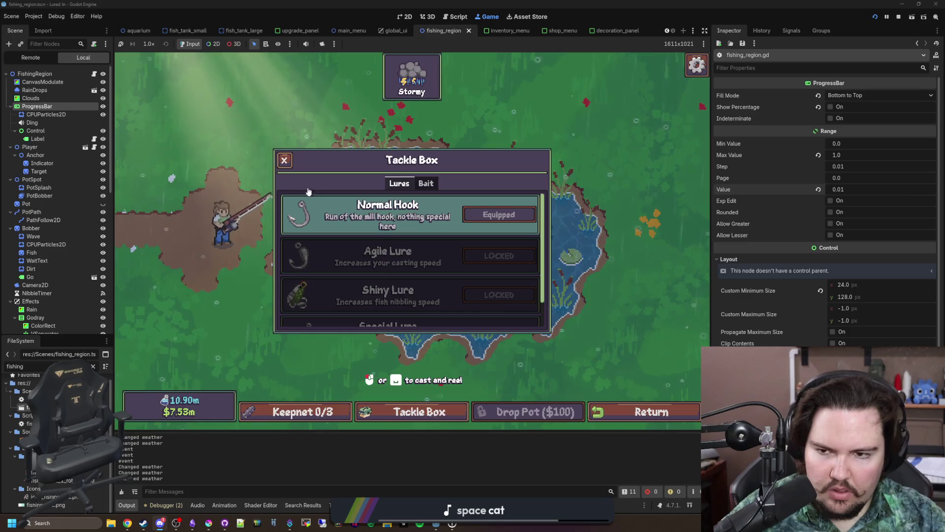
left_click(284, 161)
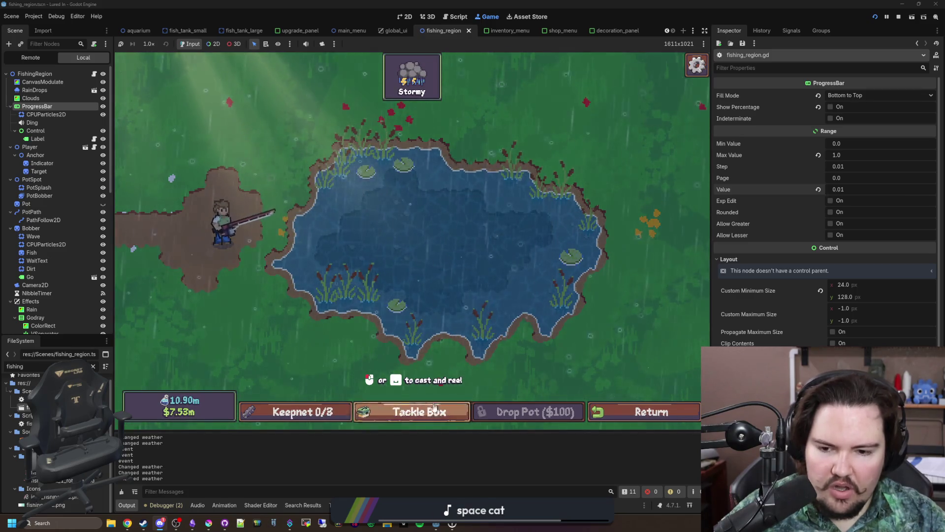
left_click(419, 412)
left_click(625, 230)
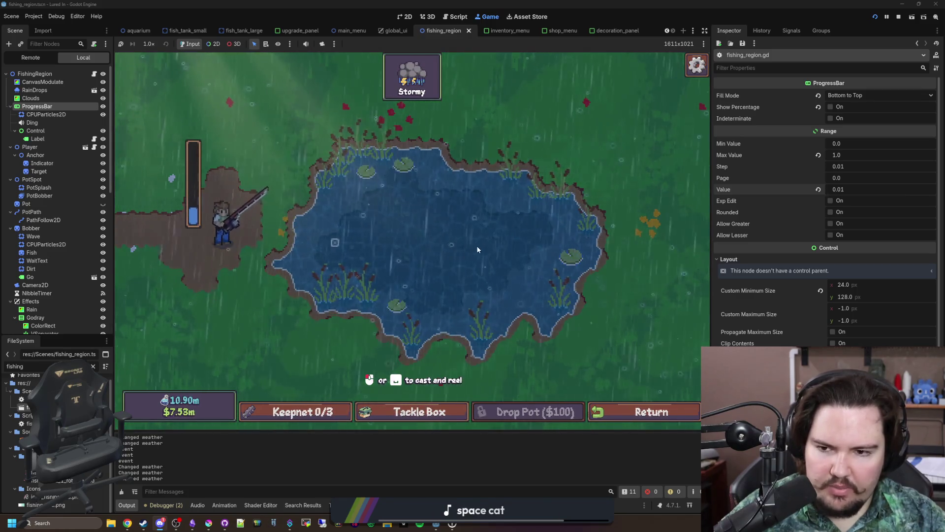
left_click(418, 412)
left_click(638, 216)
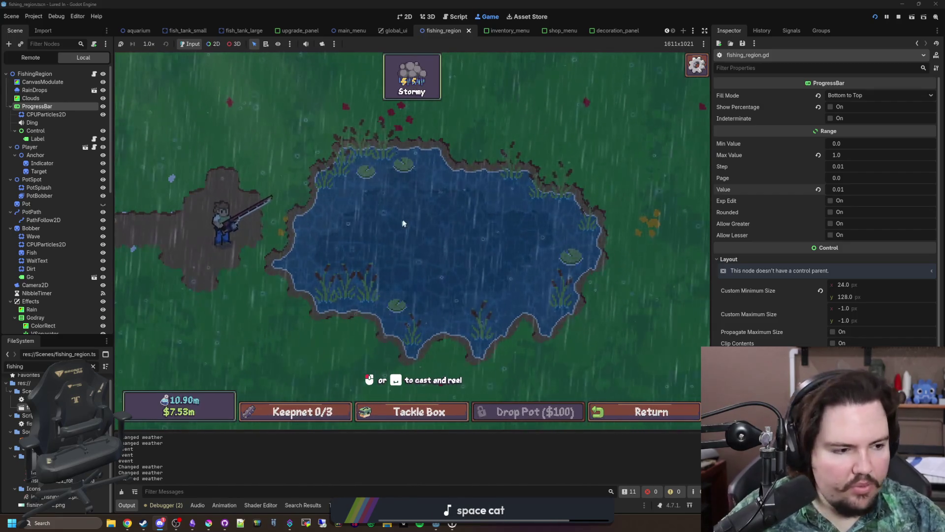
- Charge another cast, then check the Tackle Box while the line is out
left_click(433, 214)
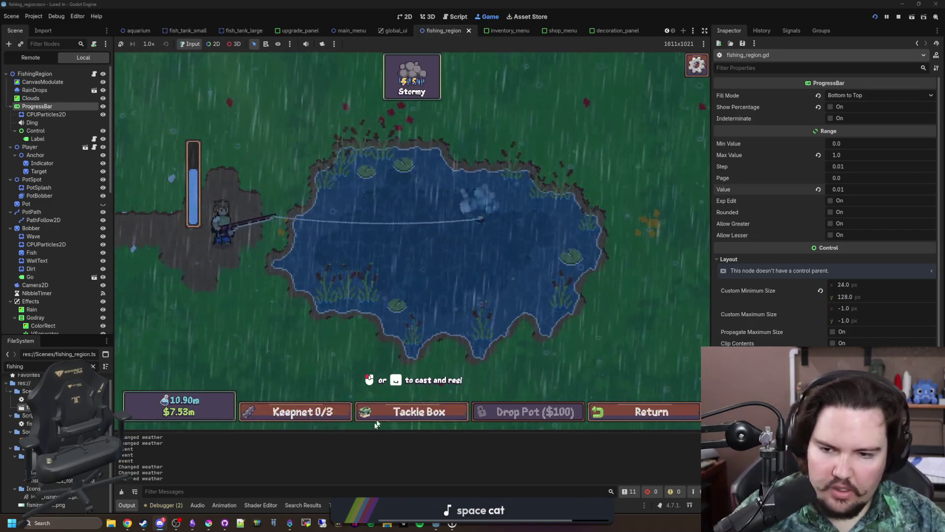
left_click(374, 421)
left_click(285, 161)
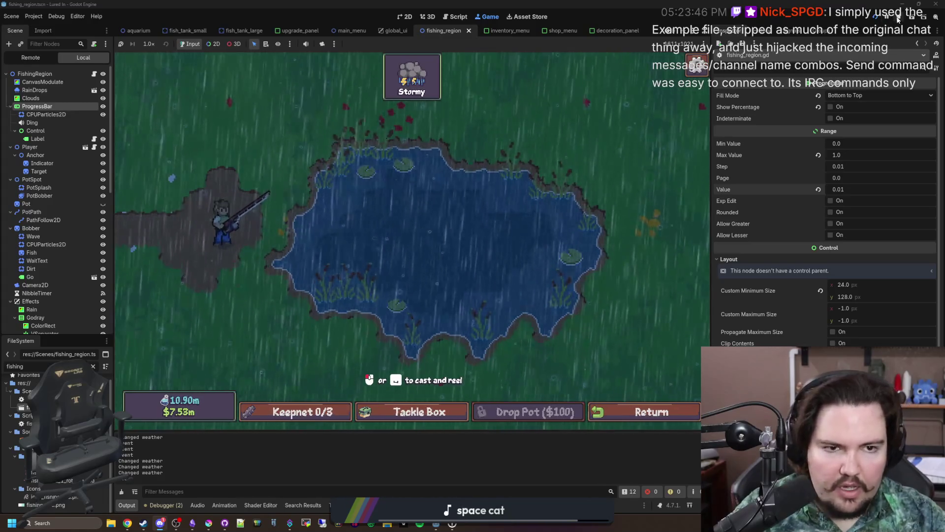
- Stop the game with F8, save the fishing region scene, and switch to the aquarium scene
key("F8")
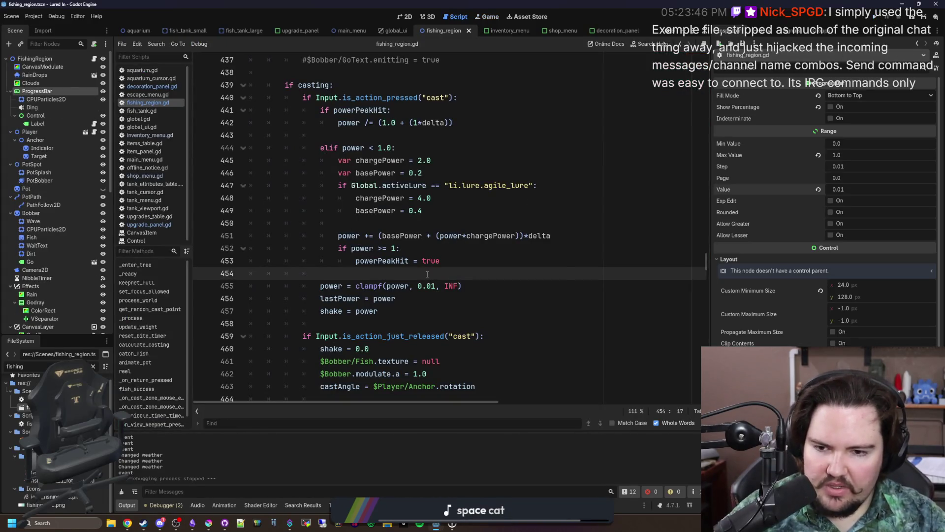
left_click(404, 17)
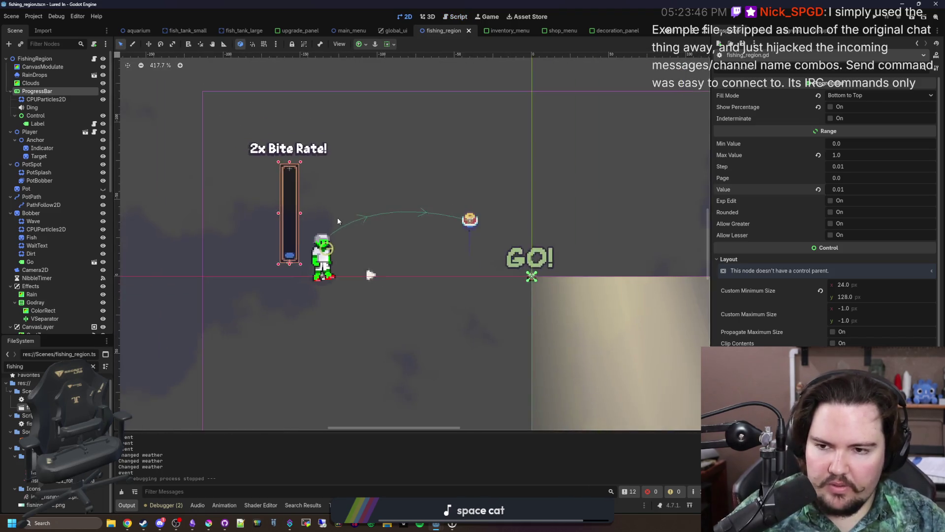
scroll(337, 217, "down", 3)
key("ctrl+s")
left_click(139, 30)
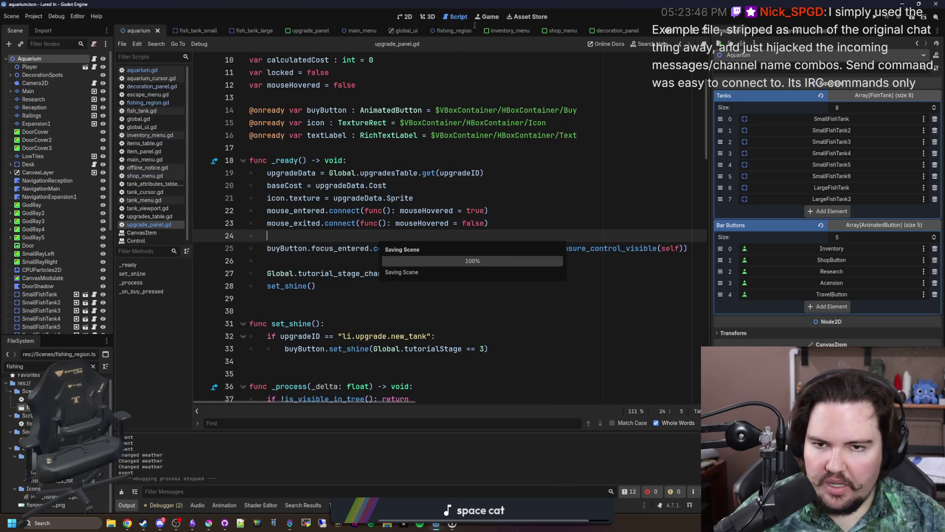
left_click(487, 16)
- Zoom over the aquarium's tanks and decoration spots in the 2D view and save the scene
left_click(405, 16)
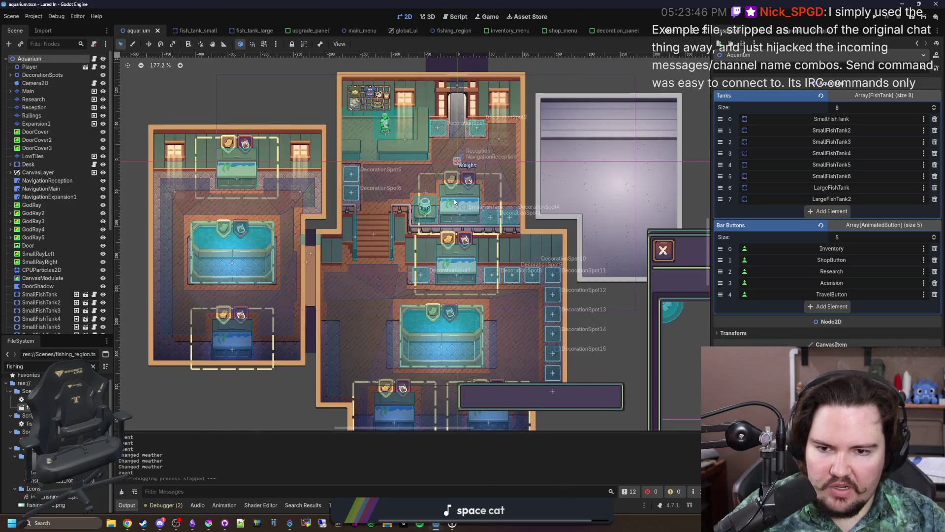
scroll(431, 352, "up", 3)
scroll(432, 353, "down", 4)
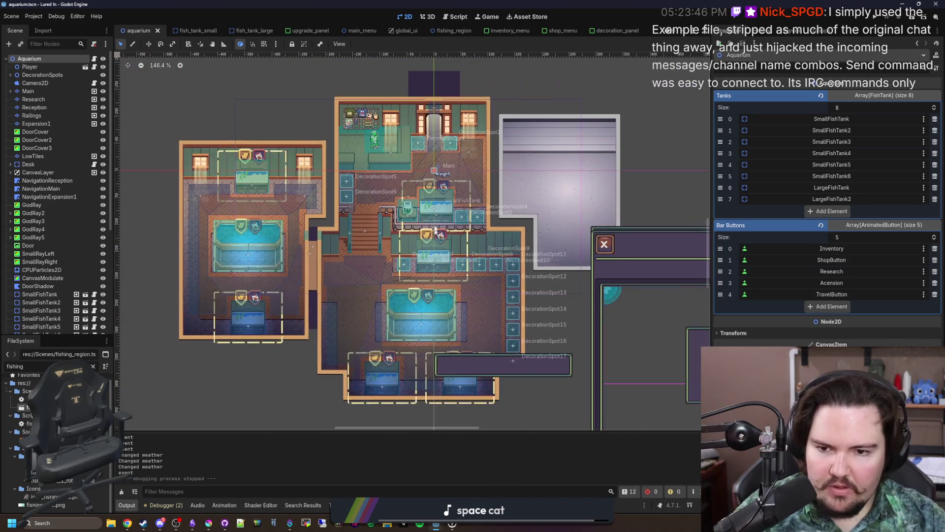
scroll(412, 319, "up", 1)
scroll(415, 256, "up", 2)
key("ctrl+s")
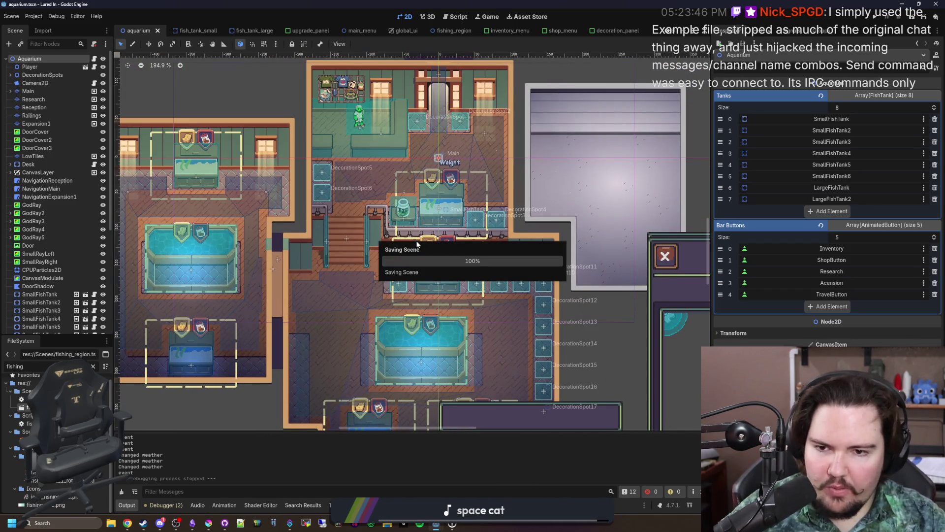
scroll(415, 246, "down", 4)
scroll(434, 219, "up", 3)
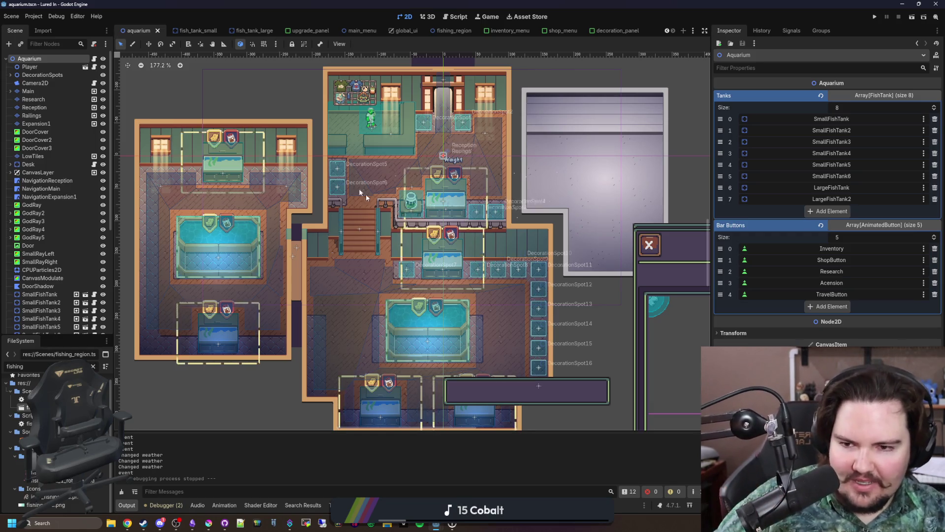
scroll(343, 147, "up", 4)
scroll(315, 165, "up", 6)
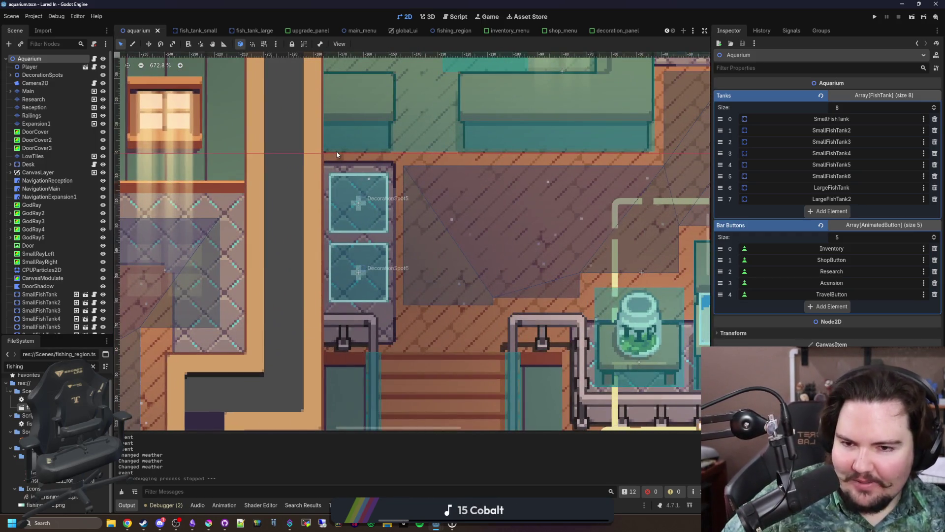
scroll(356, 238, "up", 3)
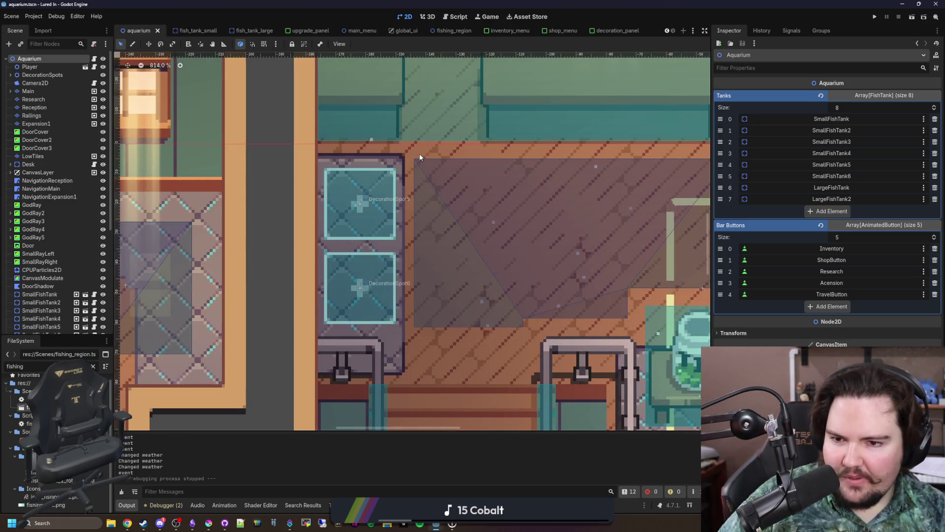
scroll(418, 154, "down", 8)
scroll(500, 286, "up", 8)
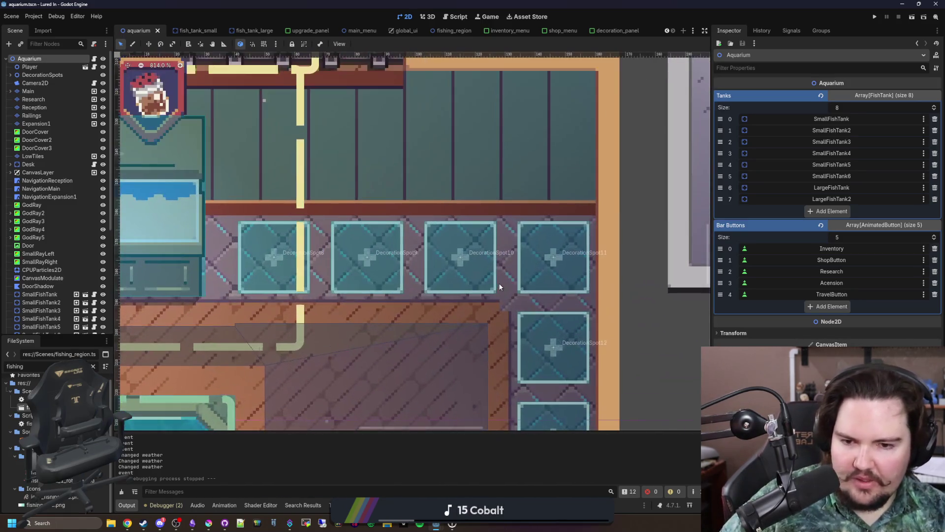
scroll(484, 362, "down", 7)
scroll(430, 321, "up", 12)
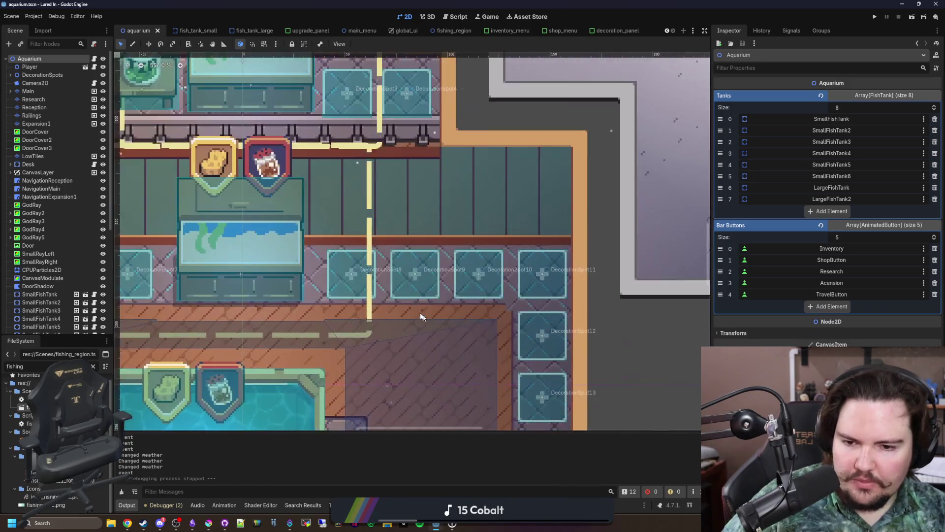
scroll(559, 324, "down", 7)
scroll(559, 324, "down", 10)
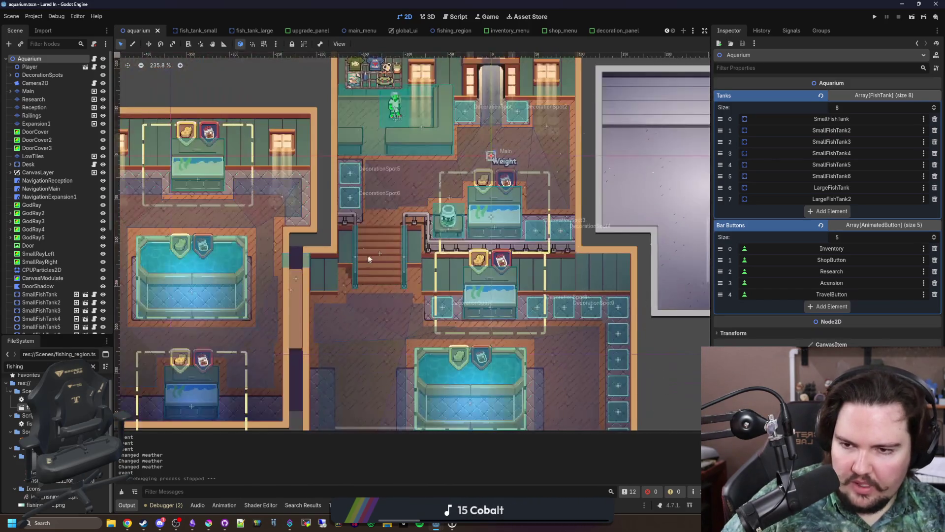
scroll(359, 183, "up", 15)
scroll(359, 183, "down", 12)
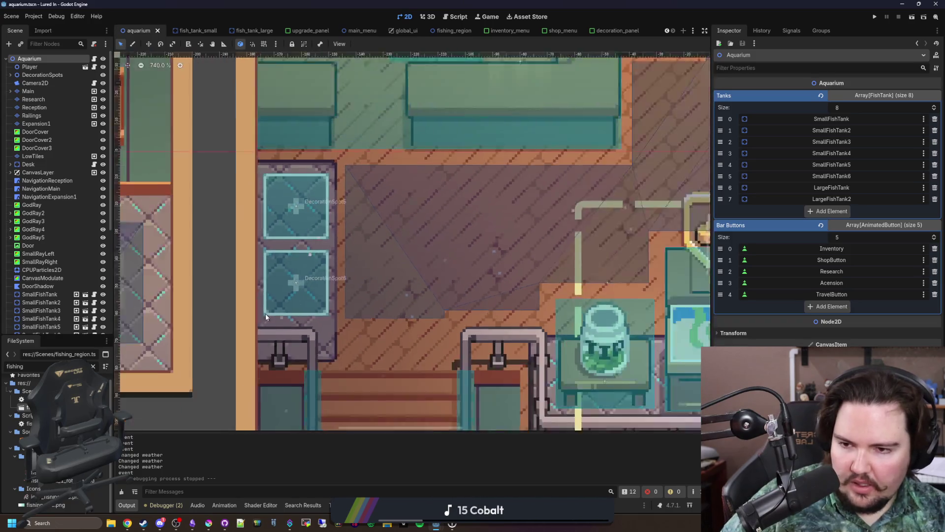
scroll(372, 151, "down", 5)
scroll(469, 271, "down", 3)
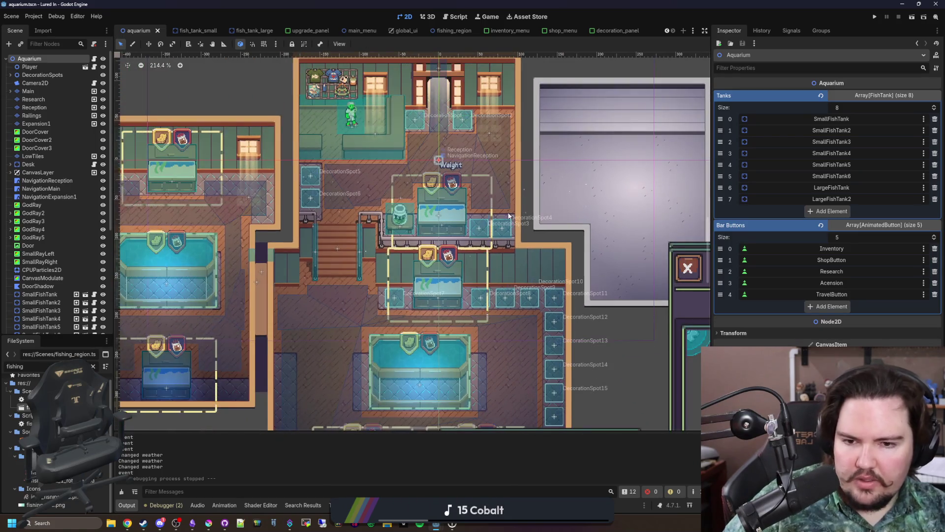
scroll(526, 213, "up", 2)
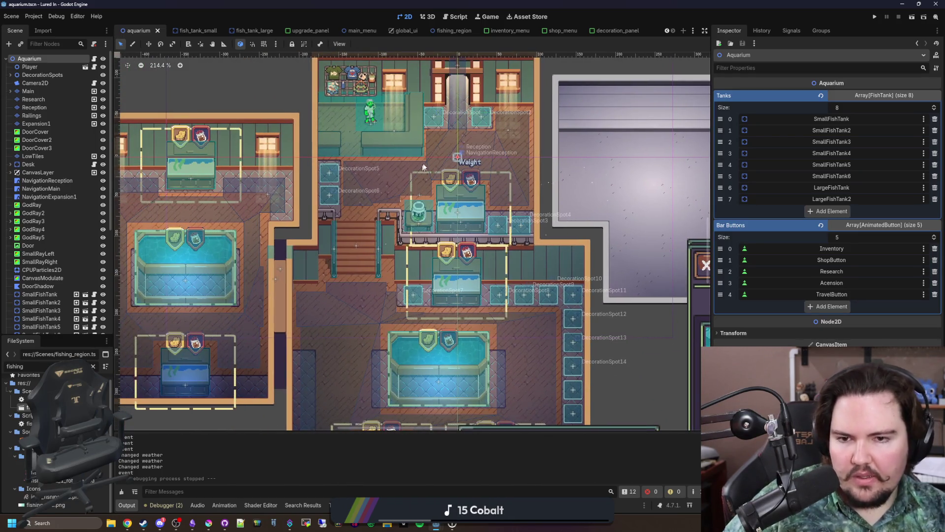
scroll(438, 224, "up", 2)
scroll(541, 227, "down", 4)
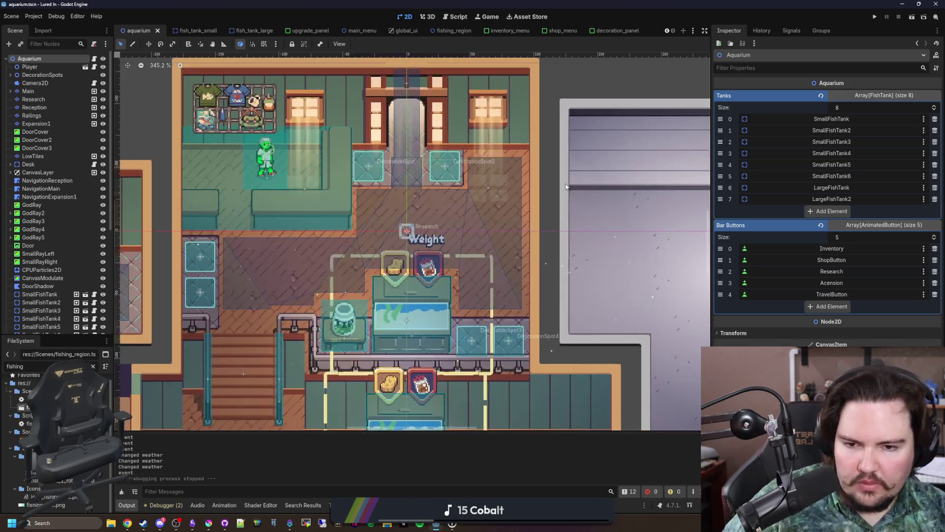
scroll(466, 289, "up", 2)
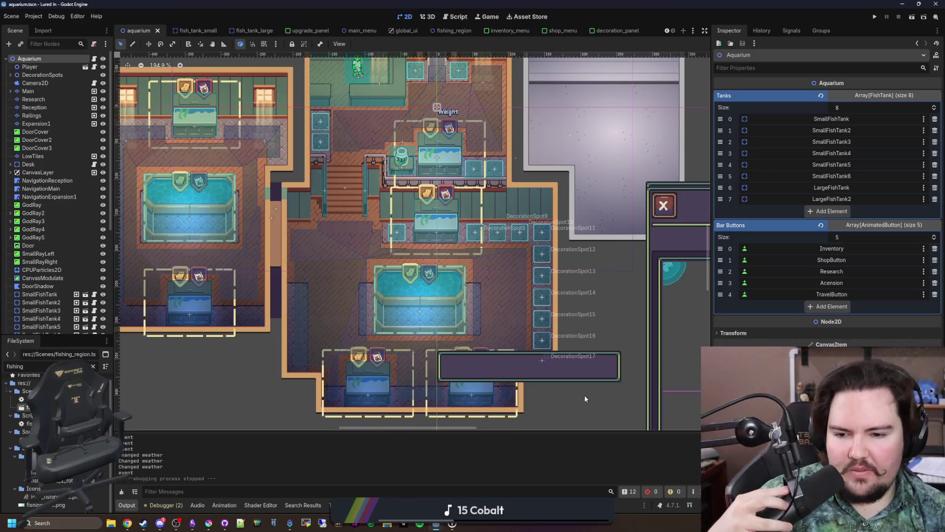
scroll(522, 298, "down", 1)
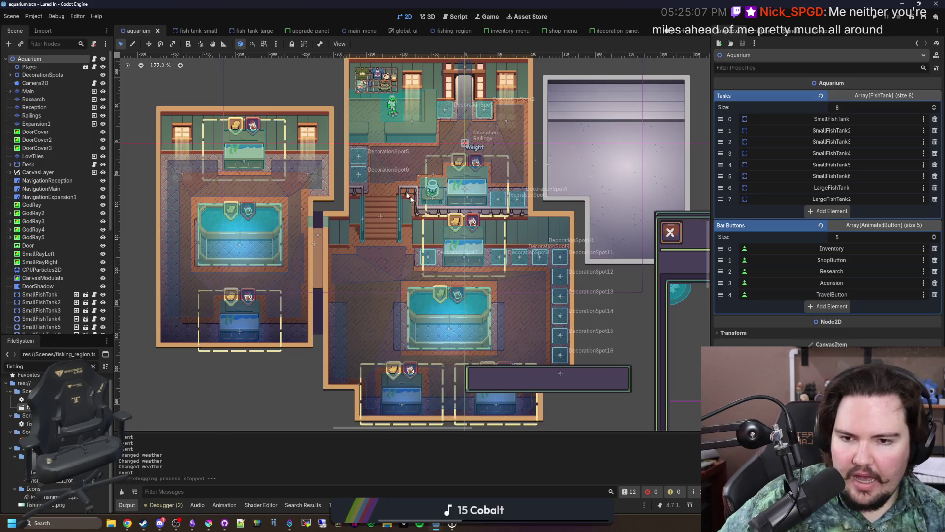
- Zoom the aquarium canvas, save it, select the FullBright node and save again
scroll(523, 314, "down", 2)
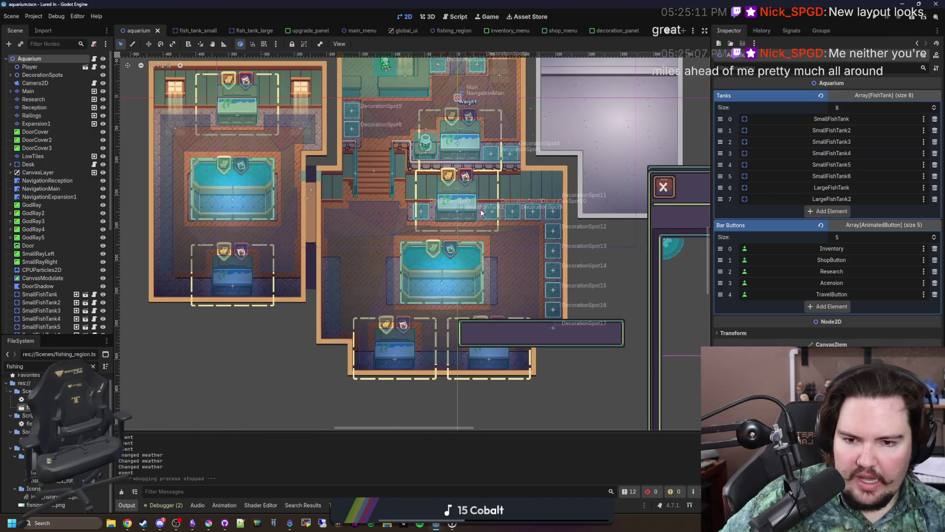
scroll(427, 309, "down", 4)
scroll(427, 309, "up", 3)
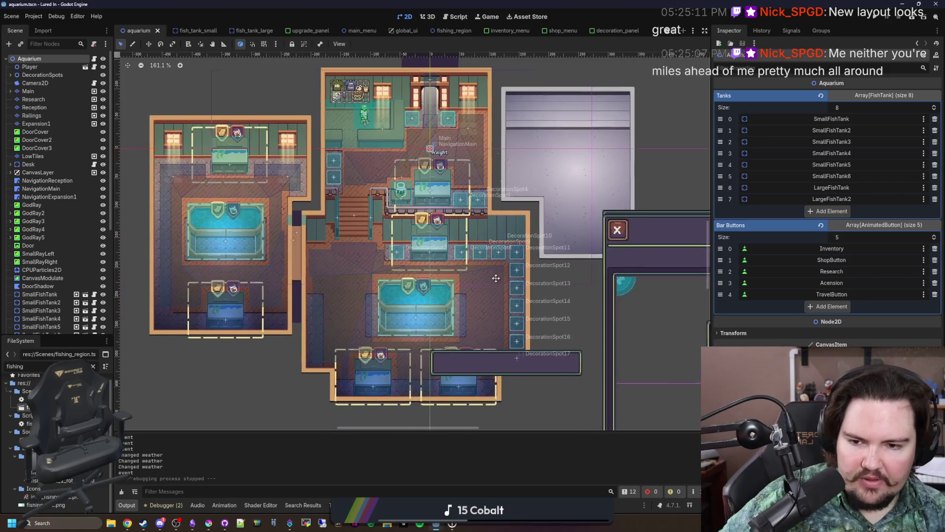
scroll(492, 286, "up", 2)
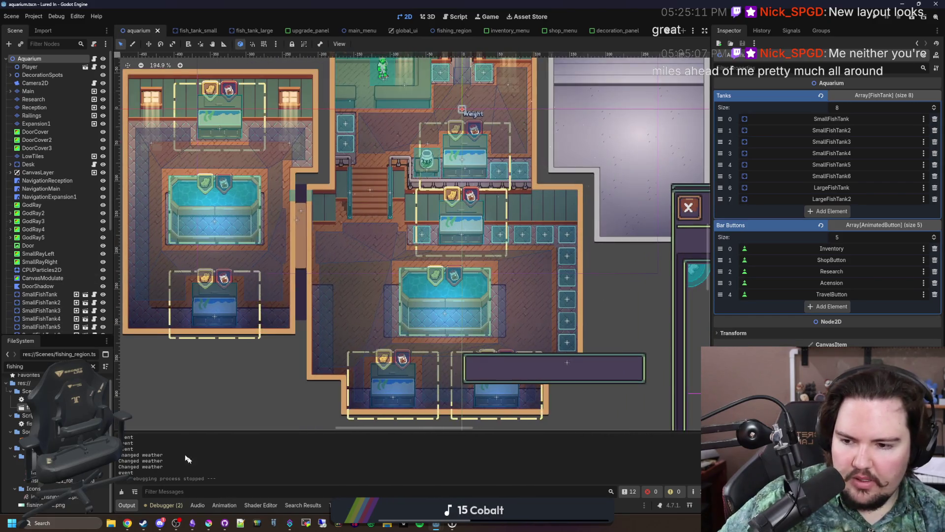
key("ctrl+s")
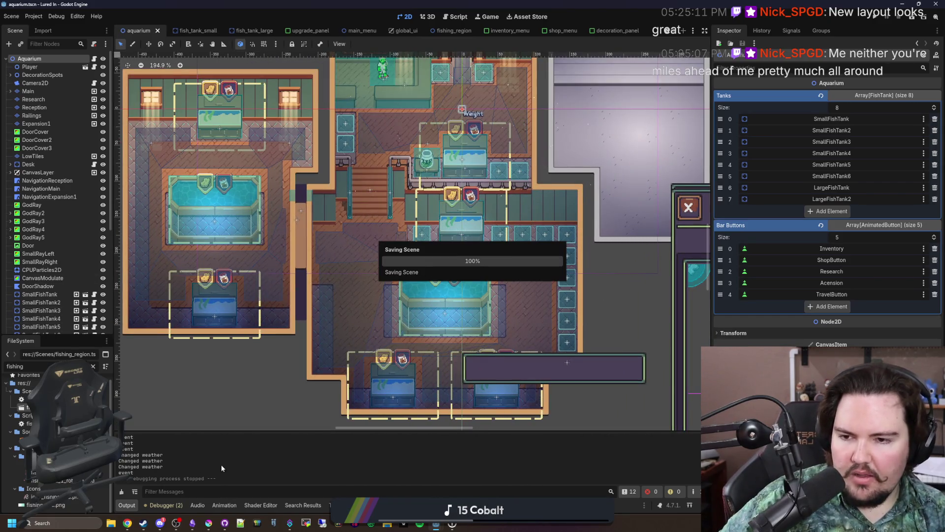
key("ctrl+s")
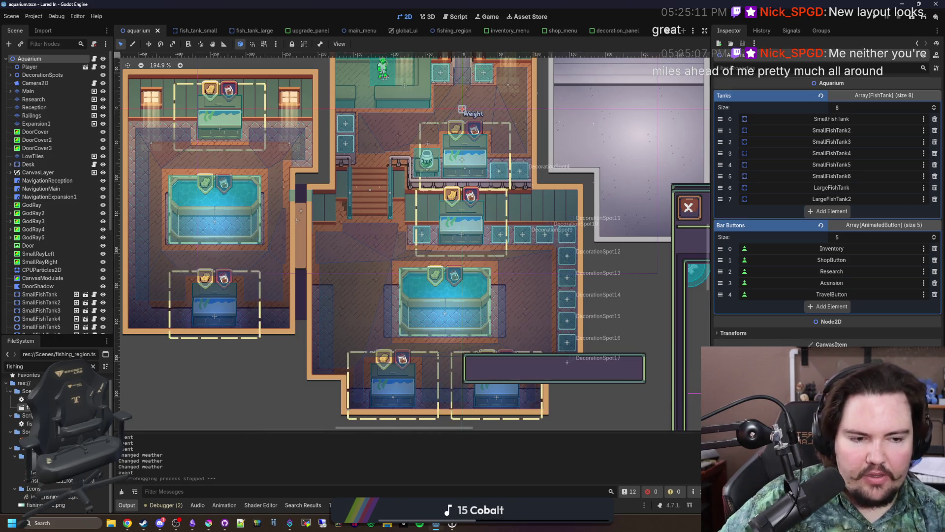
scroll(542, 288, "down", 2)
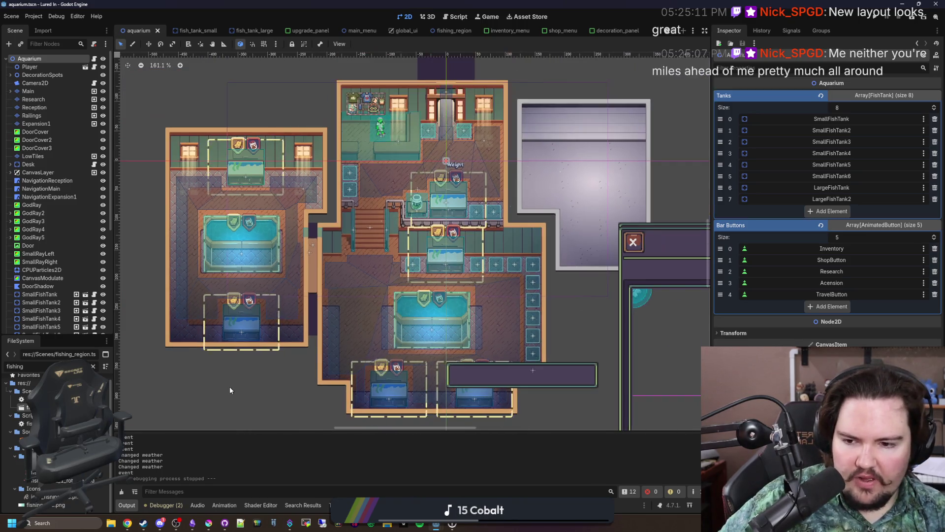
left_click(230, 386)
key("ctrl+s")
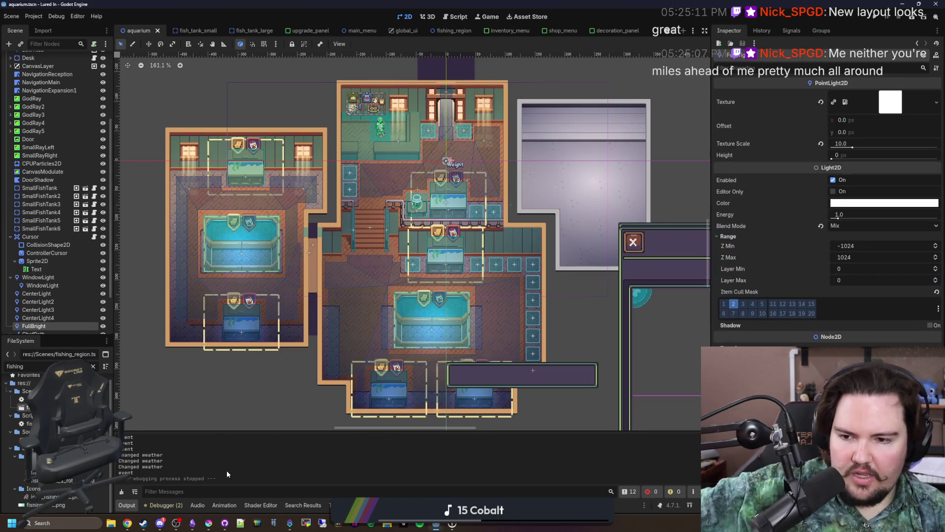
- Pan and zoom across the upper rooms and tank area, then save the aquarium scene
scroll(324, 365, "up", 1)
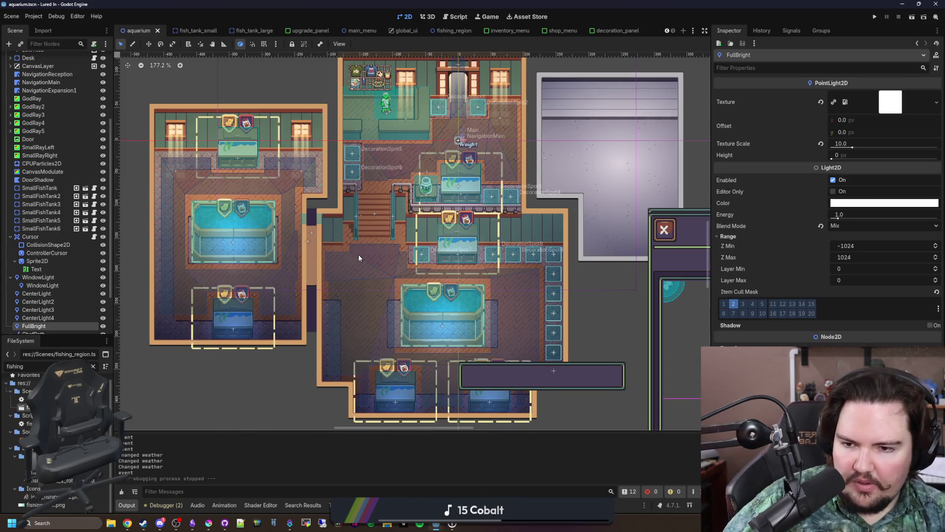
left_click_drag(384, 246, 317, 302)
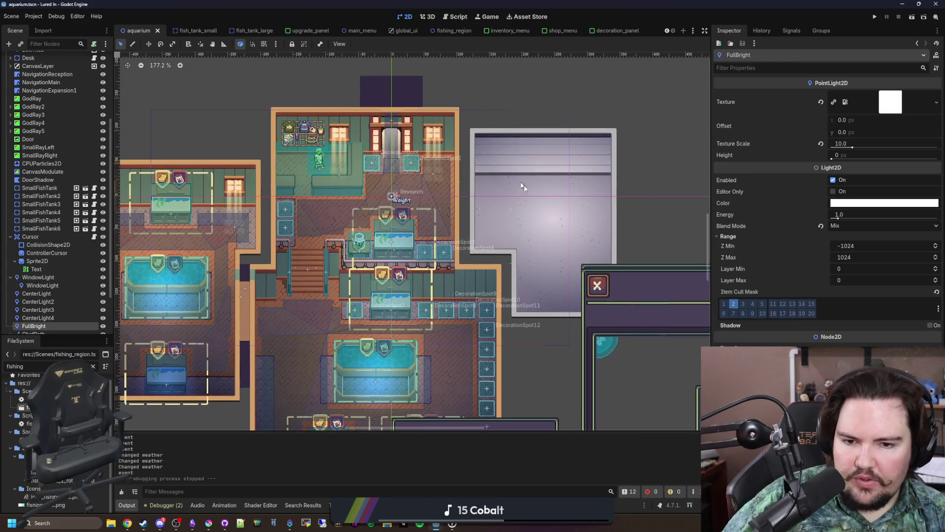
scroll(258, 242, "up", 6)
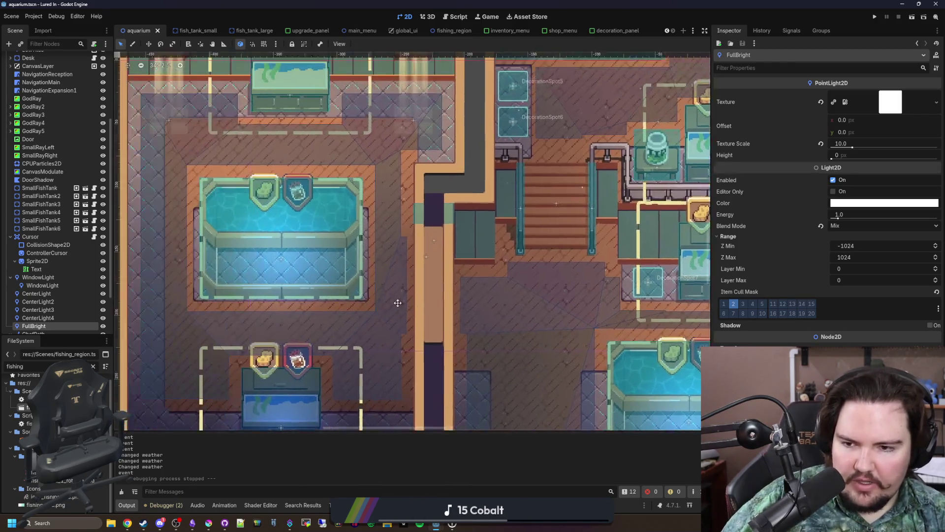
left_click_drag(290, 274, 354, 281)
scroll(239, 289, "down", 1)
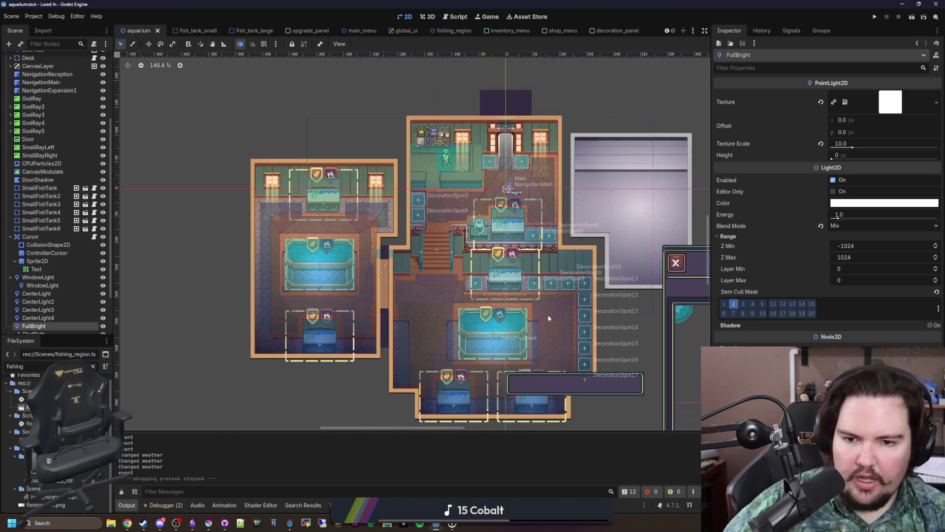
key("ctrl+s")
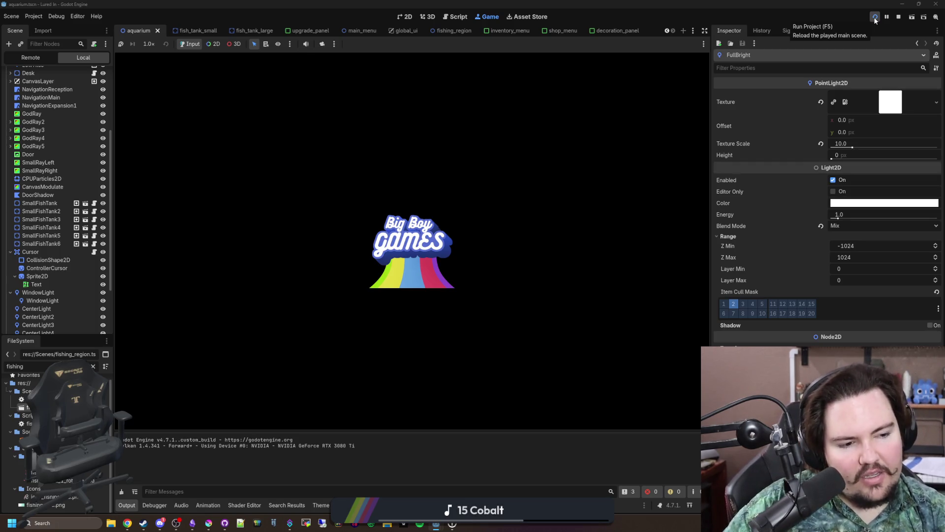
- Run the game, dismiss the Feedback and Welcome Back popups, and buy Expansion for $1k
left_click(875, 18)
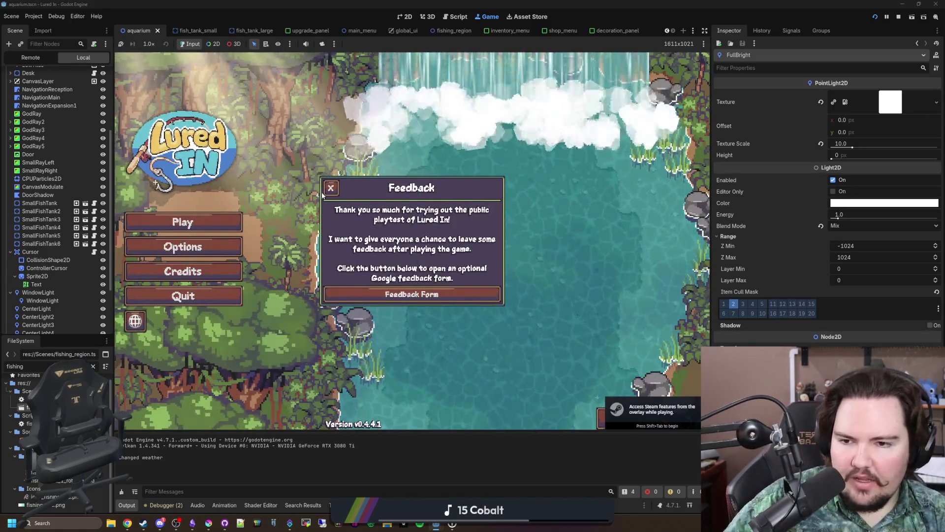
left_click(326, 192)
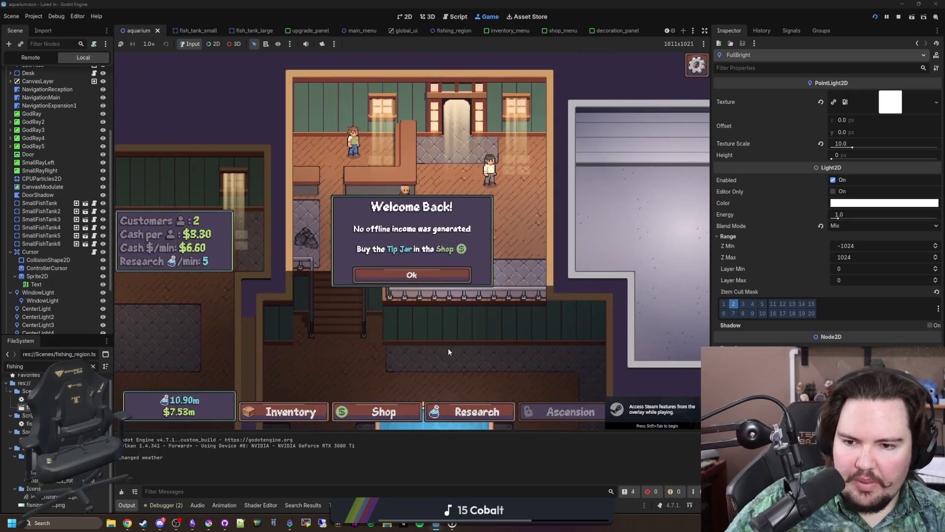
left_click(397, 273)
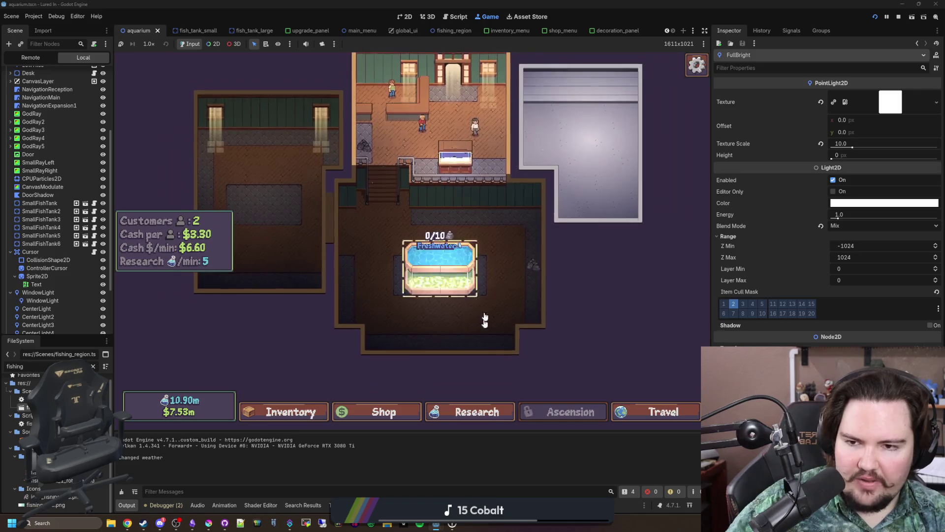
left_click(384, 414)
scroll(391, 260, "down", 2)
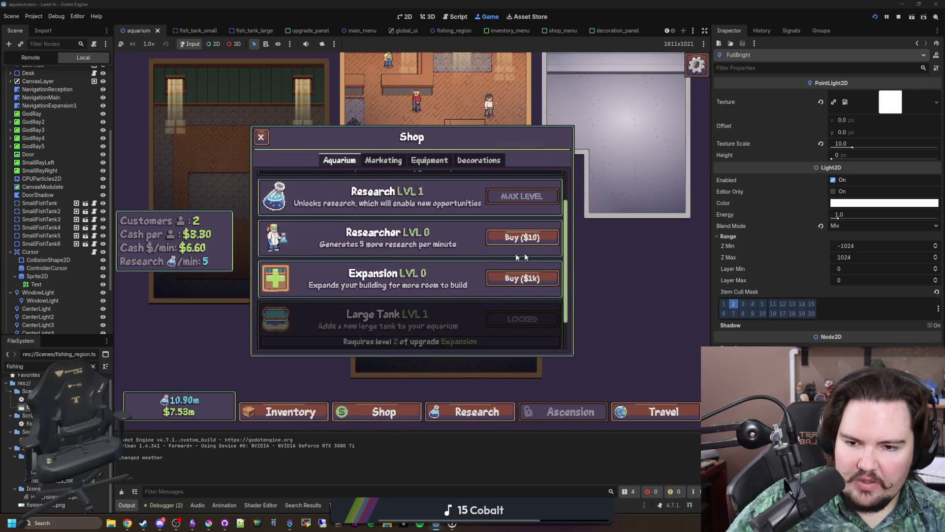
left_click(522, 282)
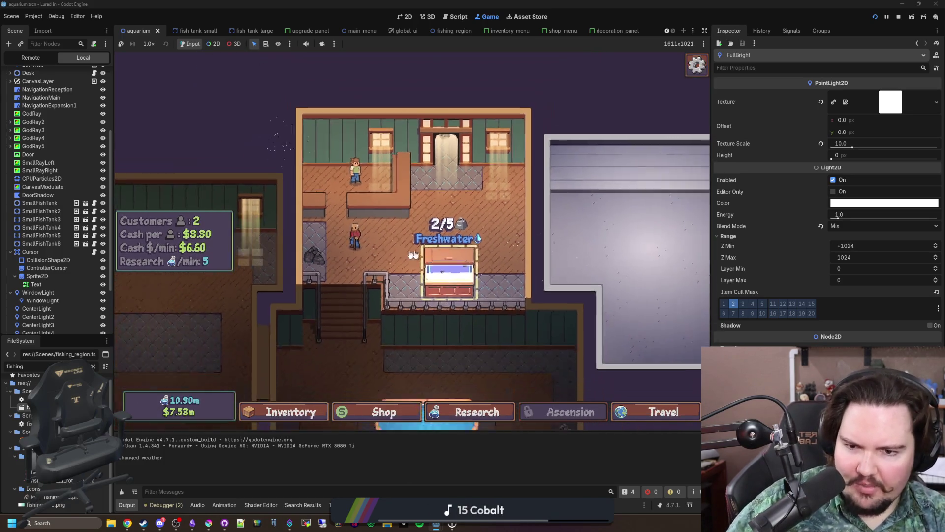
- Pan and zoom around the expanded aquarium's upper room, staircase, pool tank and lower room
scroll(468, 238, "up", 3)
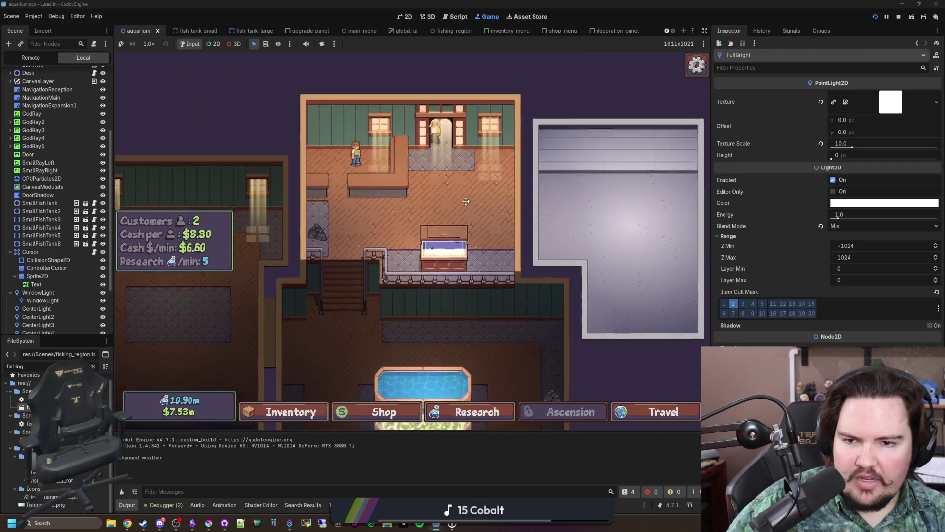
left_click_drag(470, 131, 463, 217)
scroll(445, 230, "down", 3)
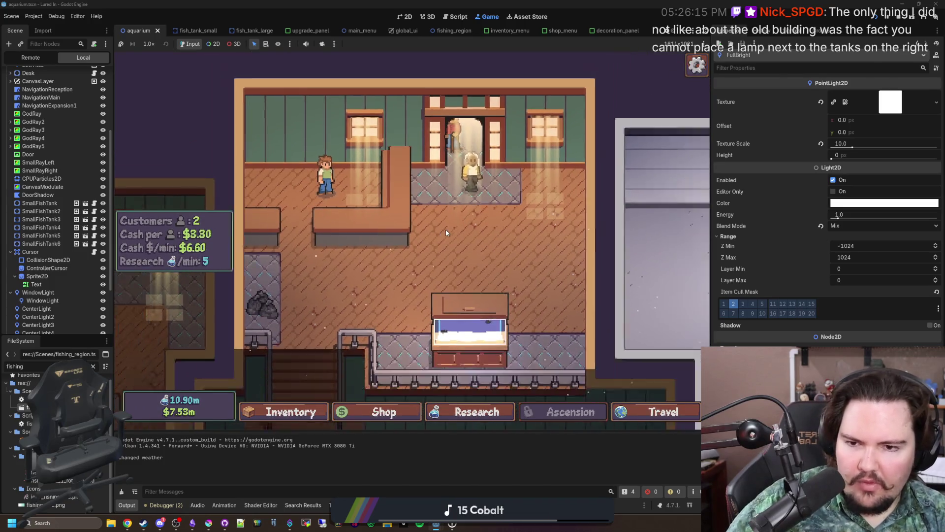
left_click_drag(434, 251, 431, 117)
scroll(431, 116, "down", 3)
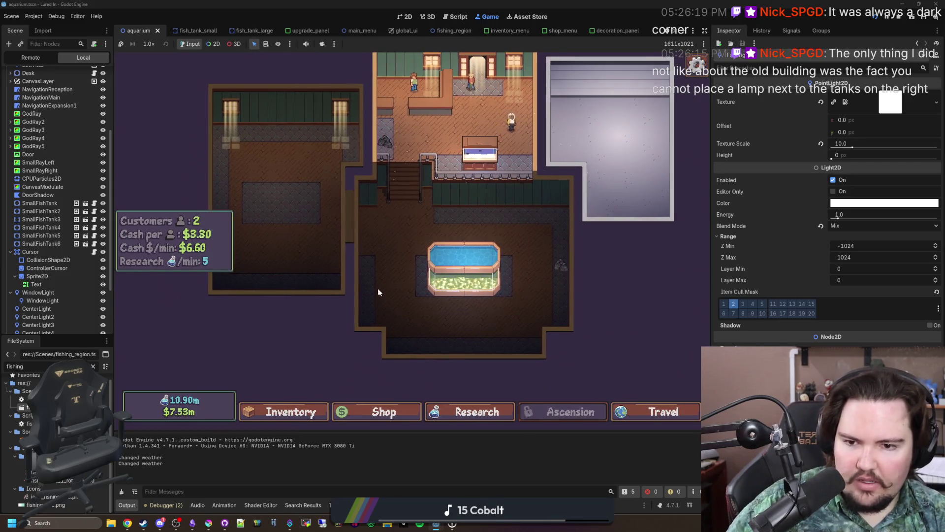
left_click_drag(557, 235, 580, 240)
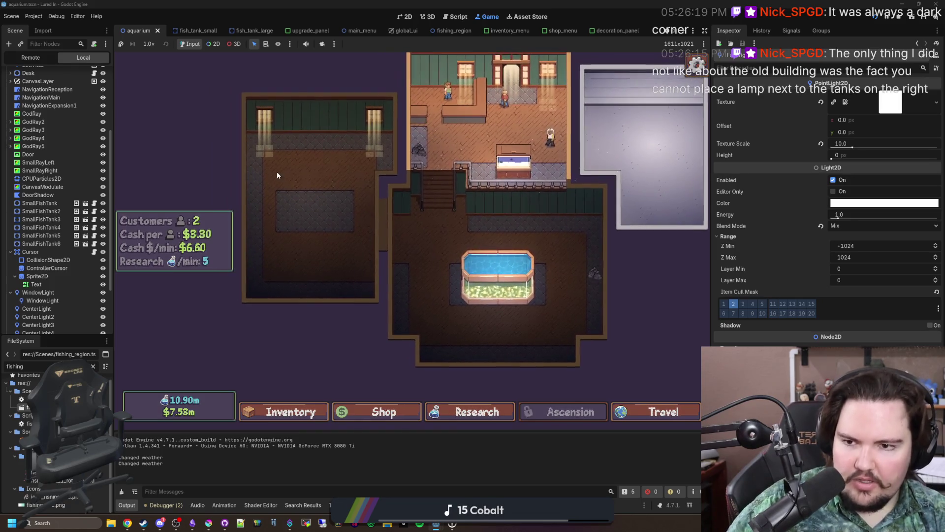
scroll(439, 202, "up", 4)
scroll(450, 190, "up", 2)
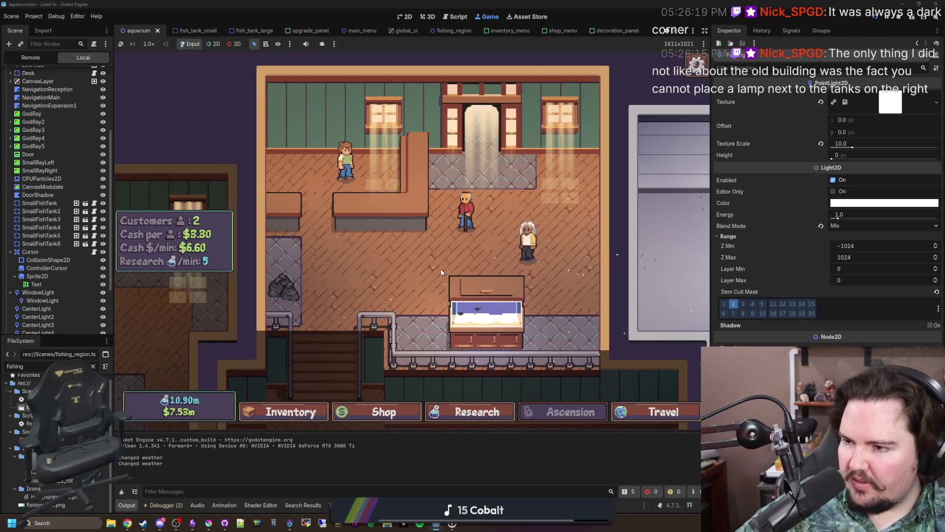
scroll(457, 262, "down", 4)
left_click_drag(473, 295, 488, 148)
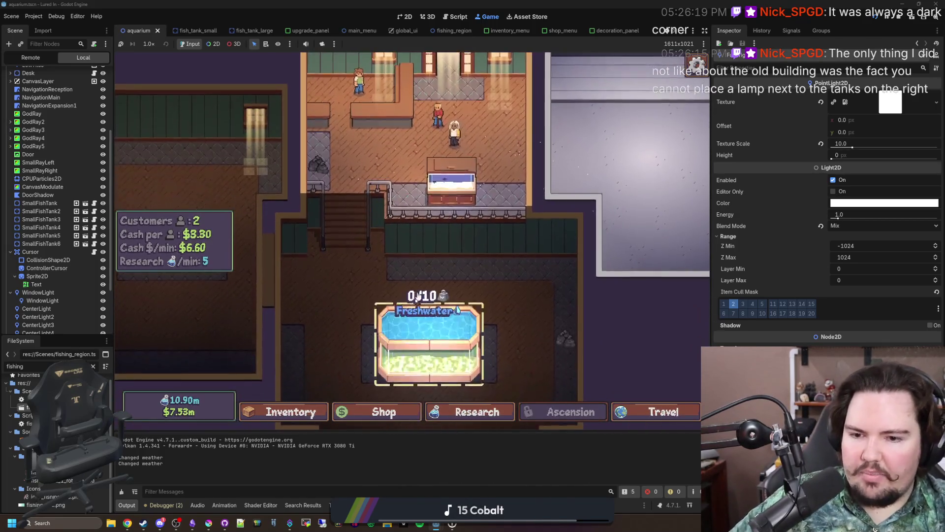
scroll(496, 236, "up", 4)
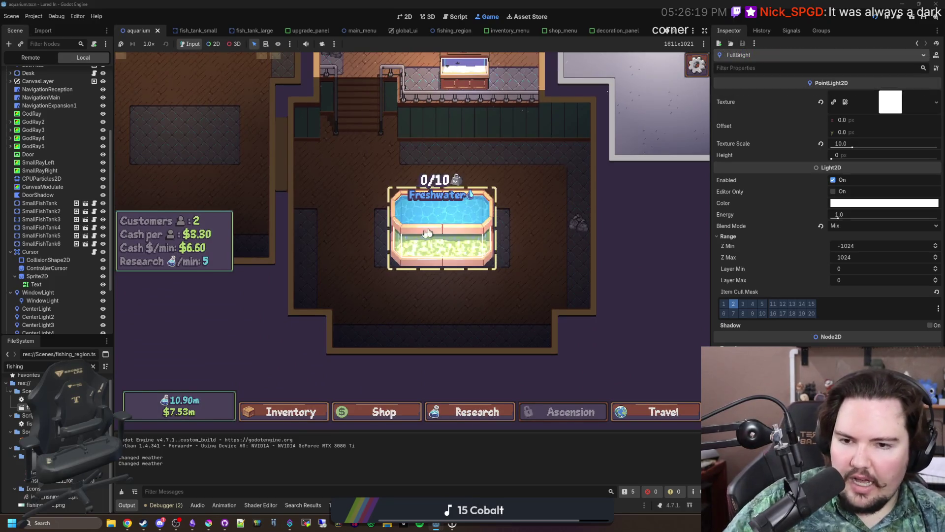
scroll(396, 179, "down", 4)
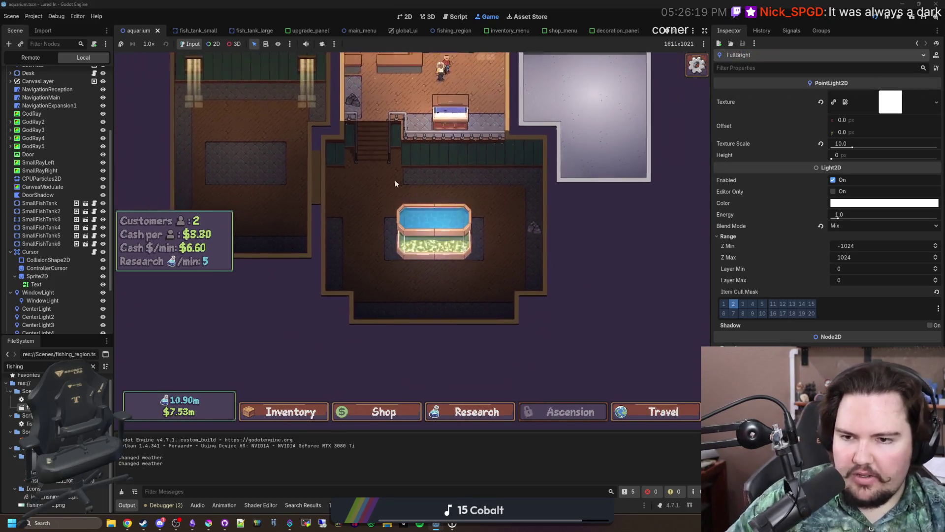
scroll(384, 278, "up", 4)
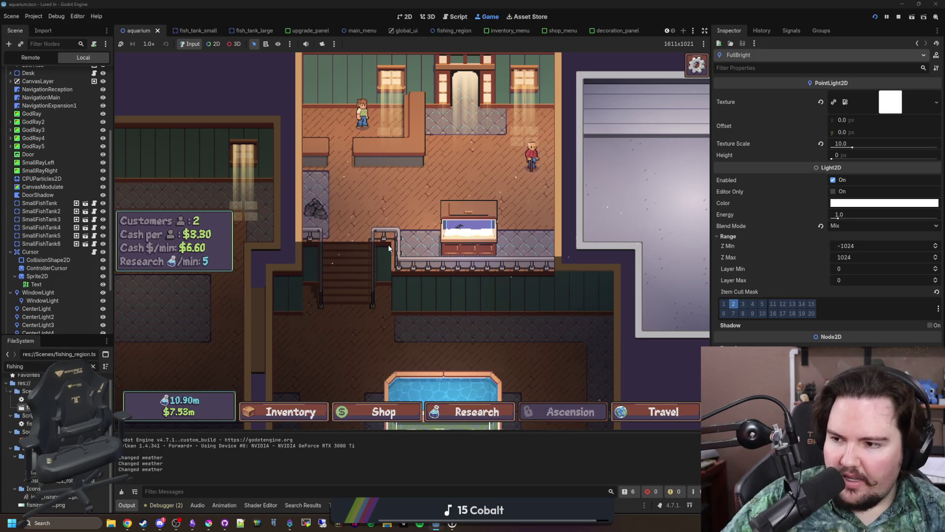
scroll(577, 238, "down", 3)
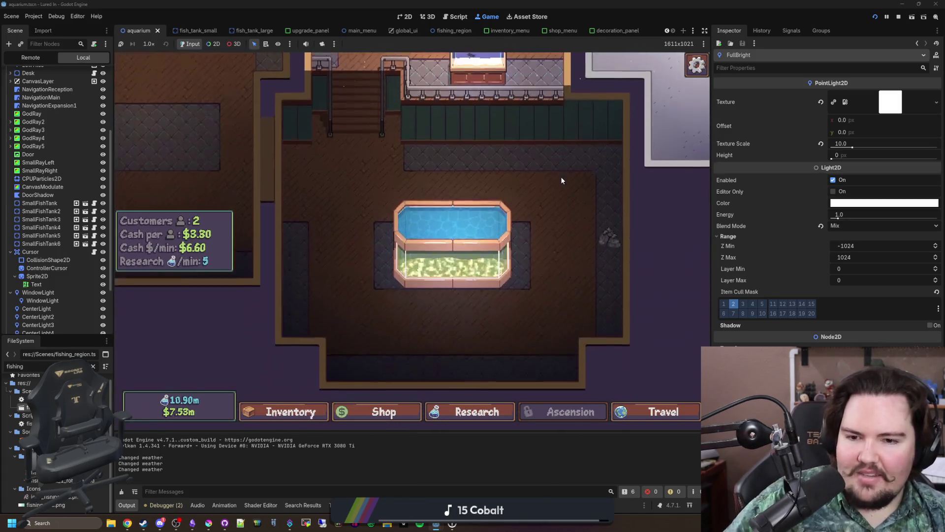
scroll(372, 249, "up", 1)
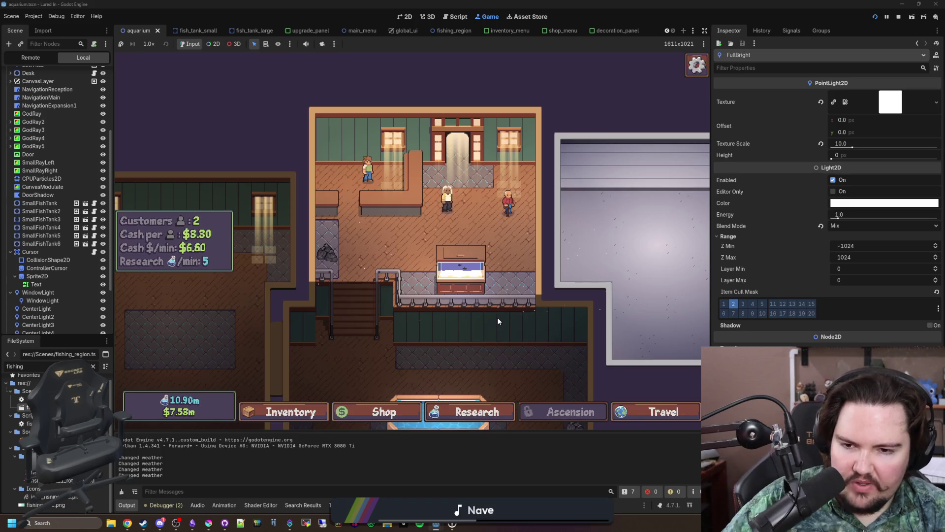
scroll(497, 317, "up", 3)
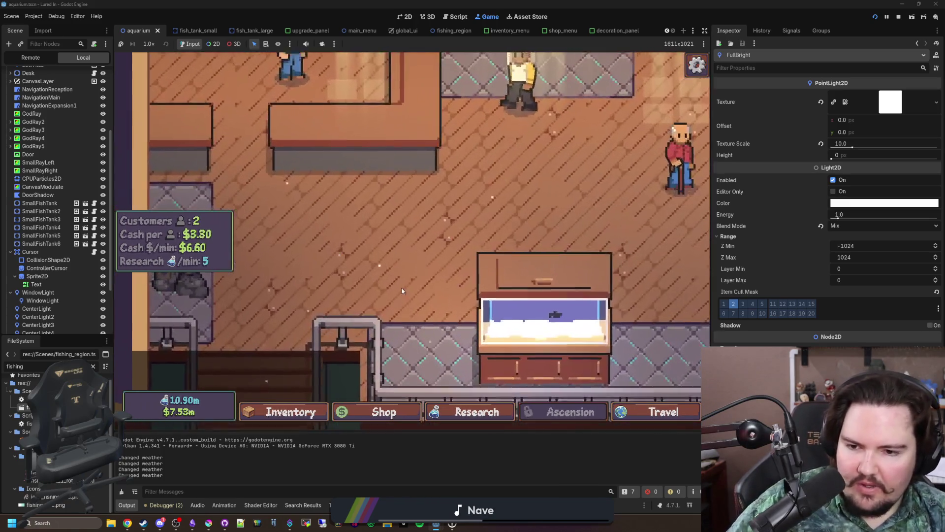
left_click_drag(400, 288, 430, 163)
scroll(417, 308, "down", 2)
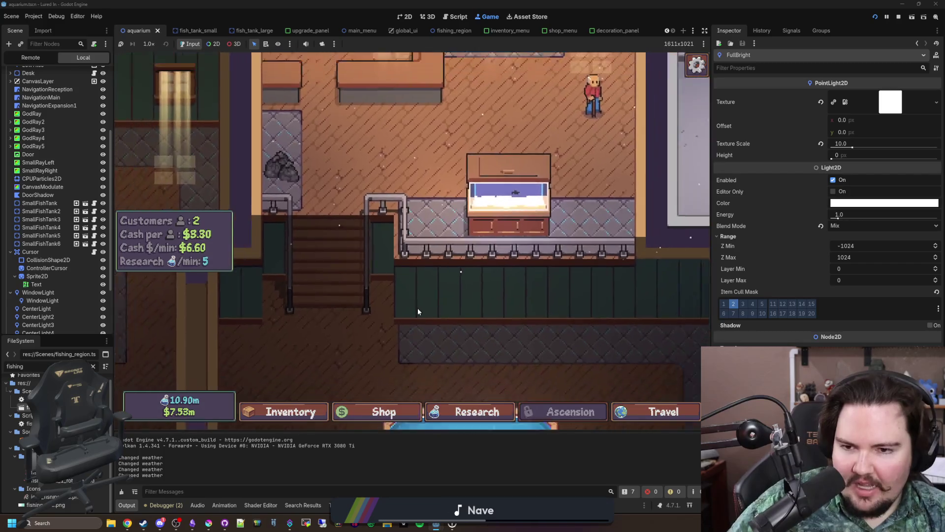
scroll(418, 309, "up", 3)
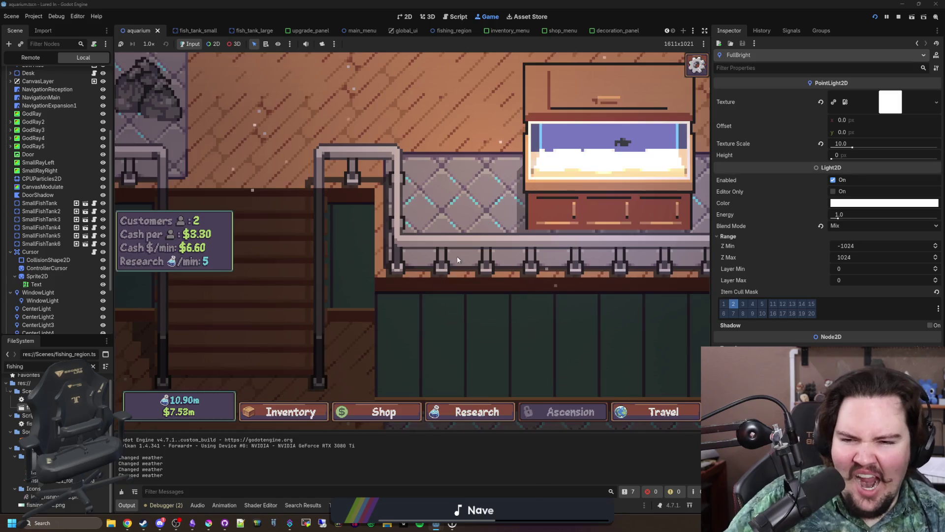
scroll(433, 233, "down", 3)
scroll(434, 233, "down", 3)
mouse_move(426, 310)
left_mouse_down()
mouse_move(421, 159)
mouse_move(449, 257)
left_mouse_up()
scroll(450, 257, "up", 5)
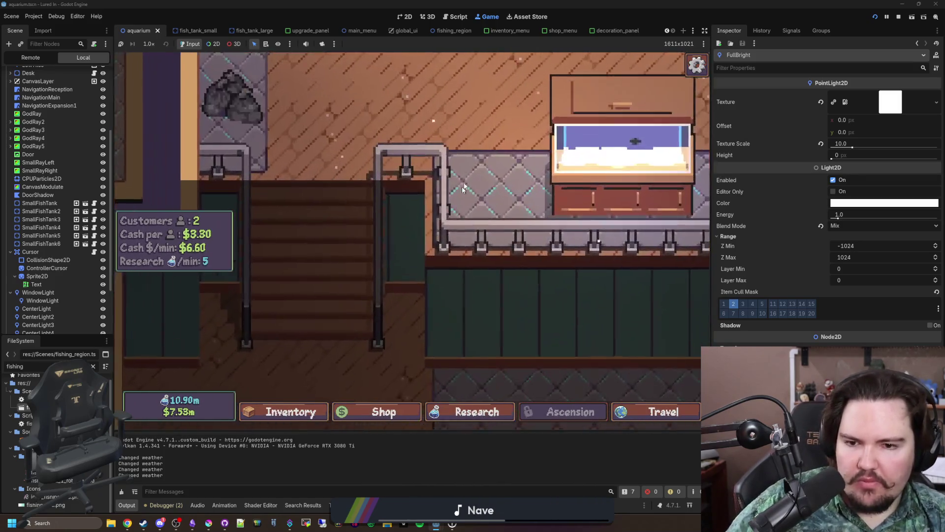
left_click_drag(508, 152, 456, 187)
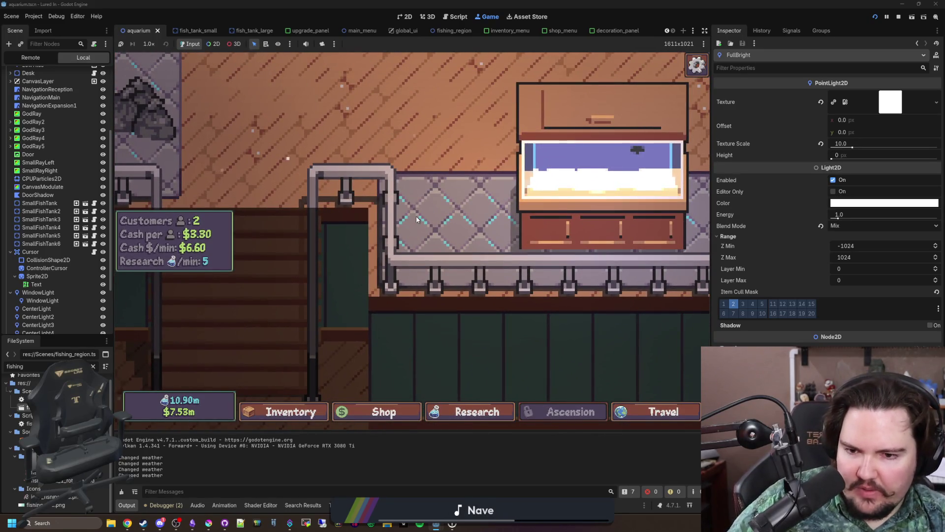
left_click_drag(439, 218, 408, 144)
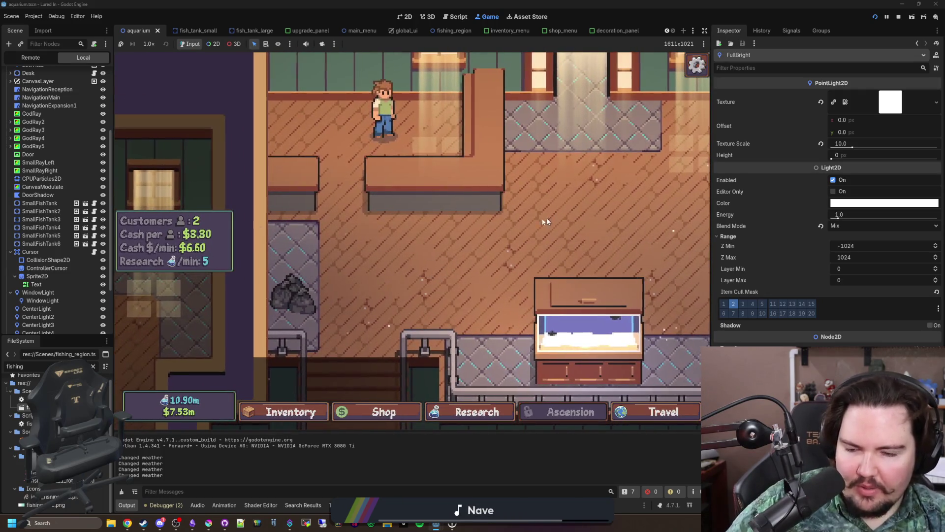
- Buy a $5 Crate from Decorations and place it on the left decoration spot
left_click(384, 411)
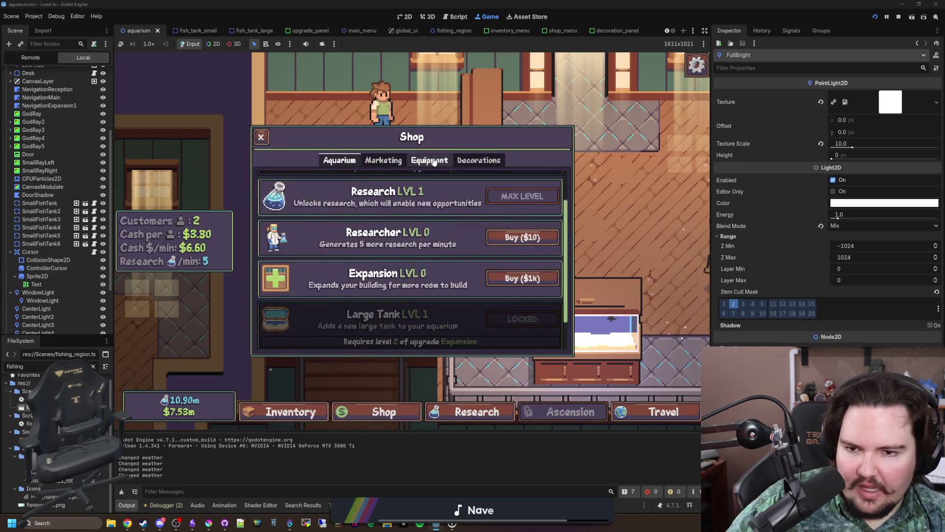
left_click(478, 160)
left_click(522, 266)
left_click(283, 251)
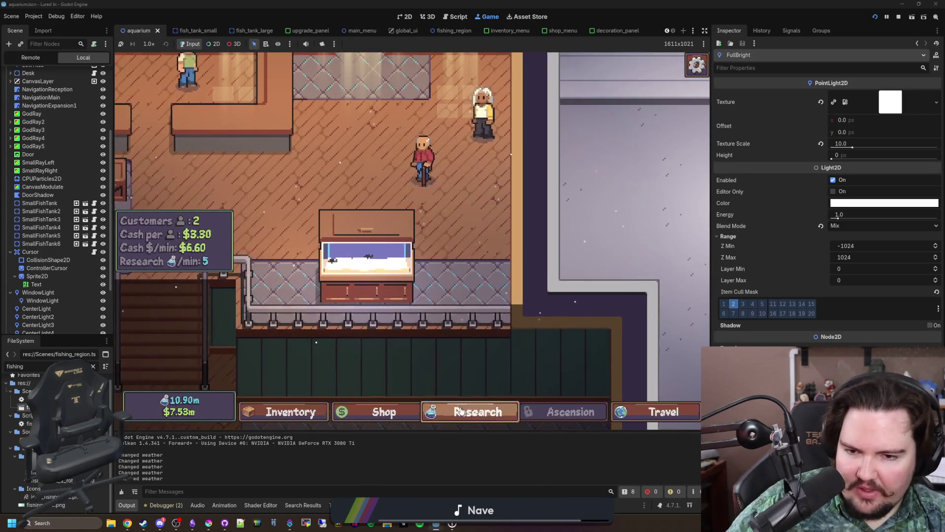
- Buy a second Crate, then cancel its placement with Escape
left_click(385, 412)
left_click(520, 265)
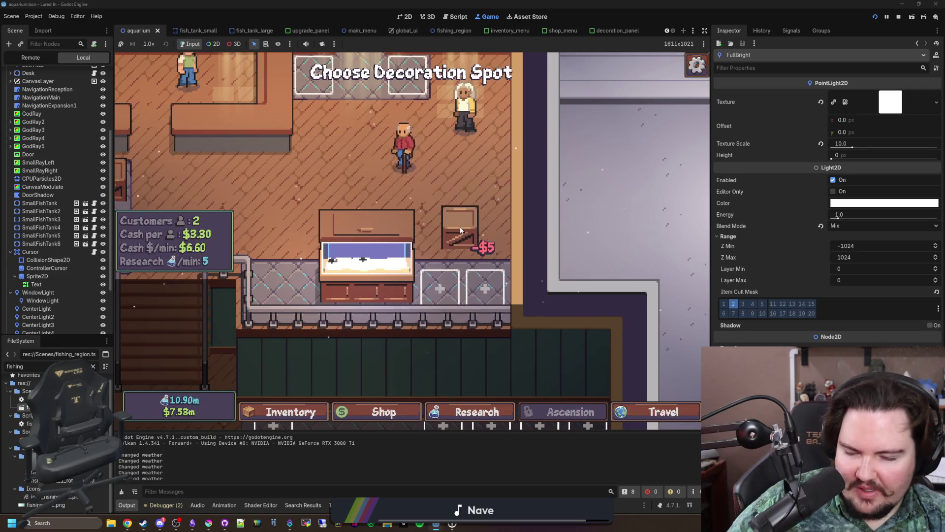
key("Escape")
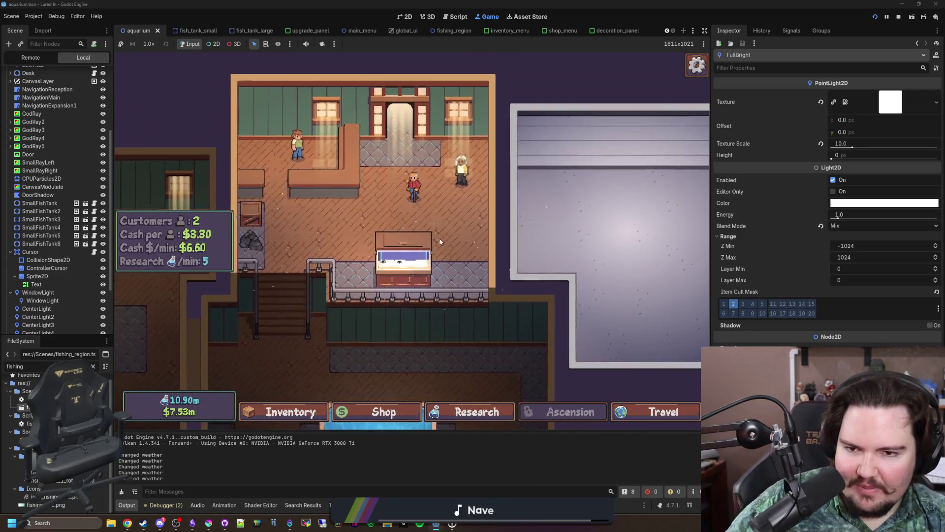
- Buy the Tip Jar upgrade from the Aquarium tab and close the shop
left_click(394, 411)
scroll(386, 206, "down", 8)
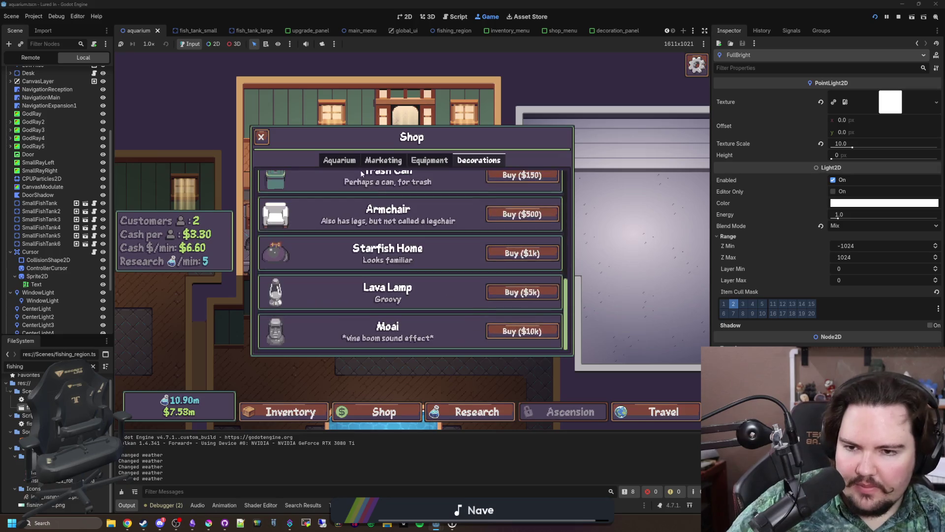
left_click(339, 160)
scroll(364, 279, "down", 1)
scroll(364, 278, "down", 1)
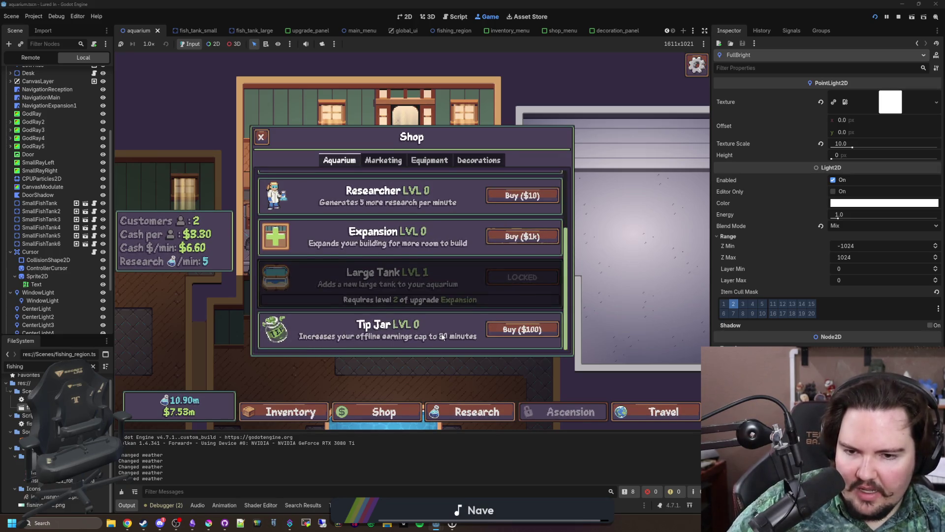
left_click(521, 329)
key("Escape")
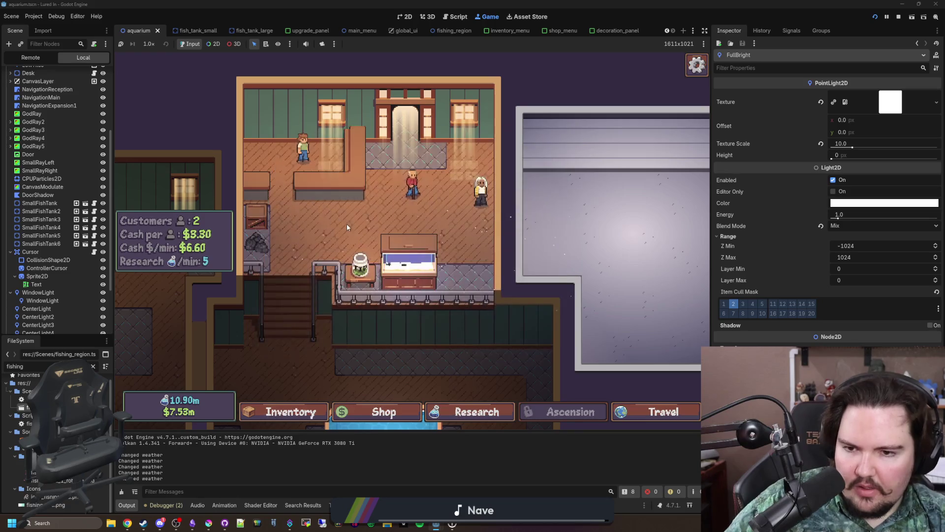
left_click(384, 412)
left_click(386, 412)
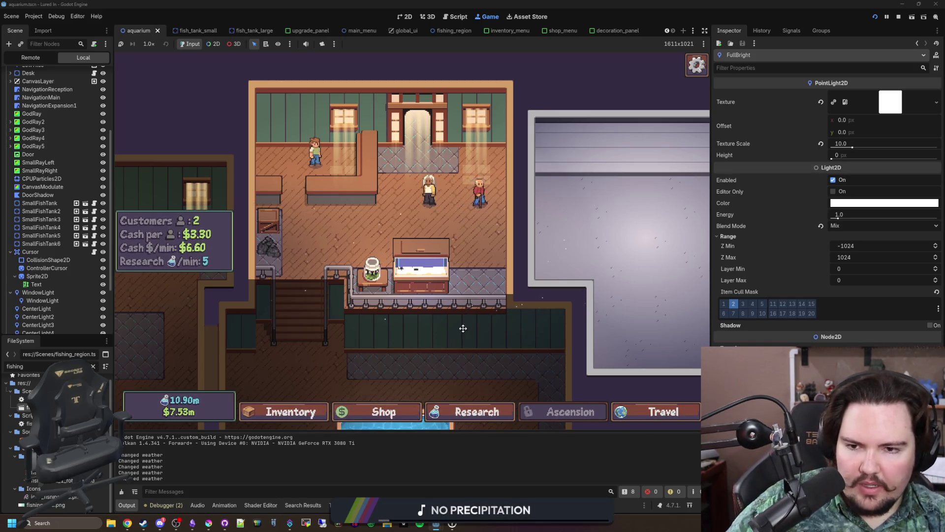
- Pan through the game's left, upper, right-hand and lower rooms, then return to the 2D editor
left_click_drag(464, 327, 465, 192)
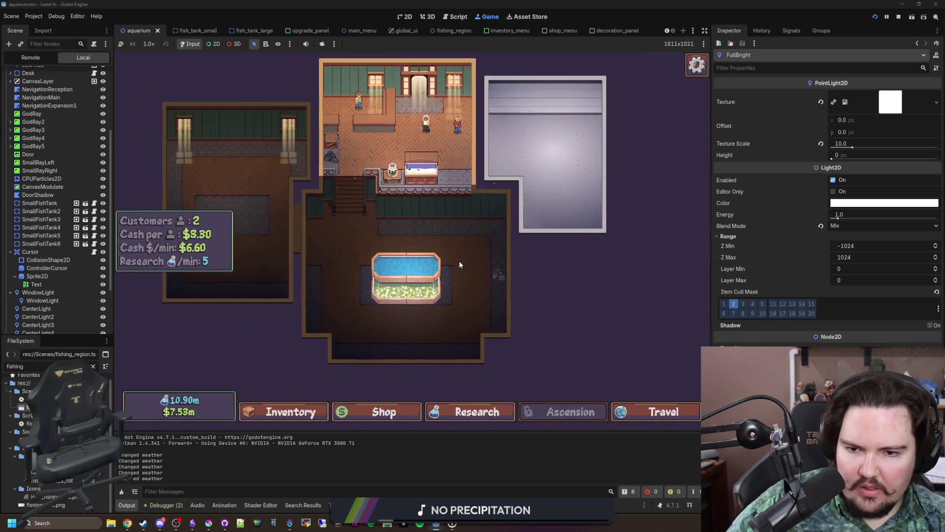
scroll(456, 305, "up", 2)
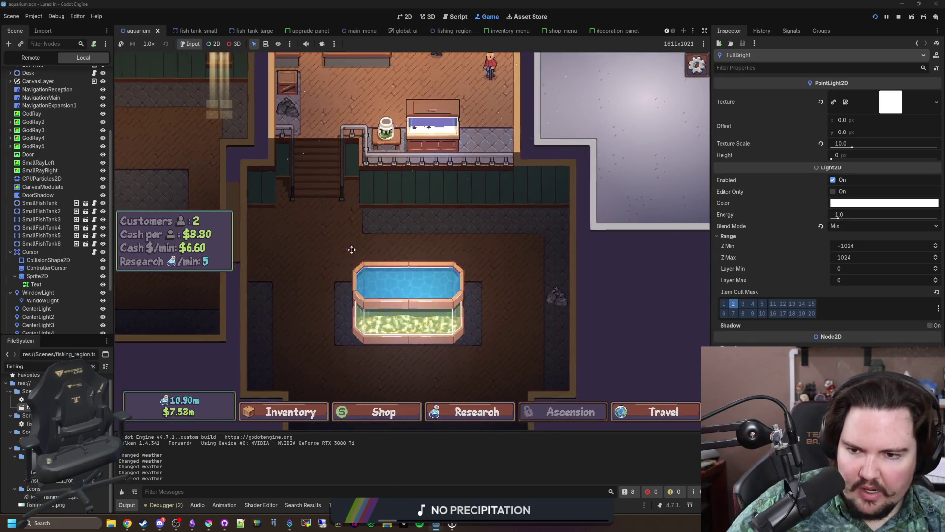
key("Left")
key("Up")
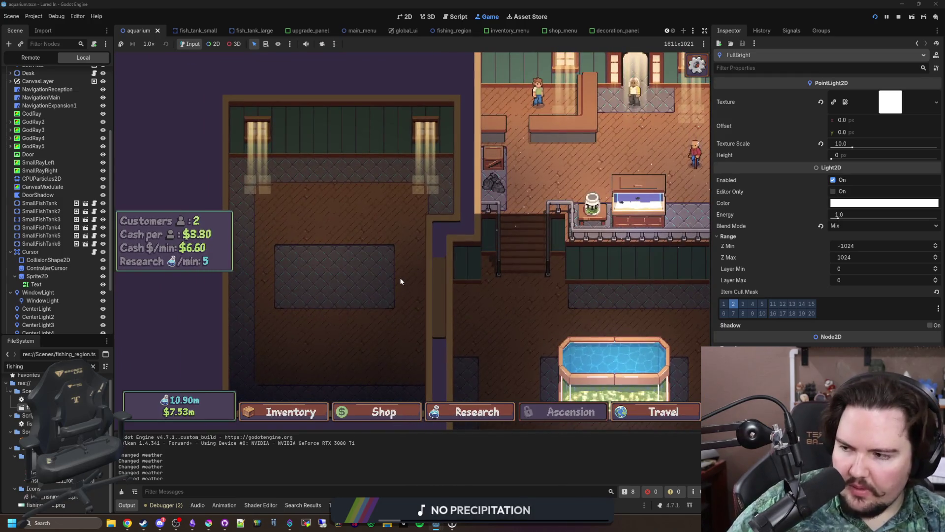
left_click_drag(489, 299, 312, 316)
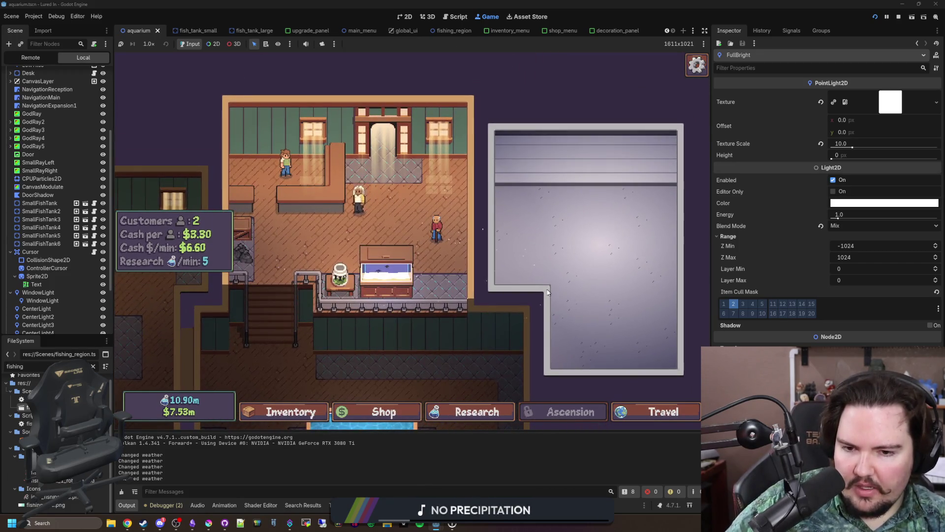
left_click_drag(547, 292, 492, 229)
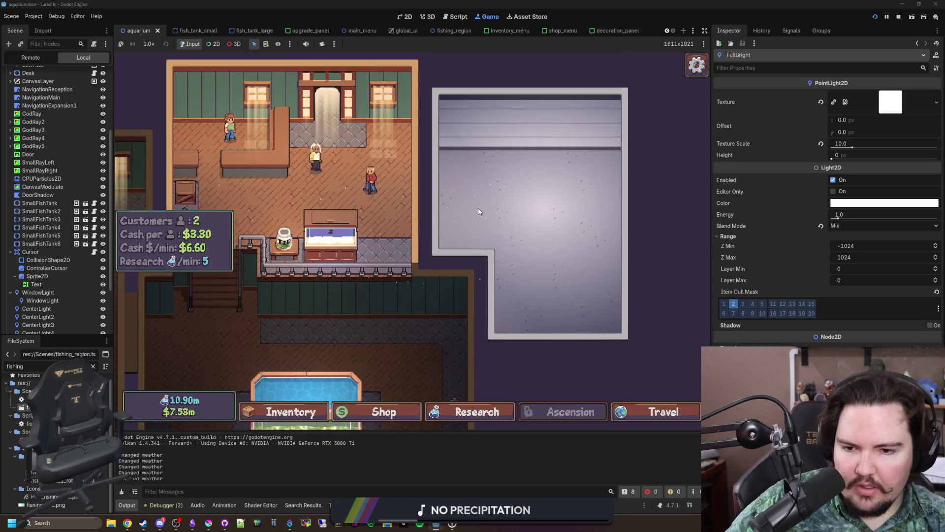
mouse_move(446, 226)
left_mouse_down()
mouse_move(450, 207)
mouse_move(467, 240)
left_mouse_up()
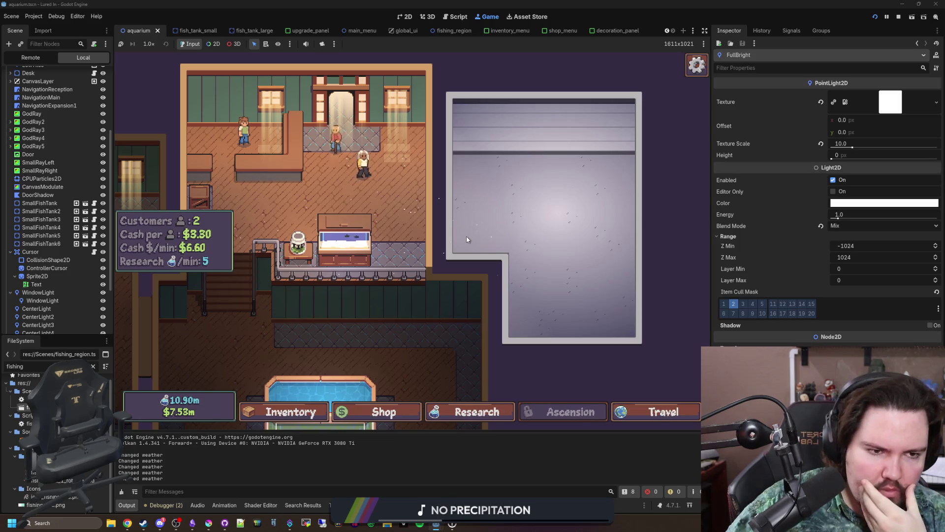
left_click_drag(424, 356, 502, 199)
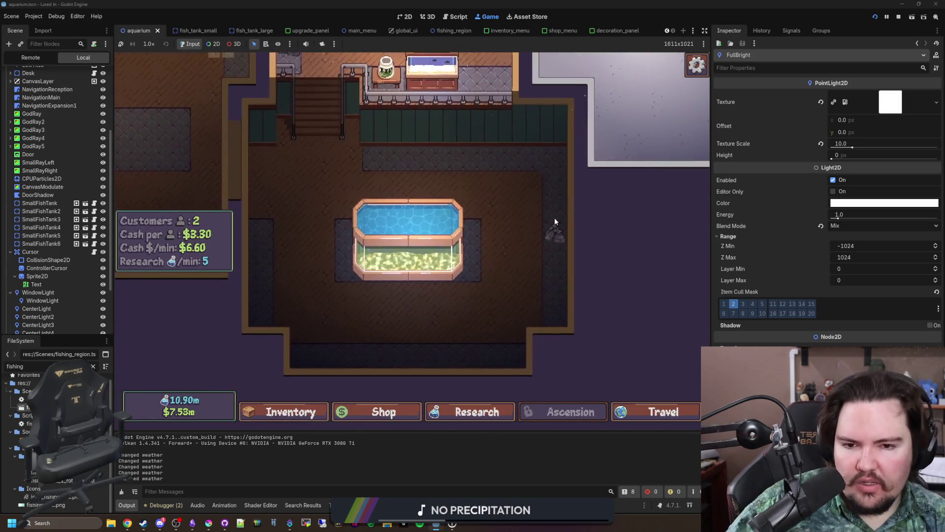
left_click(555, 223)
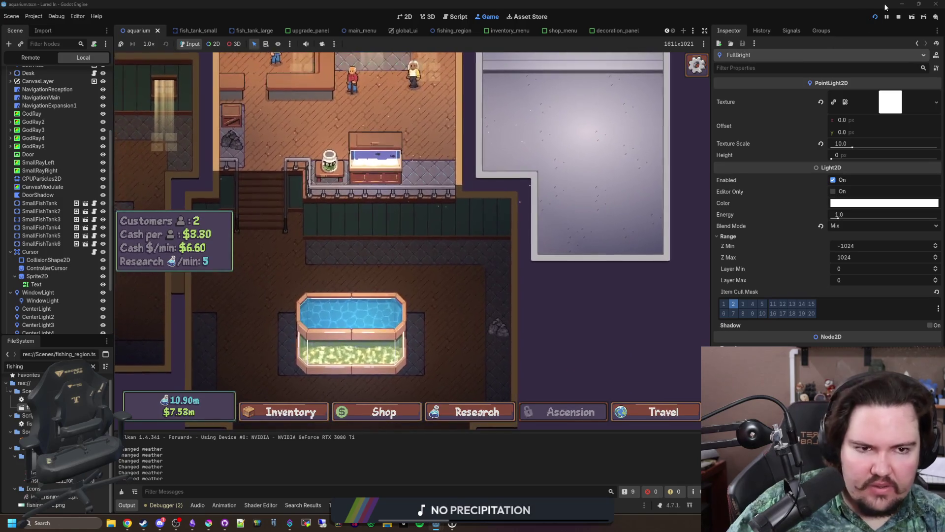
left_click(405, 17)
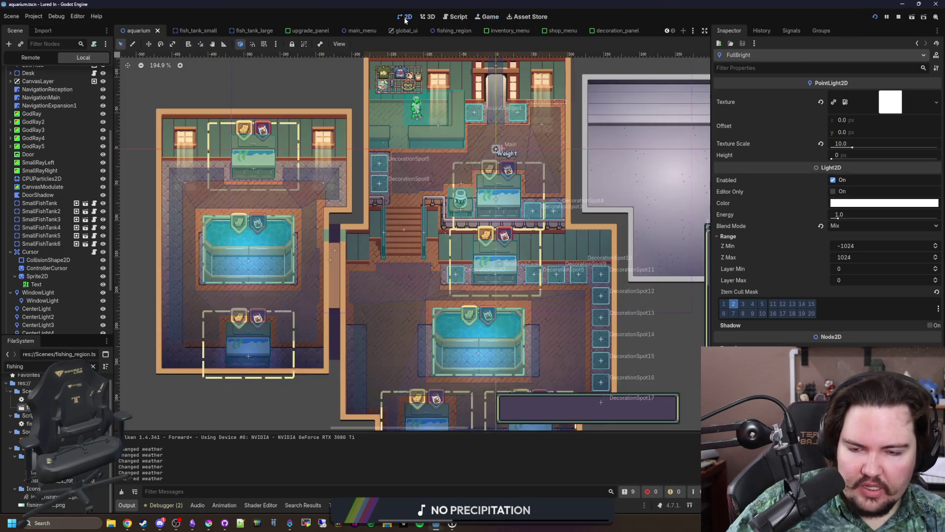
- Save the aquarium scene, pan to the lower decoration spots, and clear the file filter
scroll(551, 314, "up", 2)
key("ctrl+s")
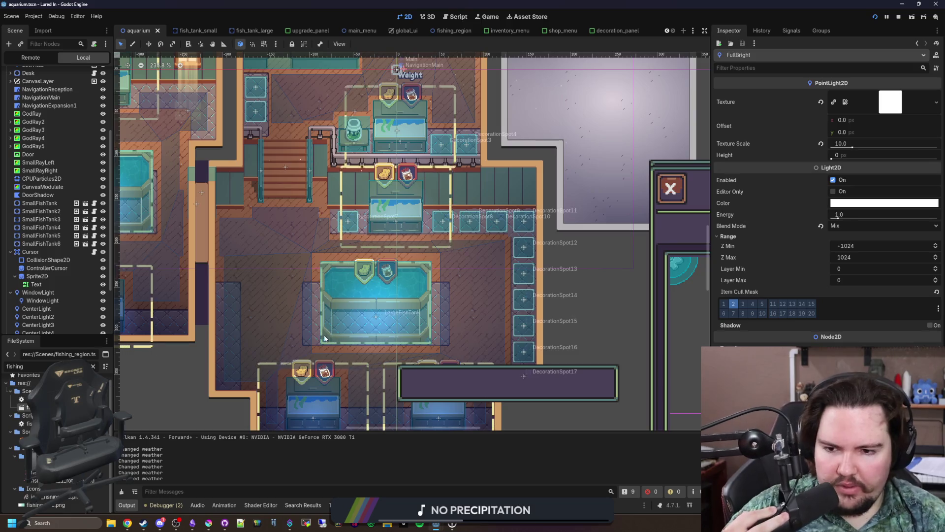
left_click_drag(376, 303, 449, 256)
left_click(94, 366)
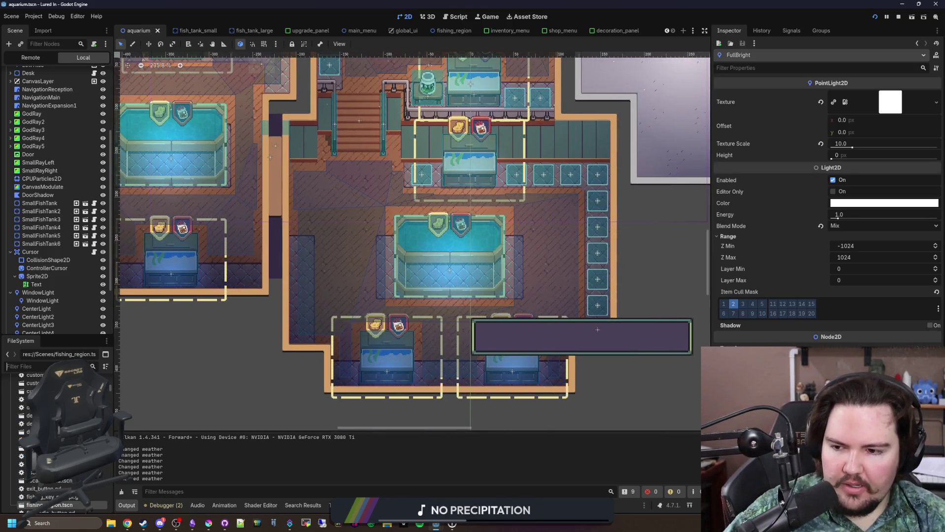
- Filter files by 'glob', open global.gd, and place the cursor at line 832 near calculate_drop_rates()
type("glob")
left_click(24, 429)
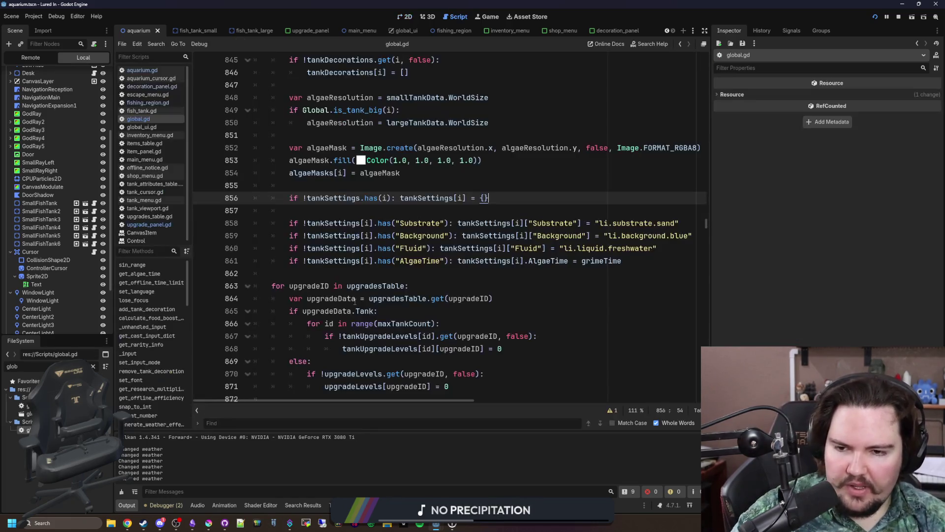
left_click(410, 274)
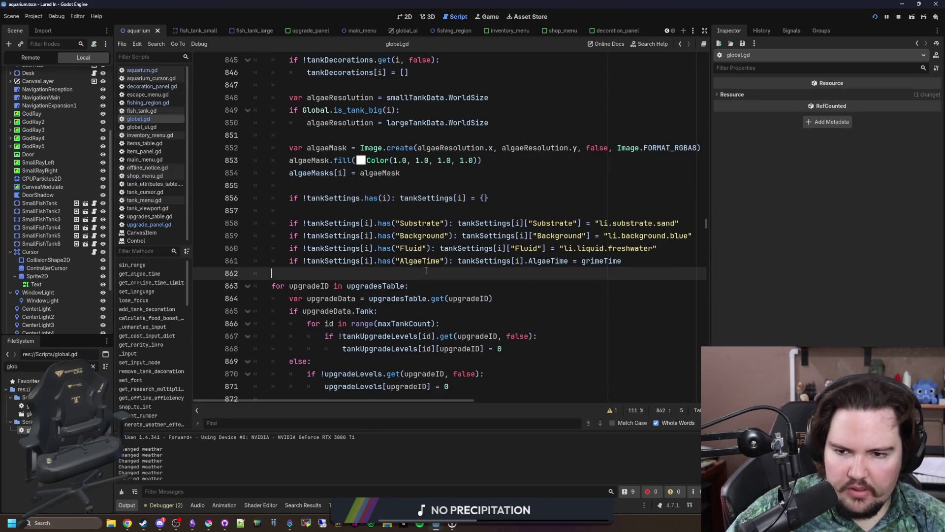
scroll(384, 278, "up", 10)
left_click(349, 282)
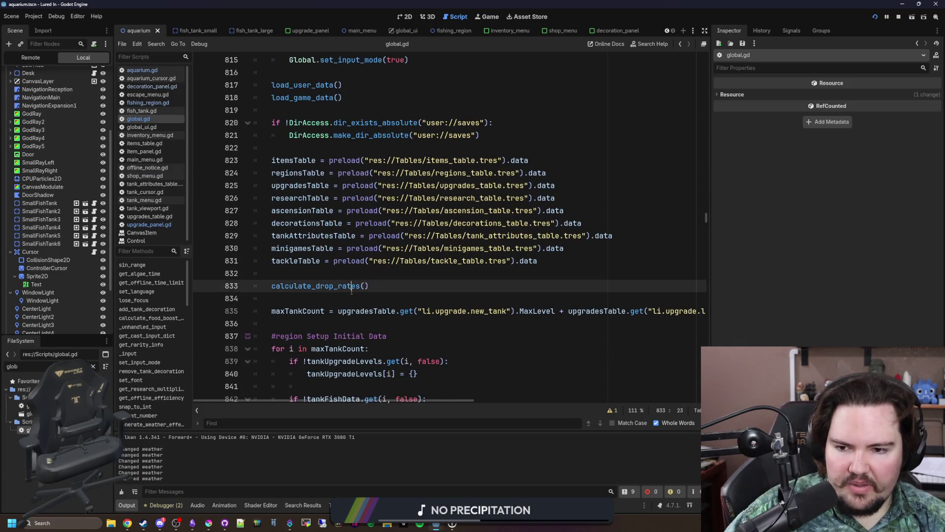
left_click(365, 274)
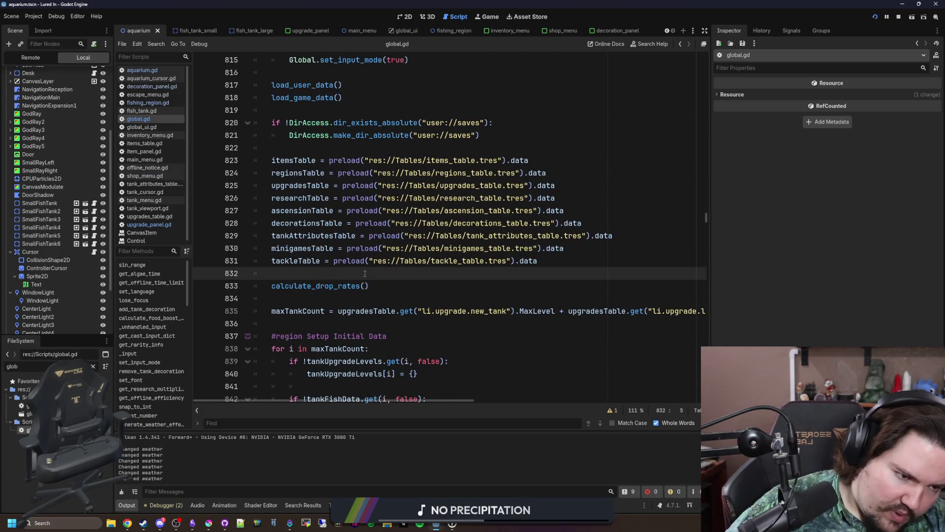